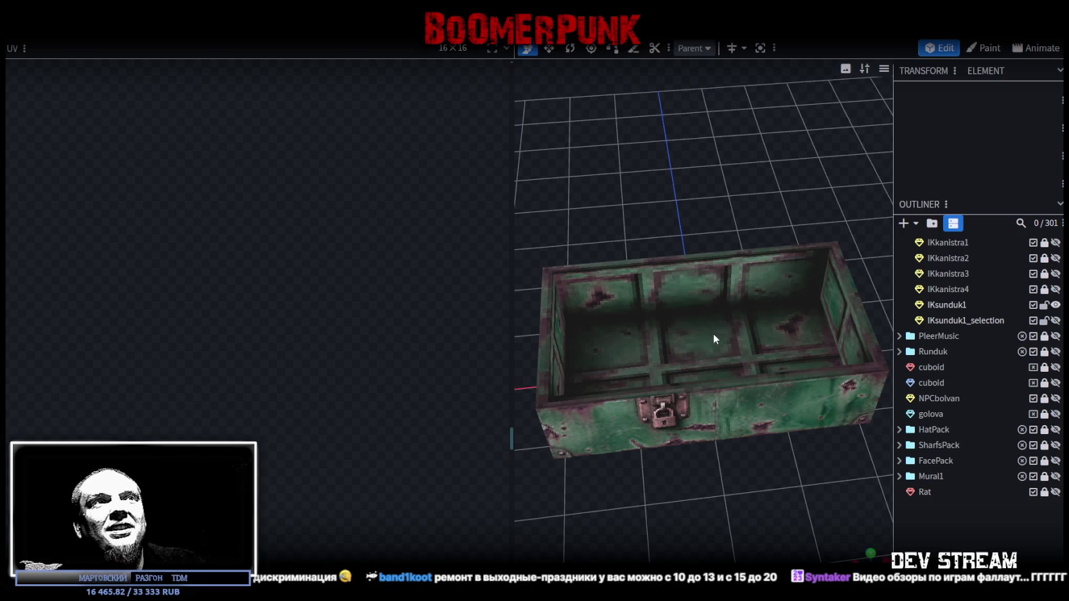
Select the chest and its inner bottom and back faces, orbiting around it
click(715, 331)
mouse_move(731, 282)
mouse_down()
mouse_move(740, 214)
mouse_move(746, 295)
mouse_up()
click(745, 295)
mouse_move(769, 356)
mouse_down()
mouse_move(732, 460)
mouse_move(739, 433)
mouse_move(766, 518)
mouse_move(633, 361)
mouse_move(694, 321)
mouse_move(788, 311)
mouse_up()
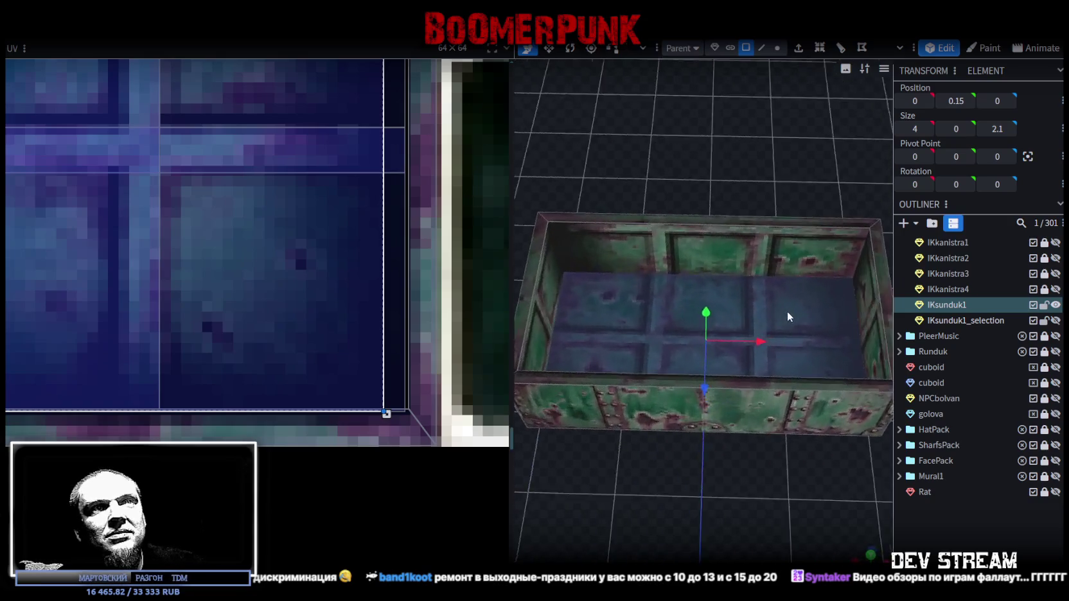
click(714, 224)
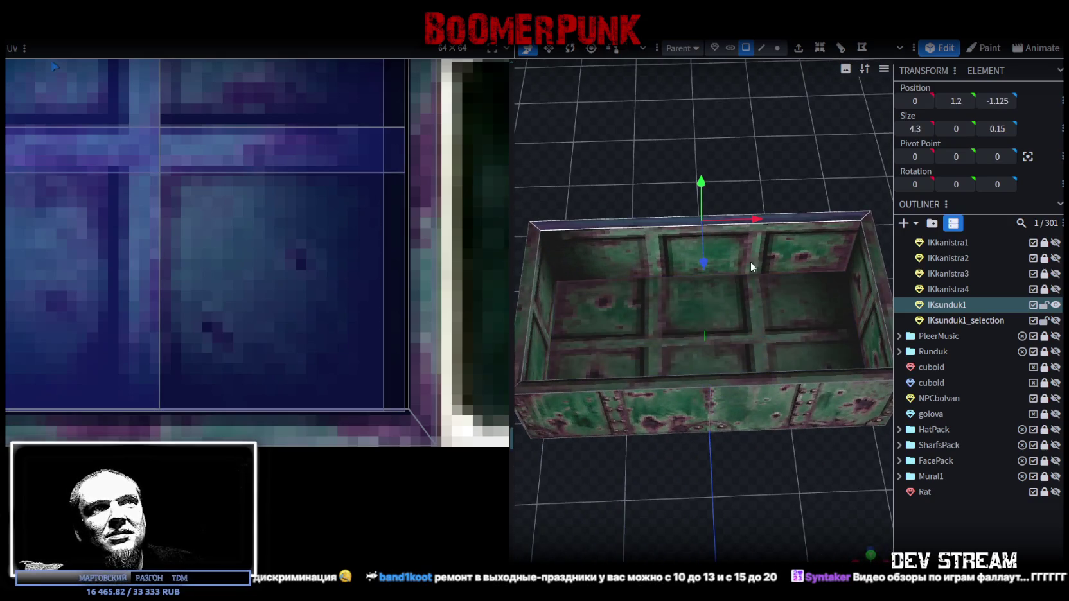
click(779, 361)
mouse_move(777, 358)
mouse_down()
mouse_move(774, 458)
mouse_move(720, 420)
mouse_move(626, 424)
mouse_move(621, 386)
mouse_up()
mouse_move(773, 319)
mouse_down()
mouse_move(830, 401)
mouse_move(710, 374)
mouse_move(685, 400)
mouse_move(713, 386)
mouse_up()
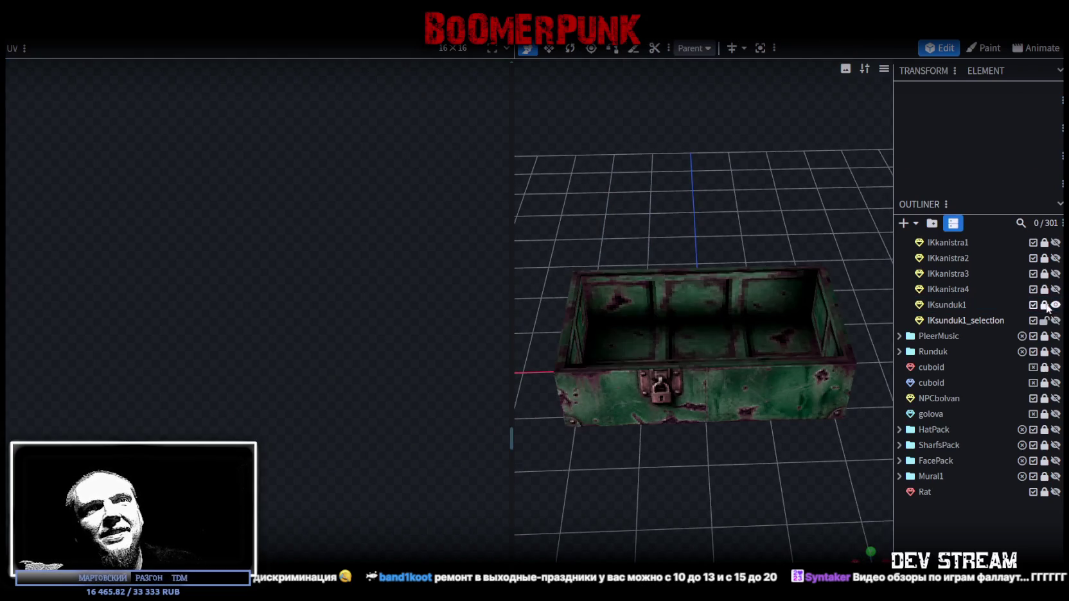
Hide the chest body IKsunduk1, then show and select the lid piece IKsunduk1_selection
click(1055, 305)
click(1056, 320)
click(960, 321)
mouse_move(722, 440)
mouse_down()
mouse_move(841, 368)
mouse_move(765, 365)
mouse_up()
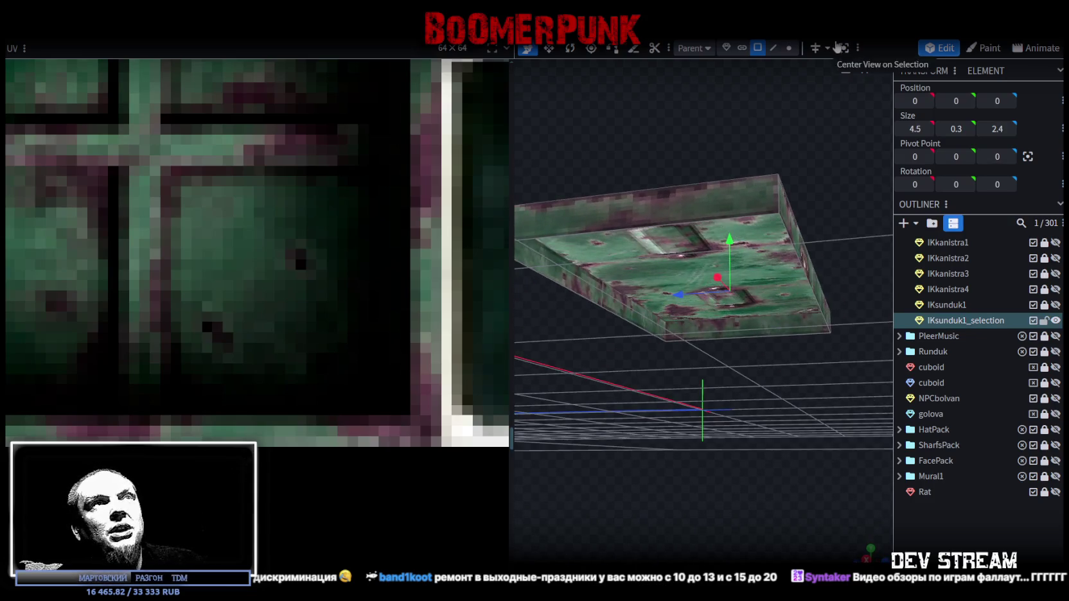
click(775, 48)
Select the lid's bottom face and move its UV rectangle onto the green grid tile
click(716, 226)
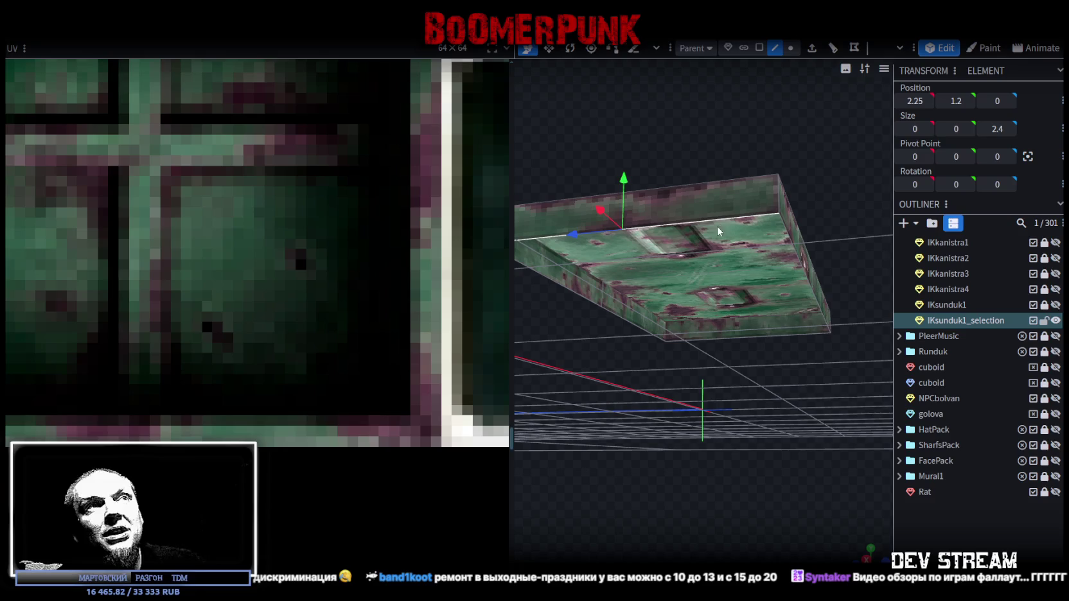
click(787, 334)
scroll(353, 251, down, 2)
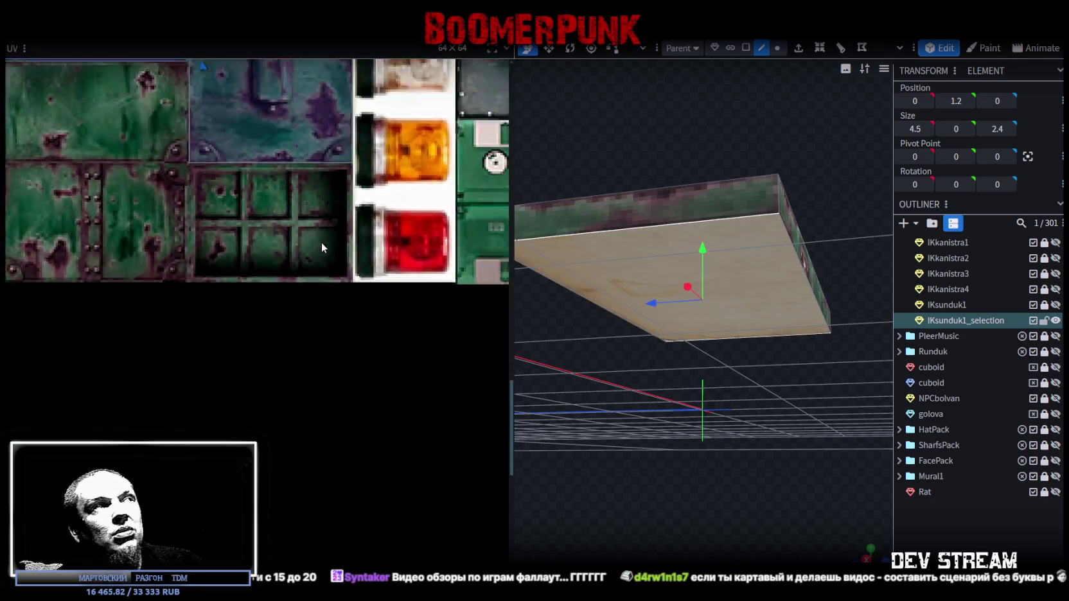
scroll(302, 206, down, 2)
scroll(270, 187, up, 6)
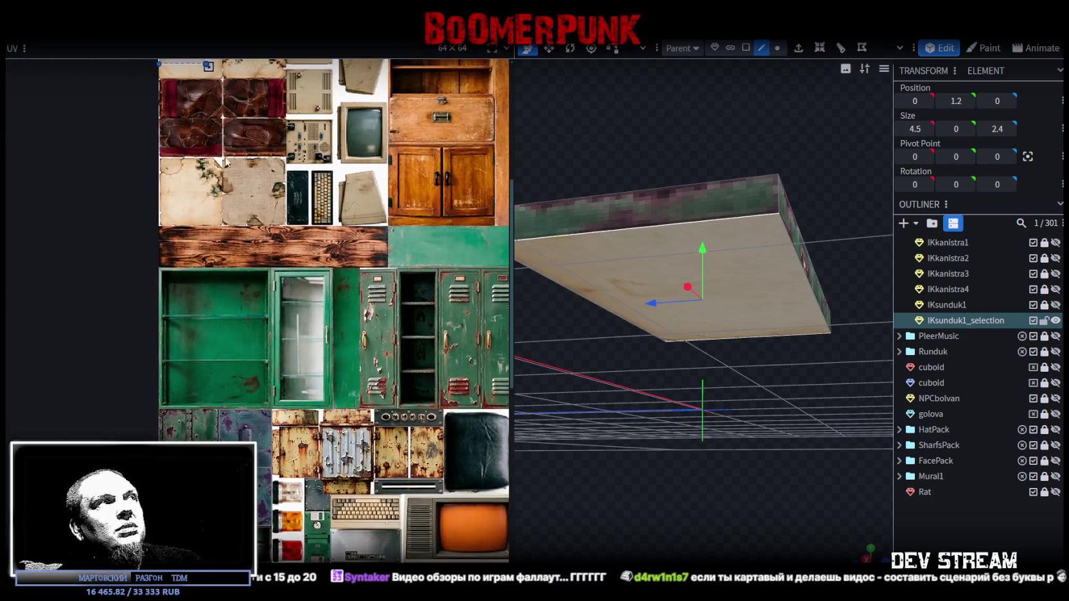
mouse_move(248, 236)
mouse_down()
mouse_move(270, 456)
mouse_move(241, 439)
mouse_up()
scroll(257, 322, down, 3)
scroll(235, 417, up, 5)
scroll(193, 393, up, 3)
mouse_move(179, 395)
mouse_down()
mouse_move(230, 372)
mouse_move(197, 360)
mouse_up()
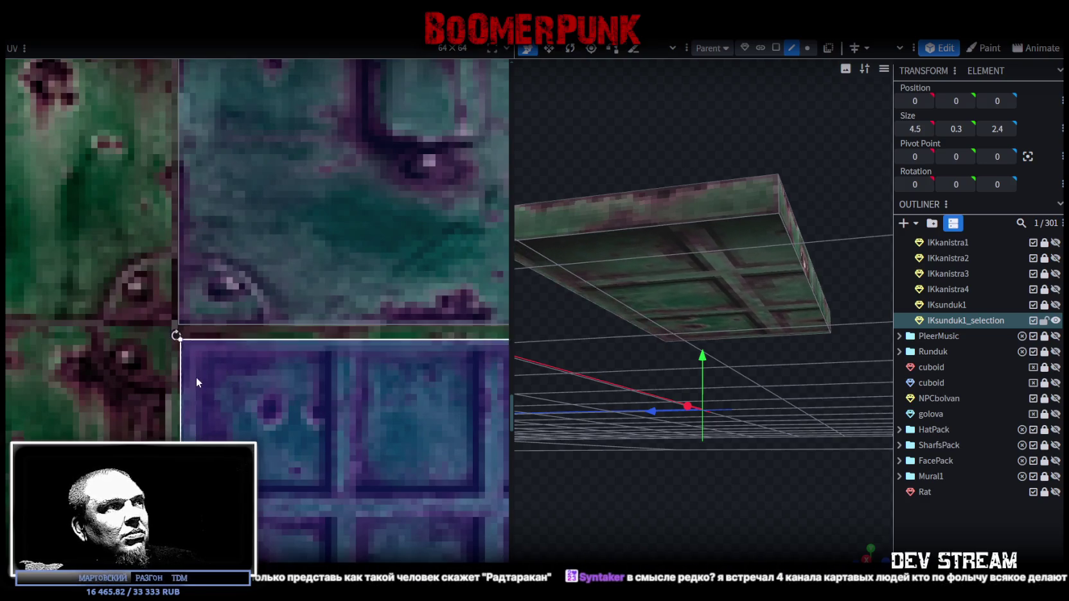
Resize the bottom face's UV rectangle so the green grid tile fits the panel
scroll(196, 360, down, 3)
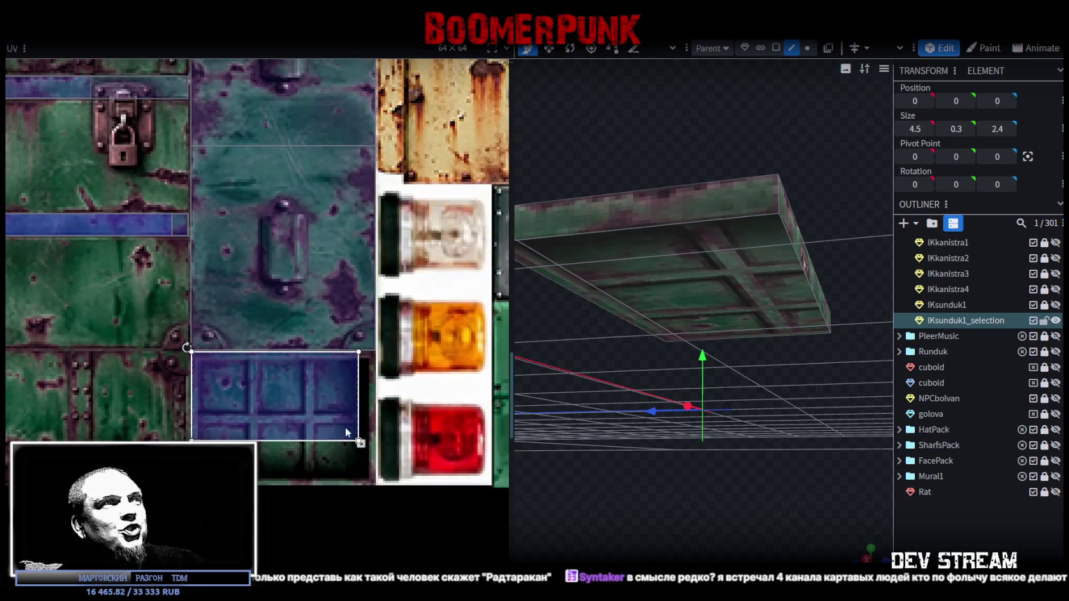
scroll(317, 306, down, 2)
scroll(322, 288, up, 2)
scroll(311, 300, up, 4)
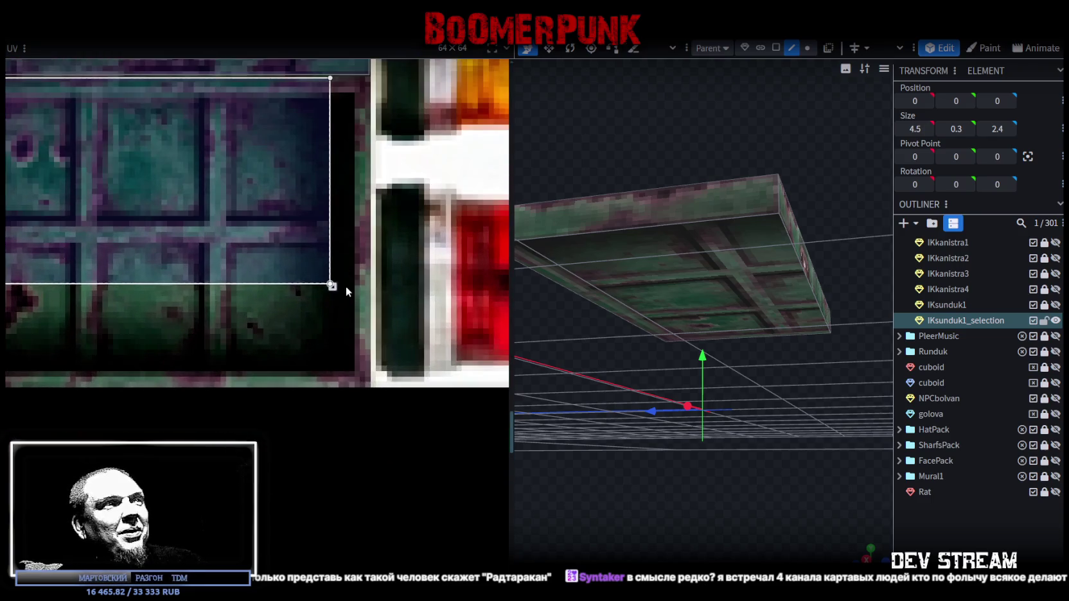
drag(331, 286, 370, 380)
scroll(370, 381, down, 3)
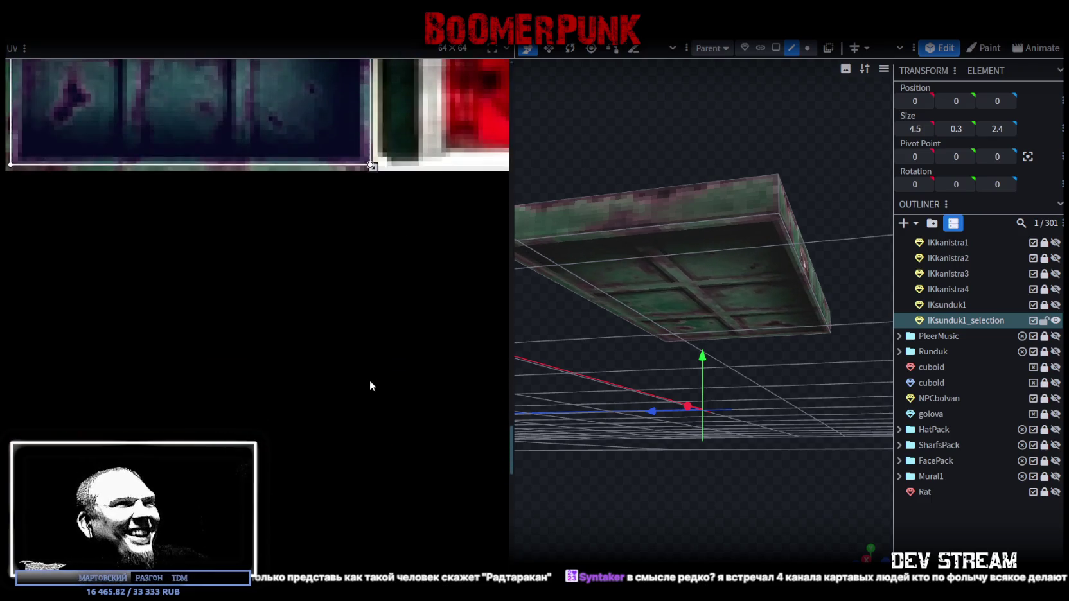
scroll(368, 321, down, 2)
drag(370, 105, 374, 112)
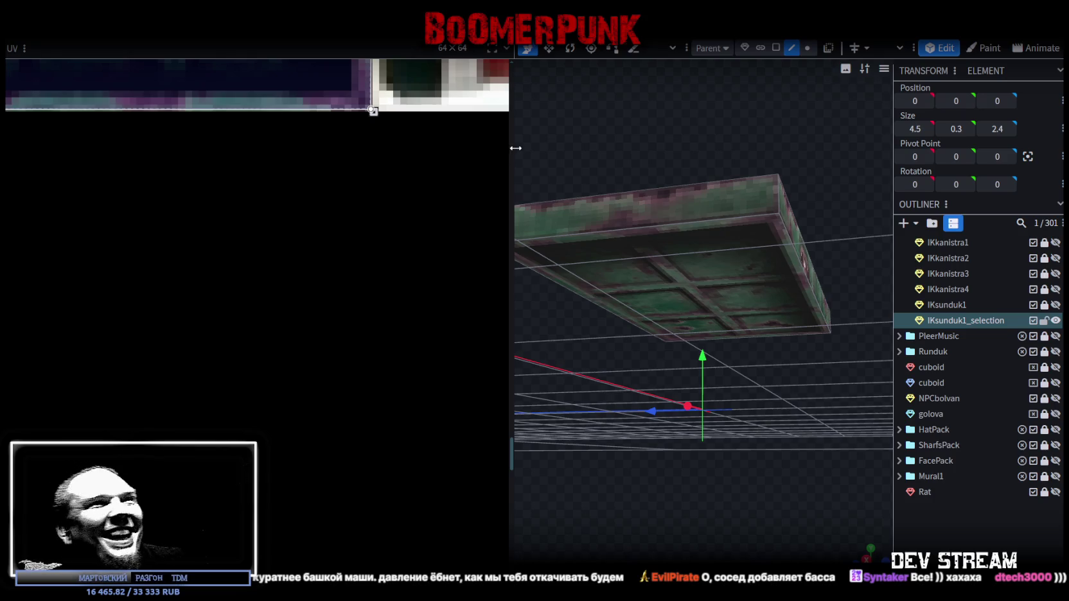
Drag the UV panel divider left to widen the viewport and reveal the PropsPack texture list
drag(515, 145, 202, 147)
mouse_move(430, 395)
mouse_down()
mouse_move(403, 193)
mouse_move(557, 105)
mouse_move(580, 419)
mouse_move(547, 365)
mouse_move(554, 326)
mouse_move(562, 348)
mouse_up()
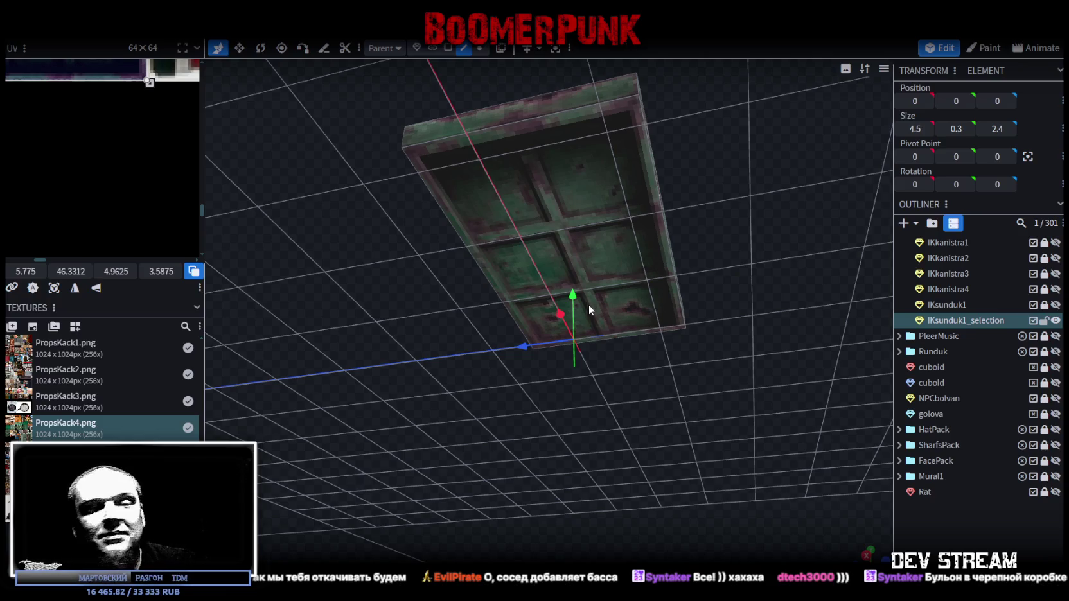
drag(591, 309, 583, 311)
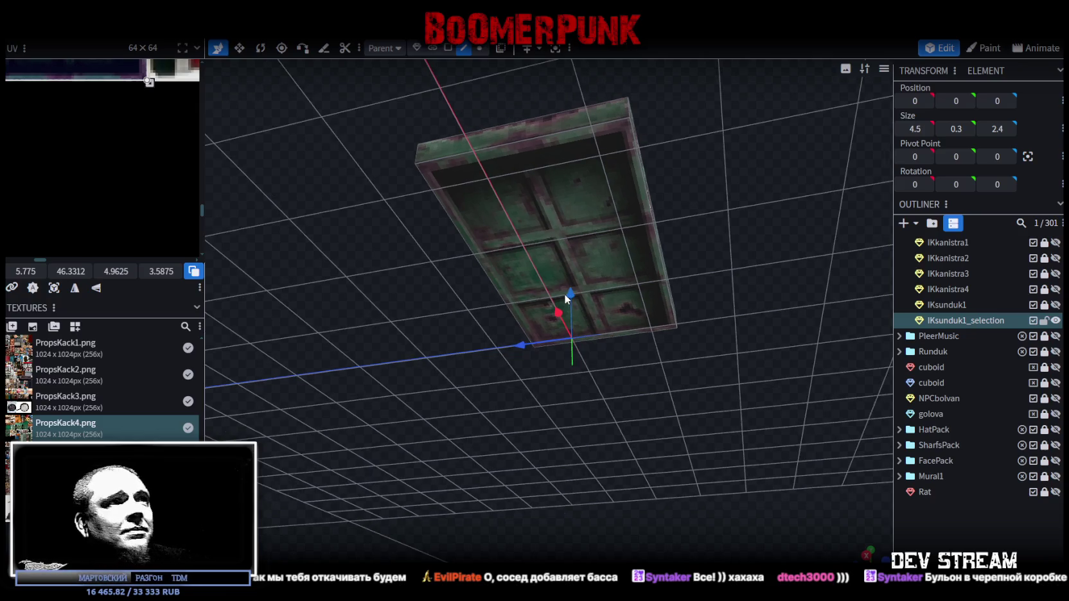
drag(478, 310, 390, 331)
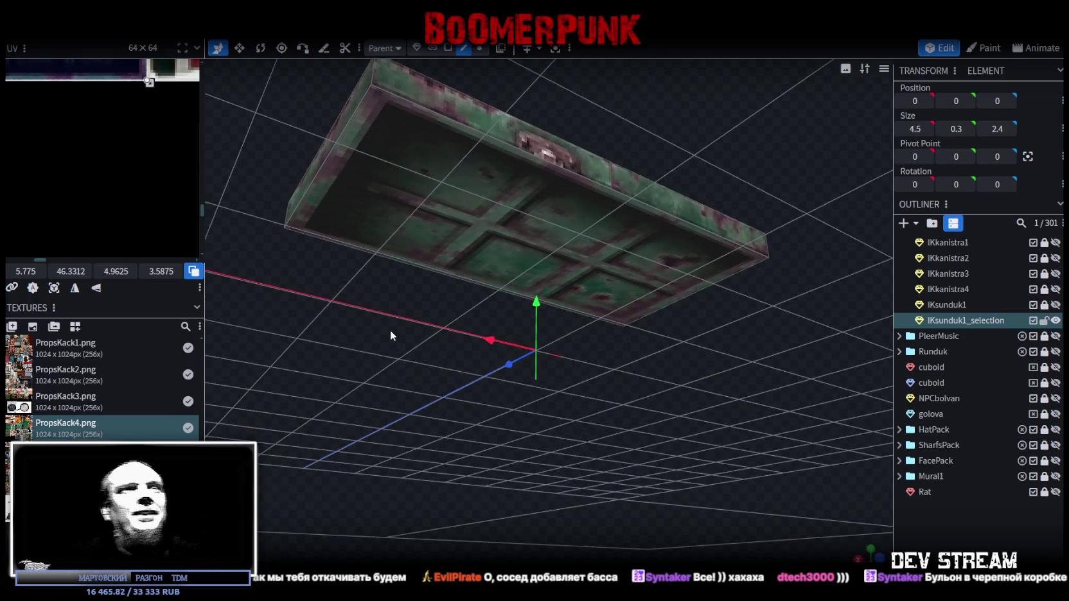
mouse_move(620, 368)
mouse_down()
mouse_move(582, 341)
mouse_move(588, 362)
mouse_move(485, 265)
mouse_up()
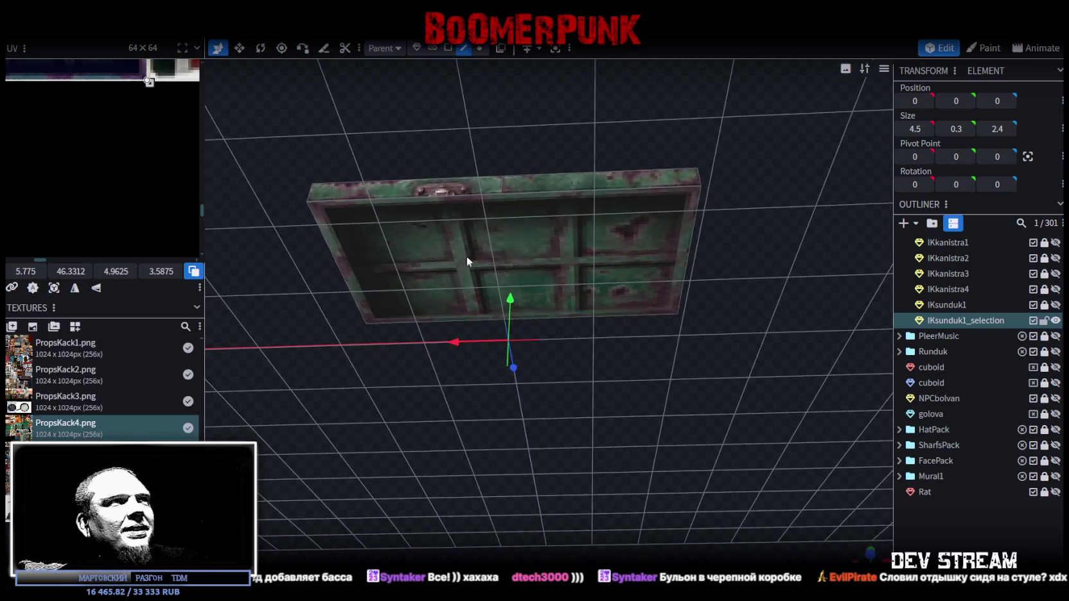
Inspect the lid from below and select its bottom face
mouse_move(418, 252)
mouse_down()
mouse_move(576, 161)
mouse_move(576, 114)
mouse_move(583, 129)
mouse_up()
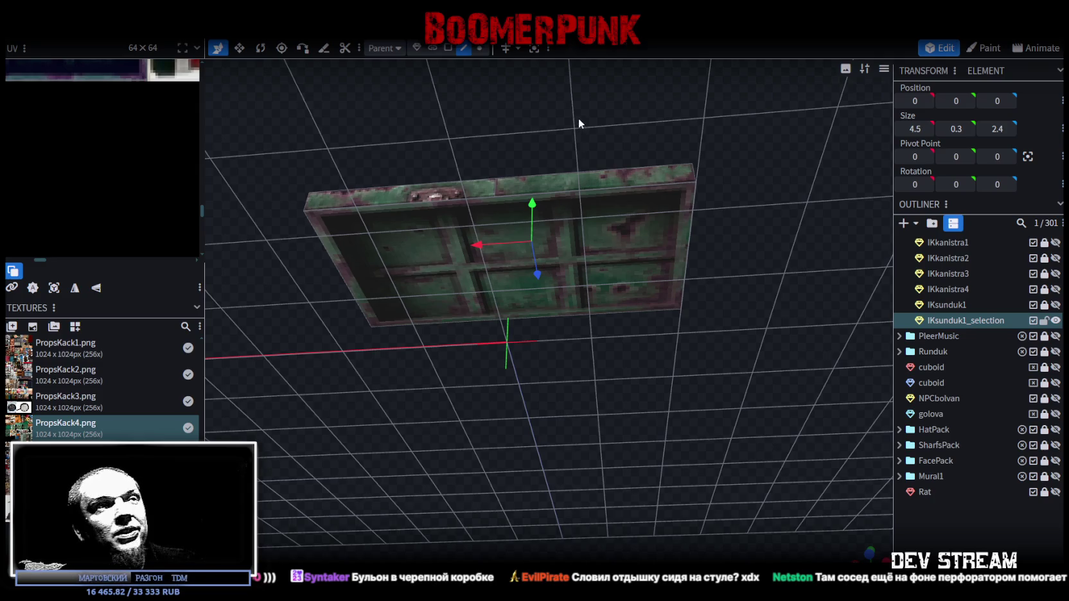
mouse_move(586, 180)
mouse_down()
mouse_move(488, 139)
mouse_move(478, 151)
mouse_move(483, 196)
mouse_move(500, 189)
mouse_move(510, 261)
mouse_move(535, 274)
mouse_move(555, 264)
mouse_move(538, 247)
mouse_move(674, 180)
mouse_move(581, 119)
mouse_move(512, 137)
mouse_move(447, 119)
mouse_move(483, 116)
mouse_move(471, 136)
mouse_move(490, 190)
mouse_move(475, 129)
mouse_move(460, 132)
mouse_move(468, 198)
mouse_move(476, 150)
mouse_up()
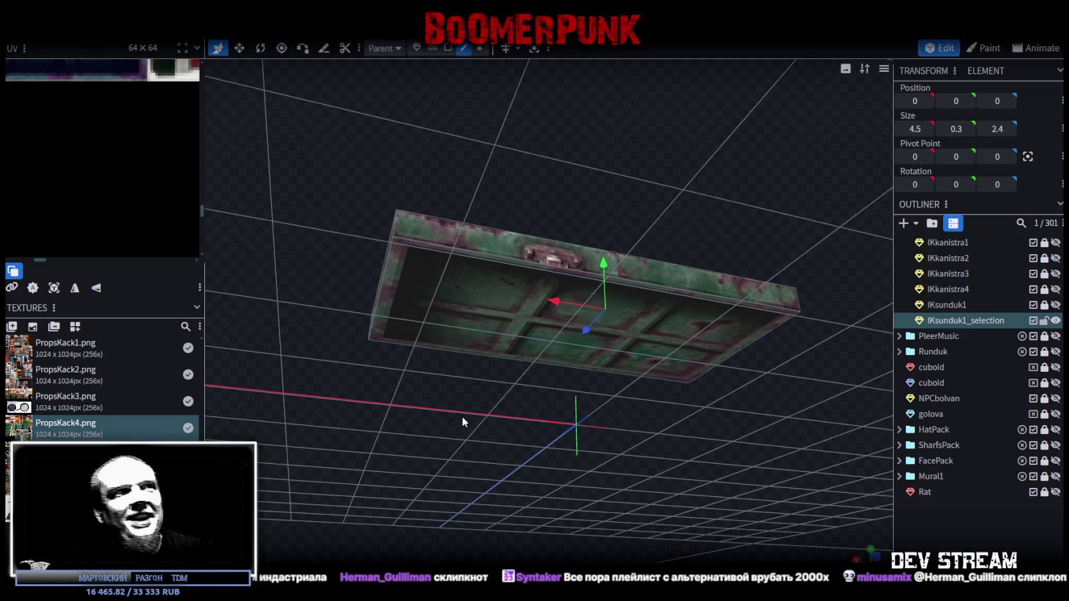
drag(462, 416, 554, 459)
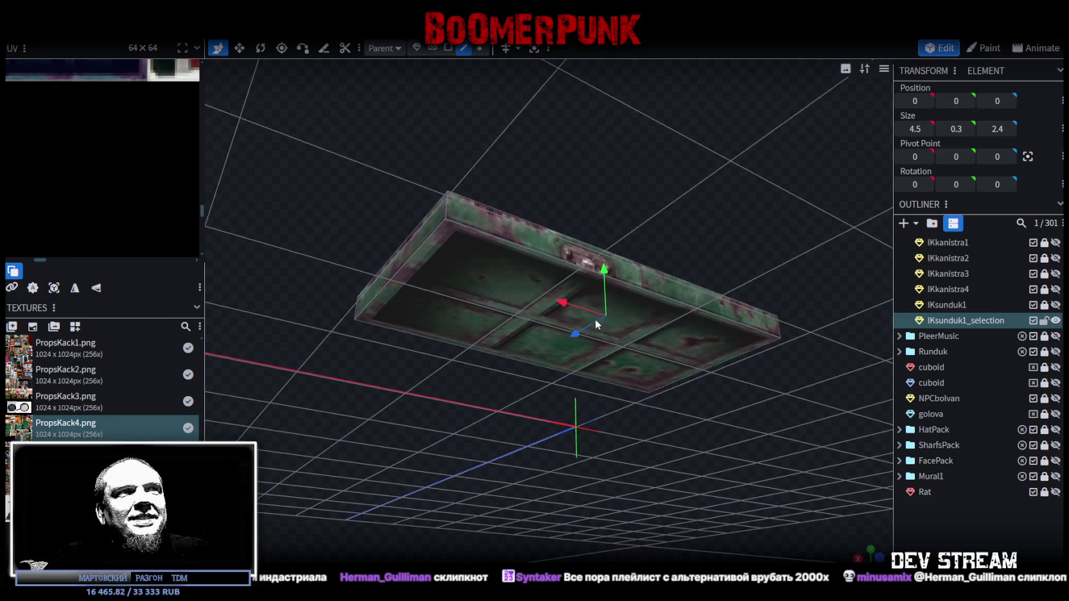
drag(566, 236, 564, 173)
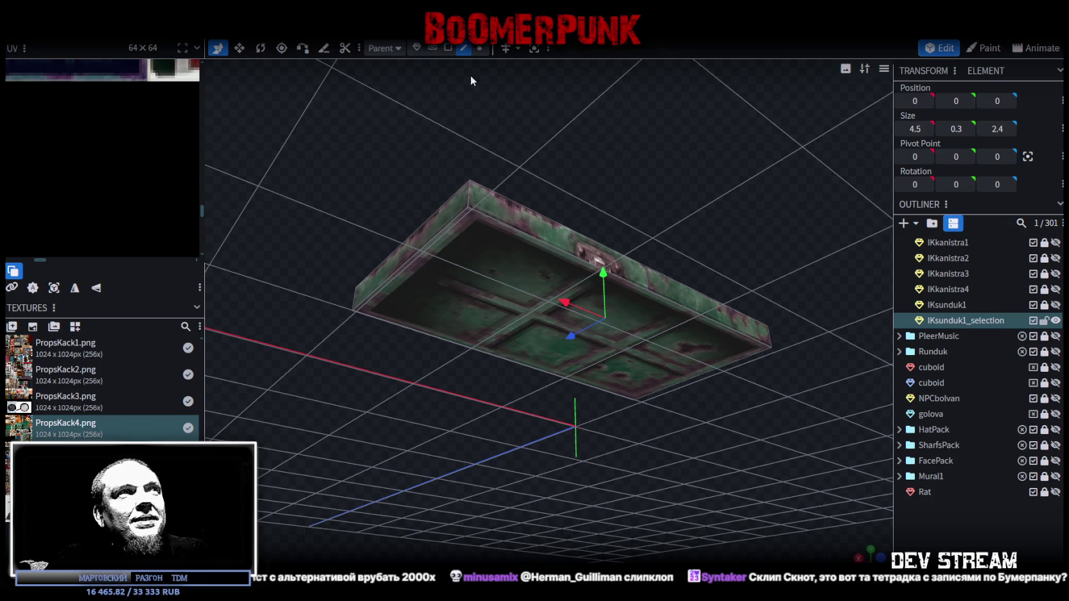
click(505, 301)
Split the lid's bottom face off as its own mesh and hide the lid box
right_click(497, 278)
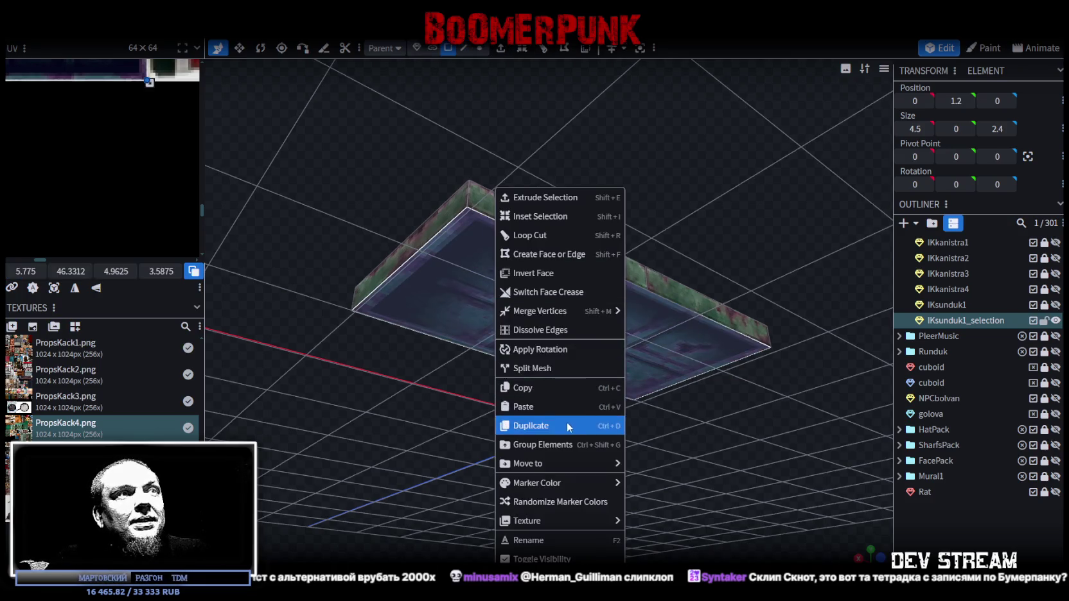
click(553, 367)
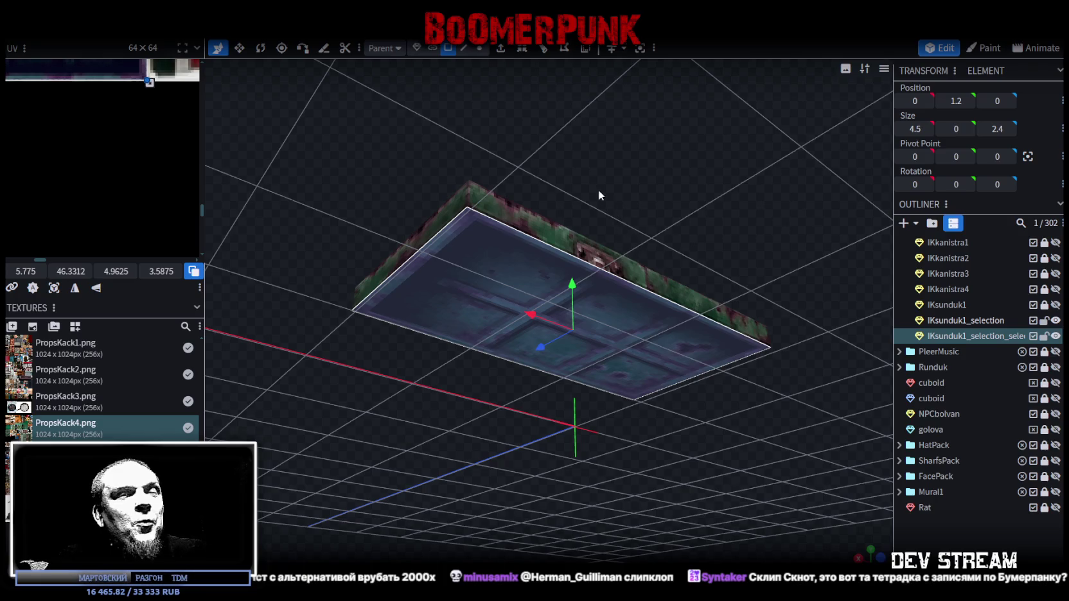
drag(604, 180, 855, 300)
click(1056, 320)
drag(669, 417, 721, 474)
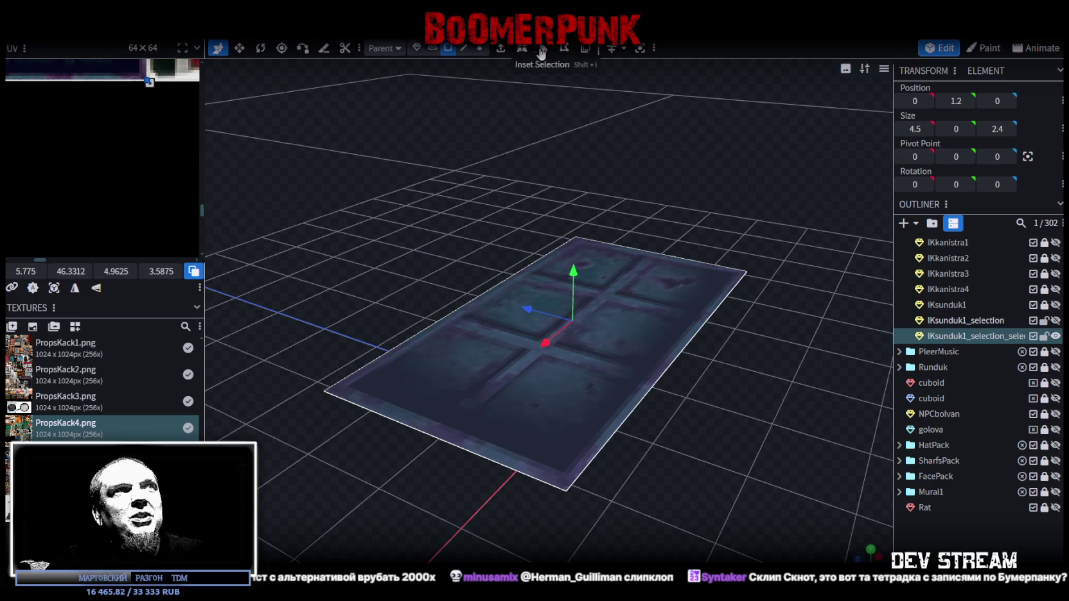
Cut the flat plane in half with an edge loop along the other axis
click(545, 49)
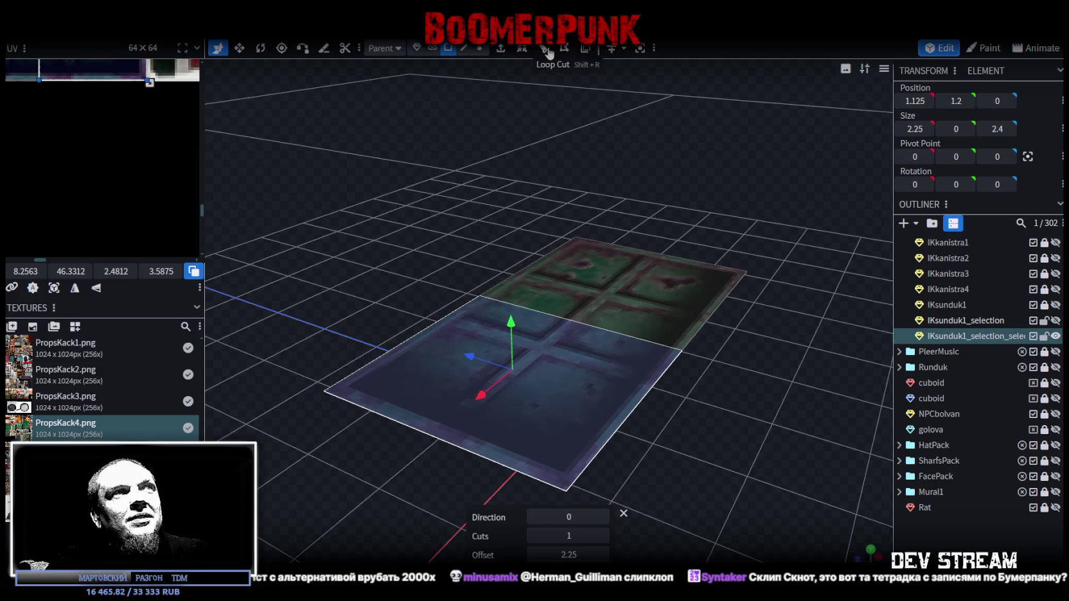
click(603, 517)
drag(611, 495, 642, 449)
Merge the corner vertex with the top-edge vertex, then merge a second vertex pair
click(479, 49)
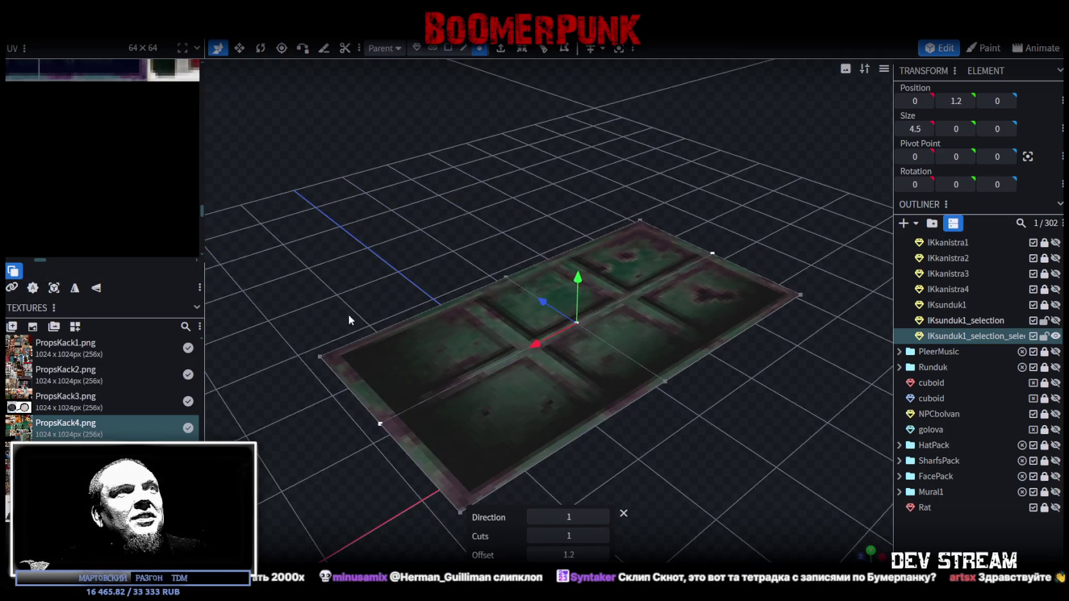
click(319, 355)
shift+click(507, 277)
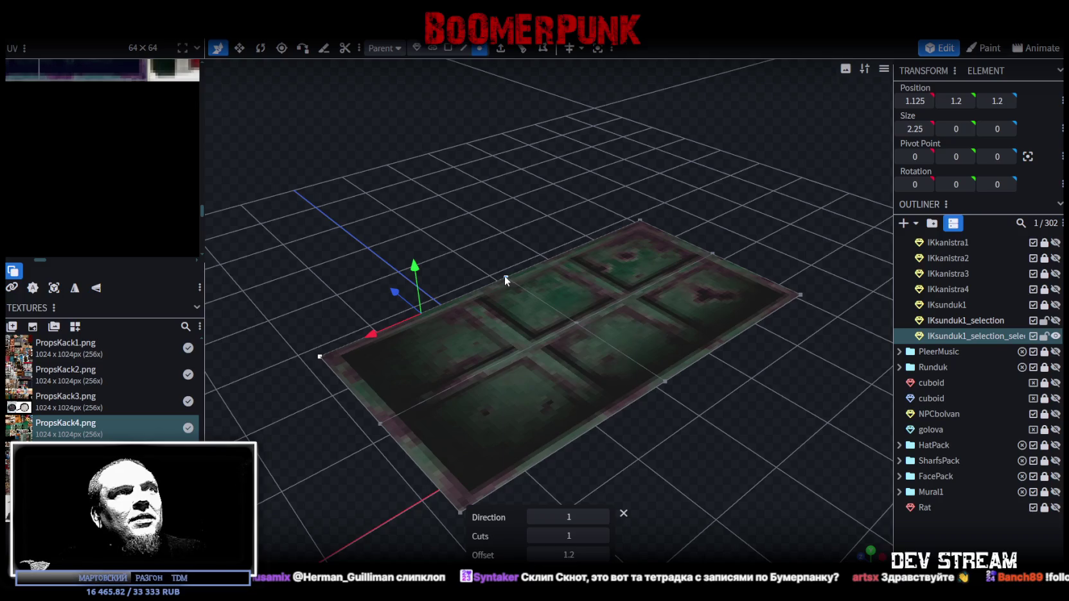
right_click(505, 276)
click(671, 308)
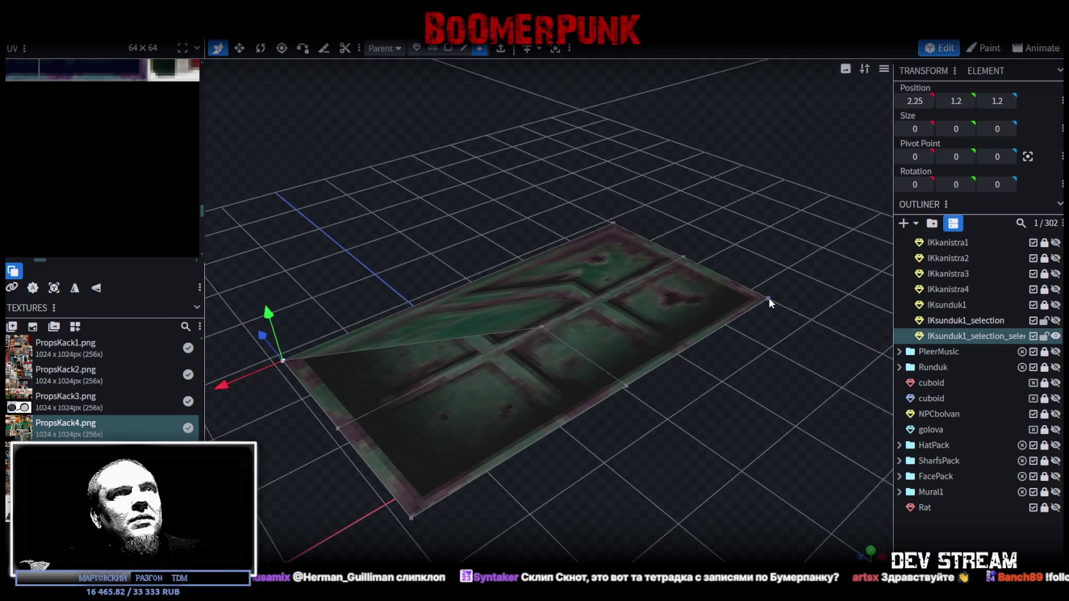
shift+click(627, 386)
right_click(627, 387)
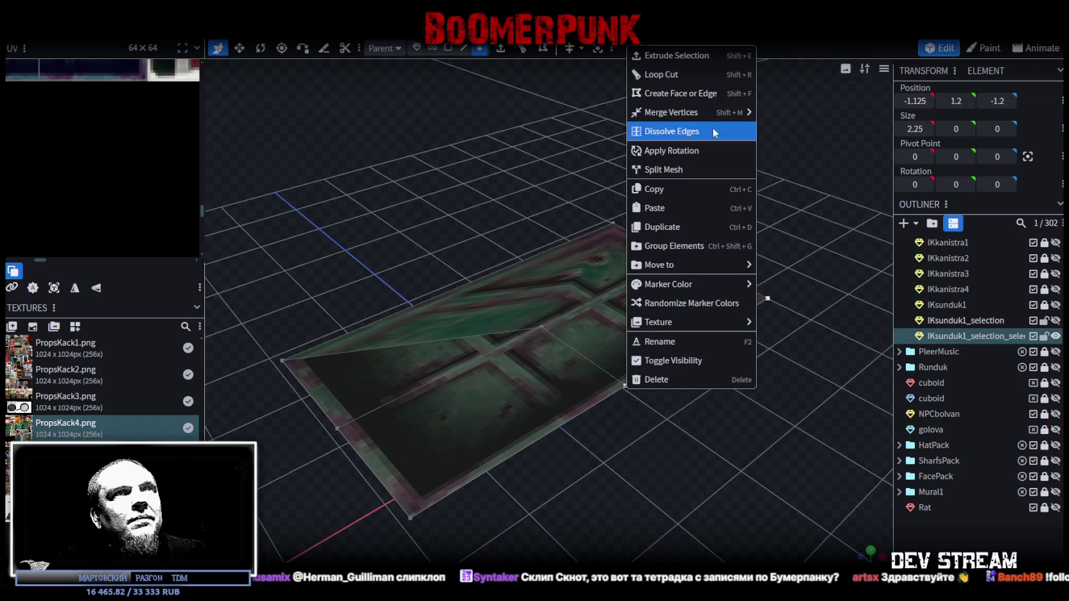
click(771, 116)
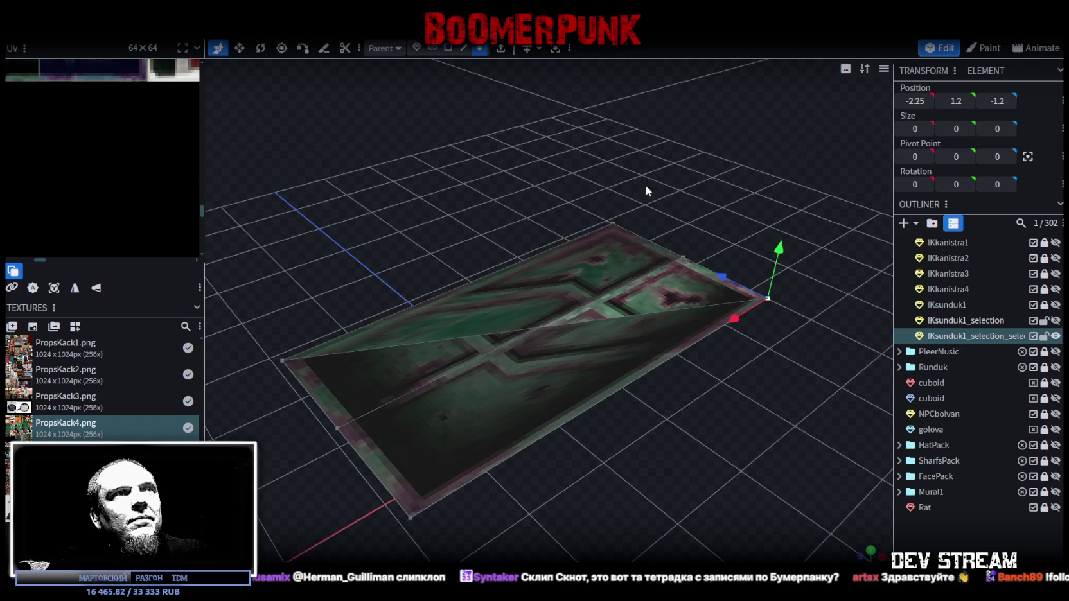
Merge all the panel's remaining overlapping vertices, including the bottom-left corner
right_click(681, 247)
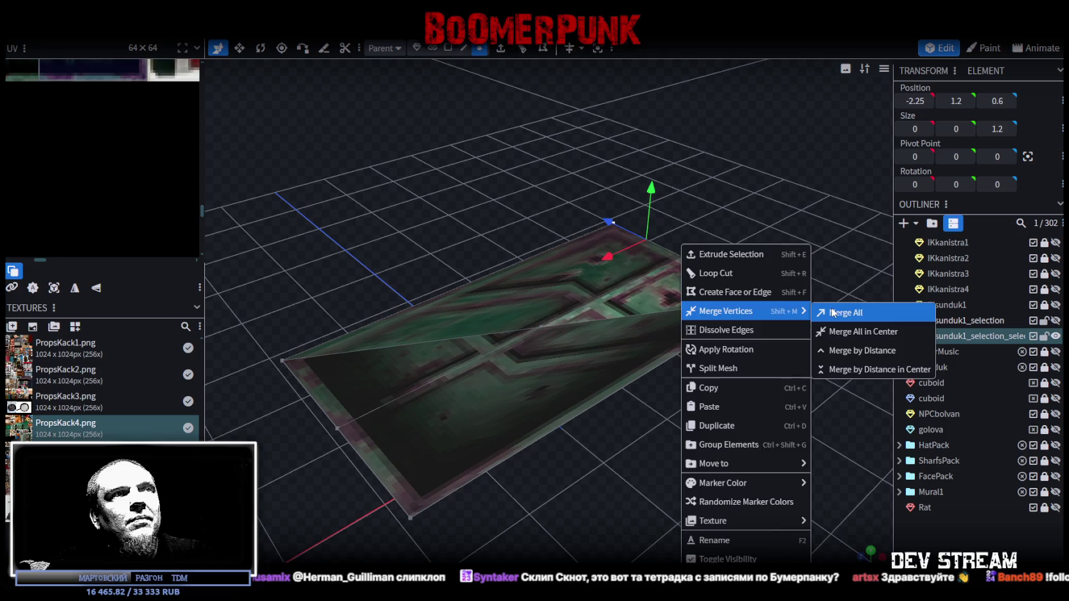
click(838, 313)
click(410, 515)
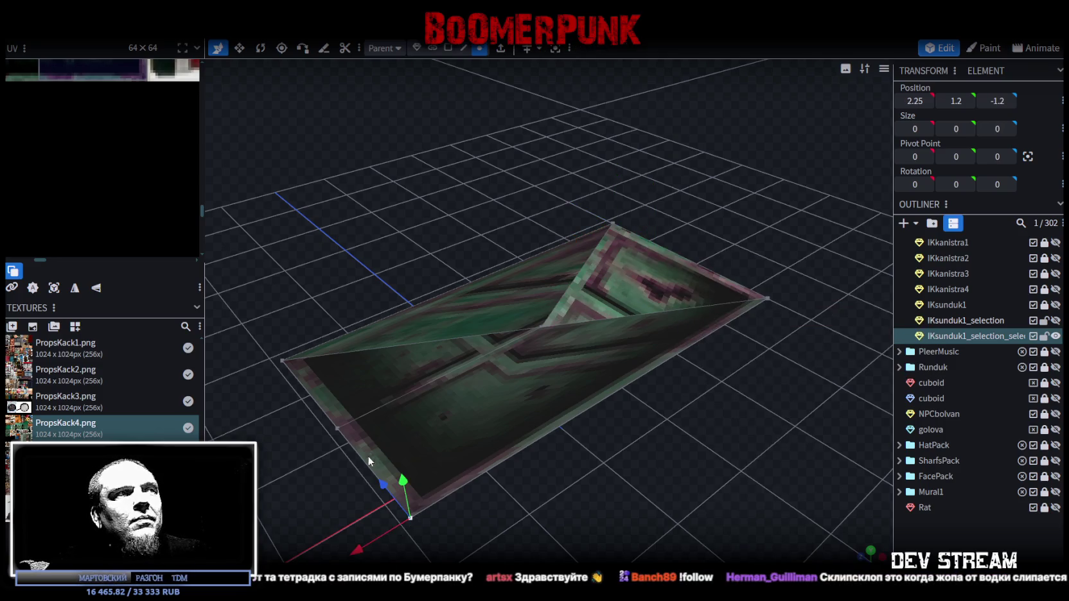
right_click(335, 429)
click(501, 160)
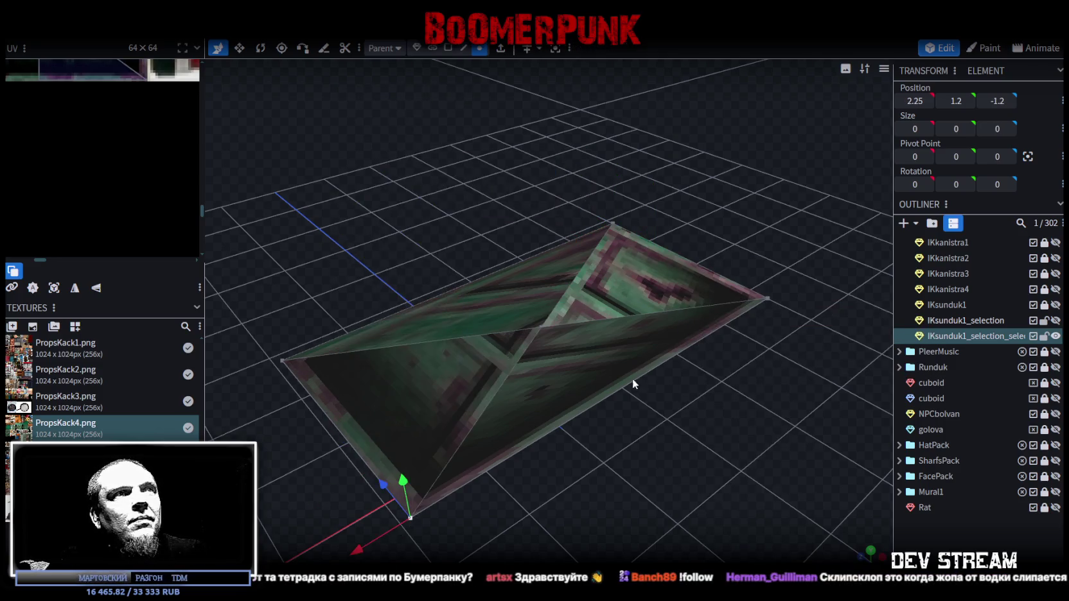
Select the tapered panel's flat face in face selection mode
drag(632, 379, 679, 410)
click(448, 48)
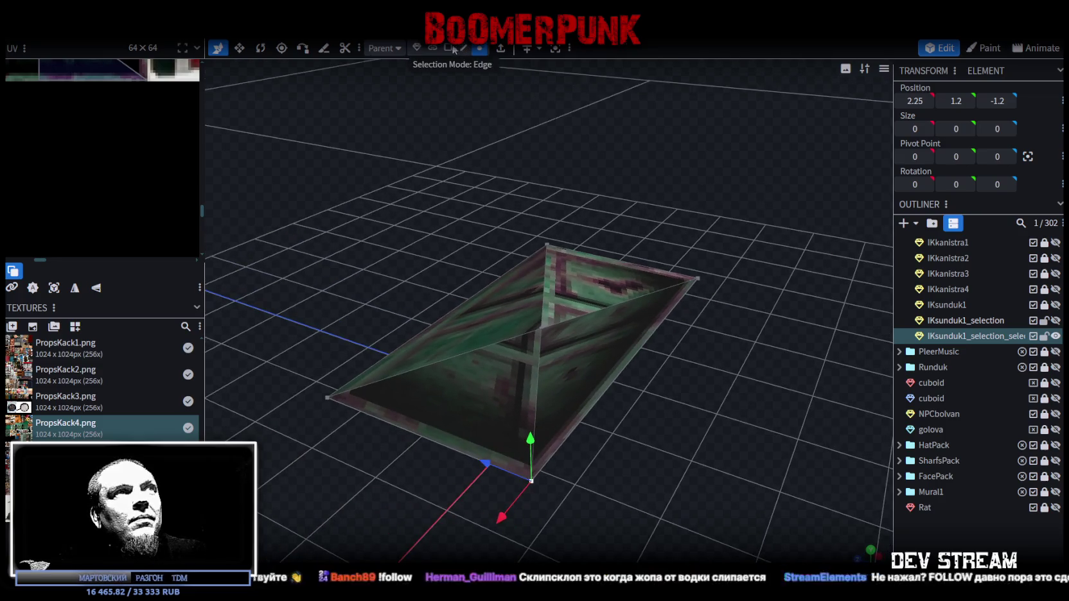
click(584, 280)
drag(618, 361, 653, 401)
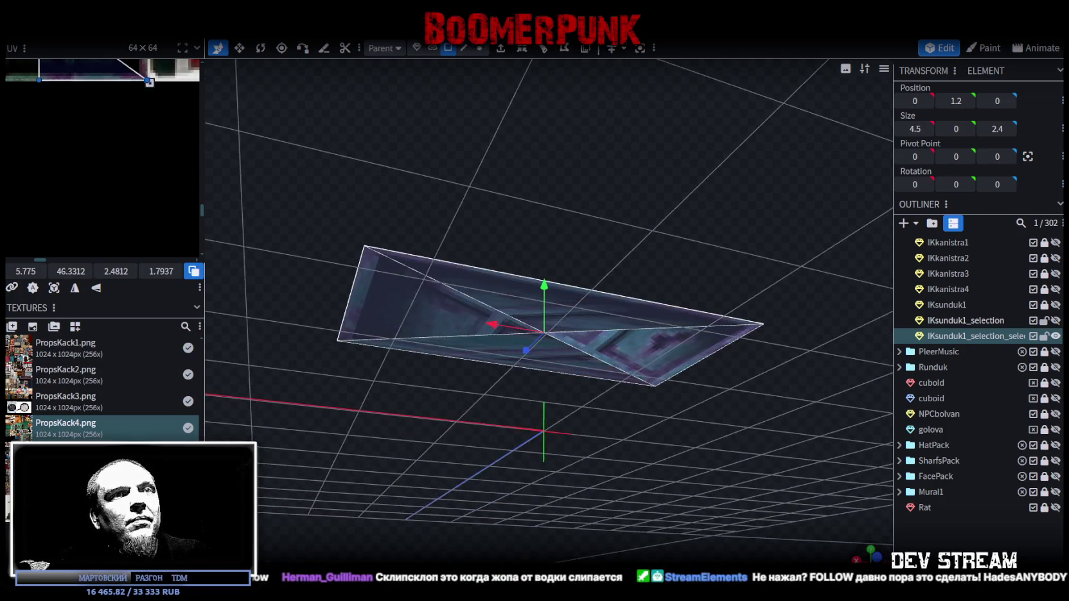
In top view, reproject the face UV and move it onto the blue-purple atlas region
key(KP_7)
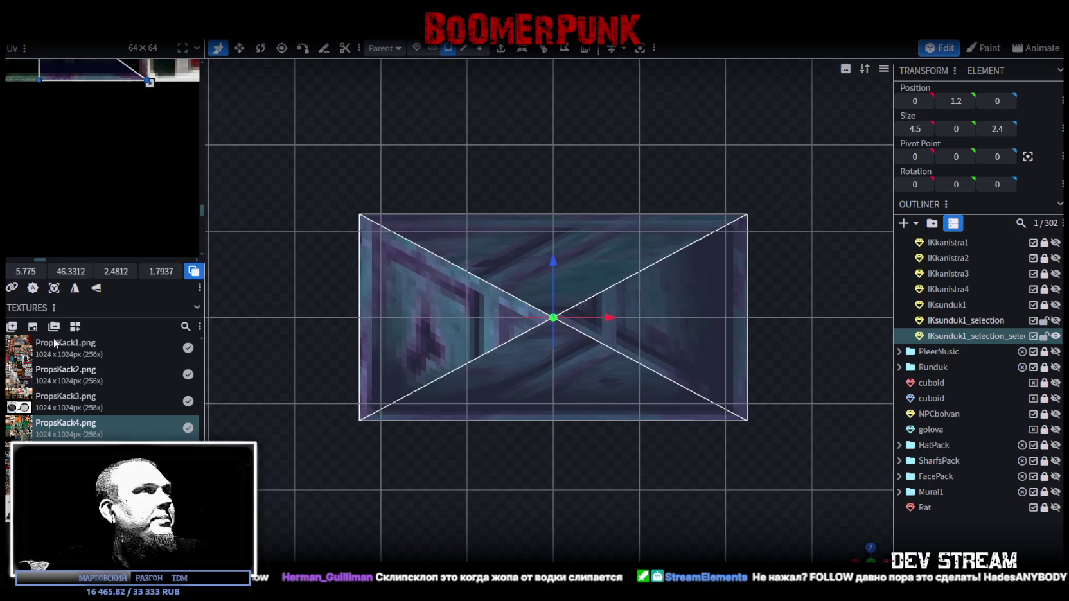
click(54, 288)
scroll(66, 187, up, 3)
scroll(103, 167, down, 2)
scroll(99, 154, down, 2)
scroll(118, 142, up, 1)
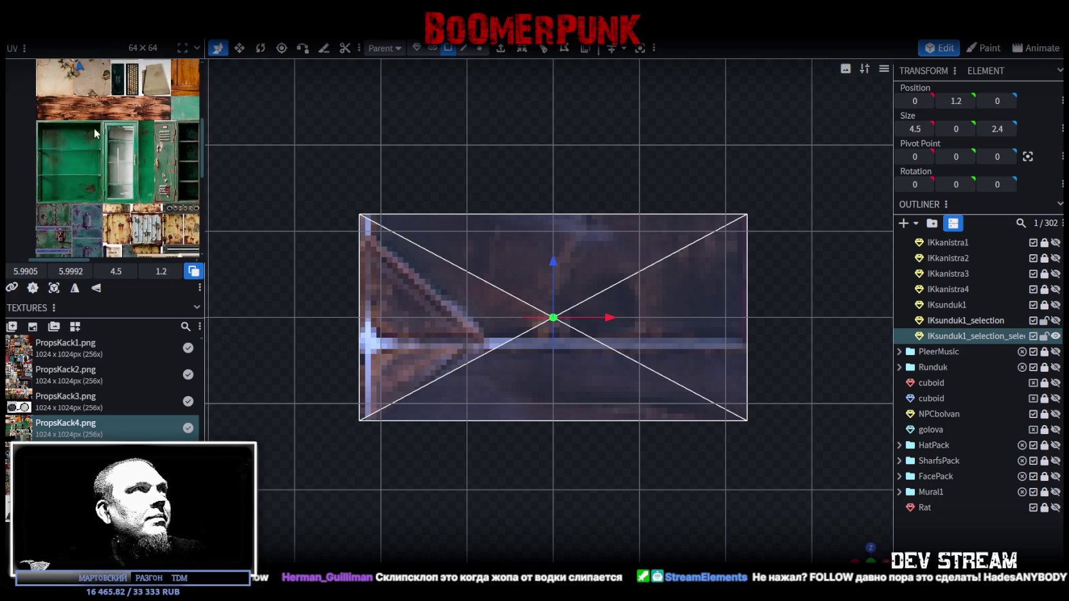
scroll(118, 142, up, 1)
drag(80, 90, 80, 214)
scroll(108, 119, down, 3)
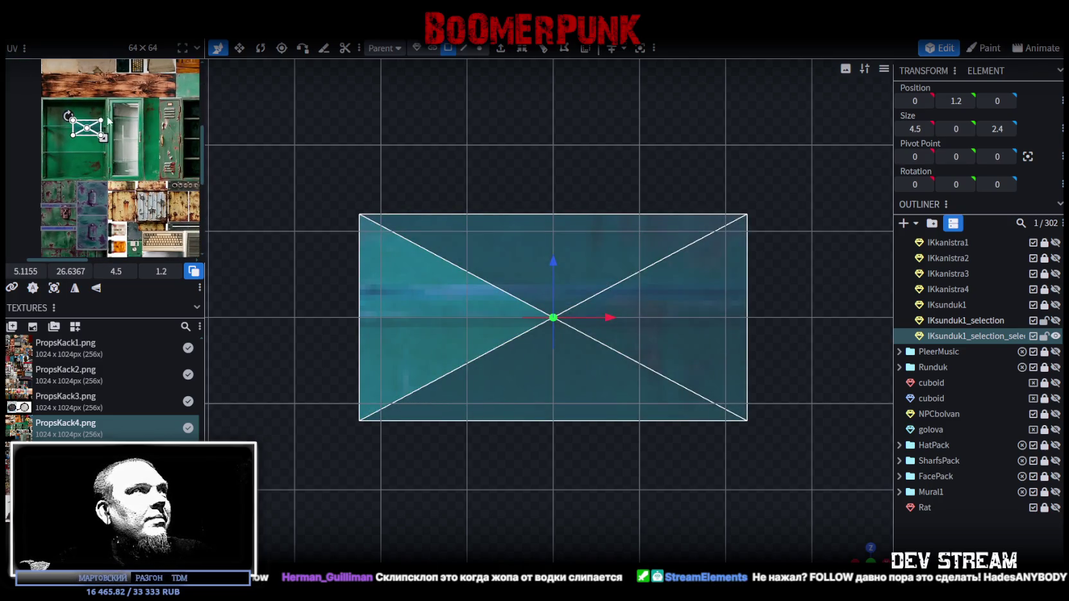
drag(89, 137, 59, 236)
Shift, align and slightly enlarge the face's UV box over the panelled purple area
scroll(75, 129, down, 3)
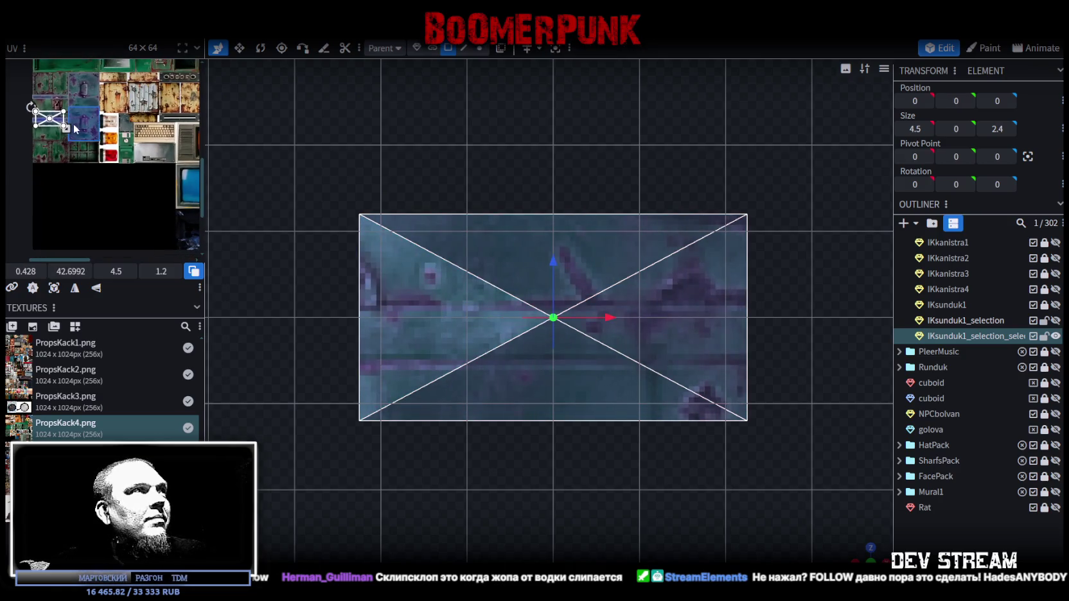
mouse_move(50, 129)
mouse_down()
mouse_move(100, 166)
mouse_move(163, 174)
mouse_up()
scroll(102, 167, up, 2)
scroll(109, 124, up, 2)
mouse_move(109, 123)
mouse_down()
mouse_move(103, 141)
mouse_move(97, 130)
mouse_up()
scroll(96, 129, down, 2)
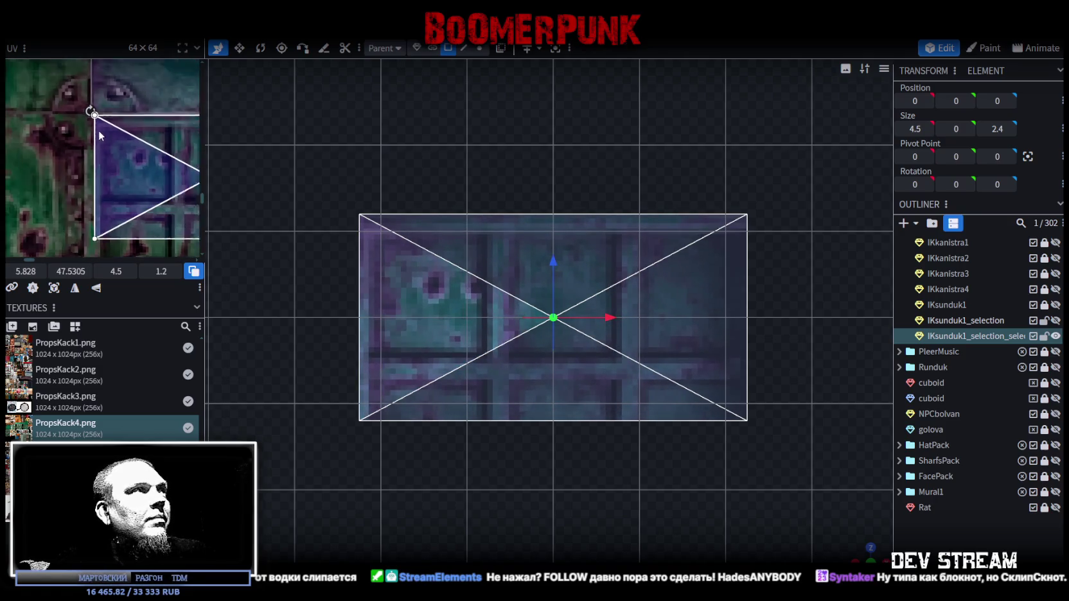
scroll(163, 126, up, 2)
middle_drag(163, 127, 148, 128)
drag(150, 137, 150, 179)
scroll(144, 171, up, 3)
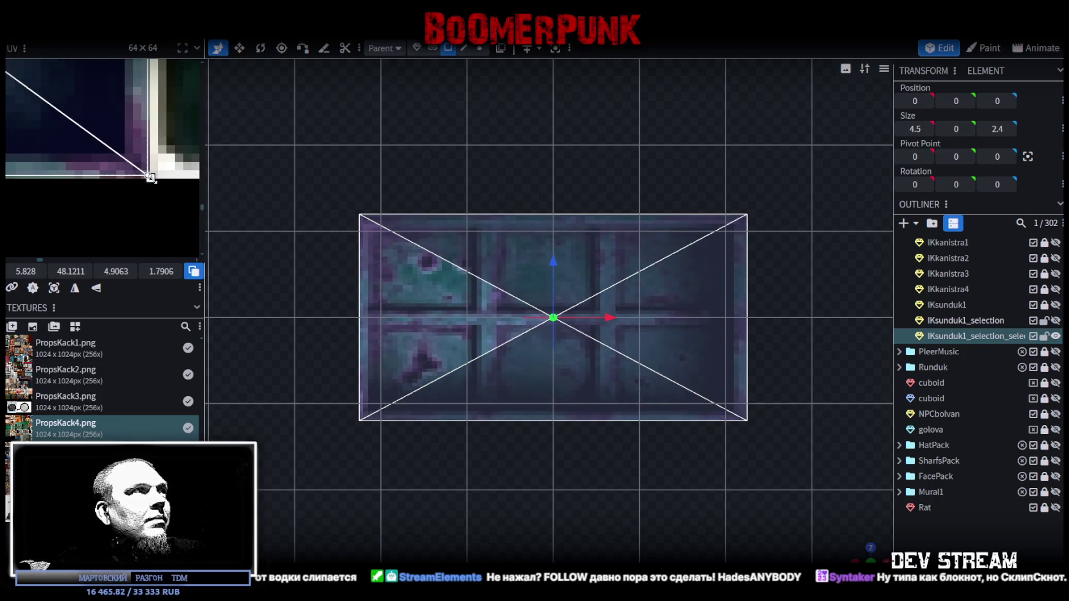
Show the hidden IKsunduk1_selection lid mesh again alongside the textured panel
drag(578, 386, 694, 450)
click(1055, 320)
drag(699, 198, 681, 263)
Select the whole panel mesh and toggle wireframe to inspect its triangles and thickness
click(480, 48)
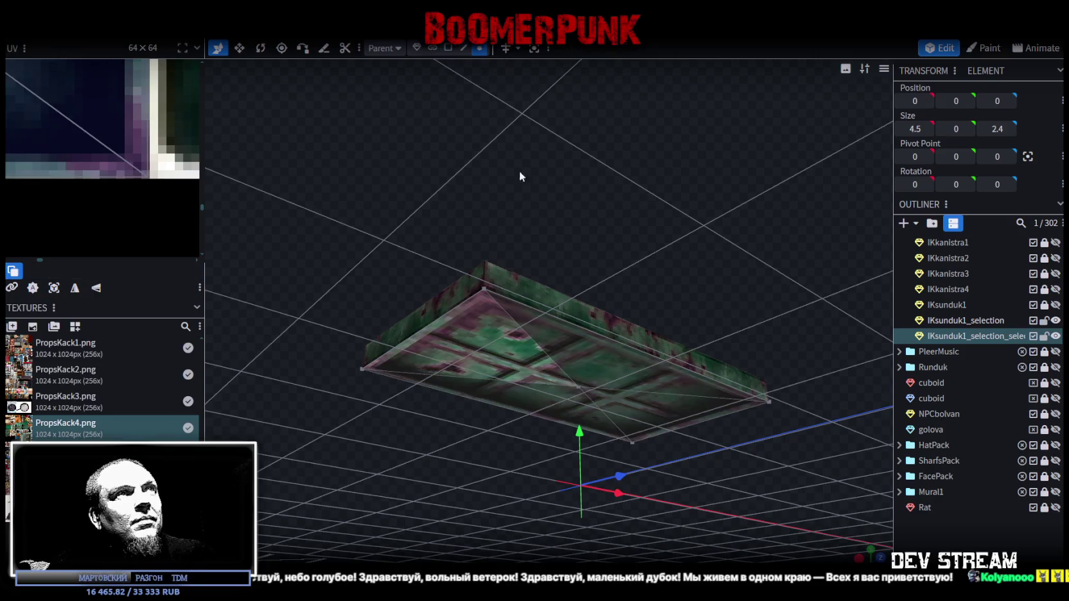
click(578, 387)
mouse_move(634, 282)
mouse_down()
mouse_move(611, 300)
mouse_move(601, 286)
mouse_move(699, 485)
mouse_move(700, 422)
mouse_move(666, 416)
mouse_move(722, 468)
mouse_move(617, 312)
mouse_up()
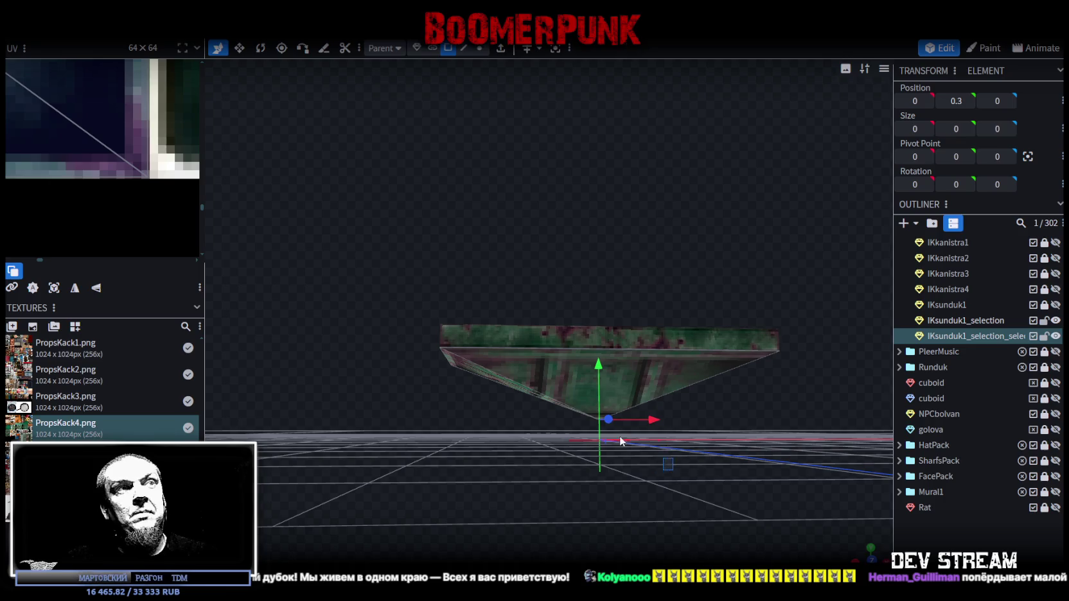
key(ctrl+a)
drag(711, 439, 730, 443)
key(z)
key(z)
mouse_move(708, 481)
mouse_down()
mouse_move(679, 380)
mouse_move(514, 352)
mouse_up()
click(515, 352)
drag(617, 103, 645, 155)
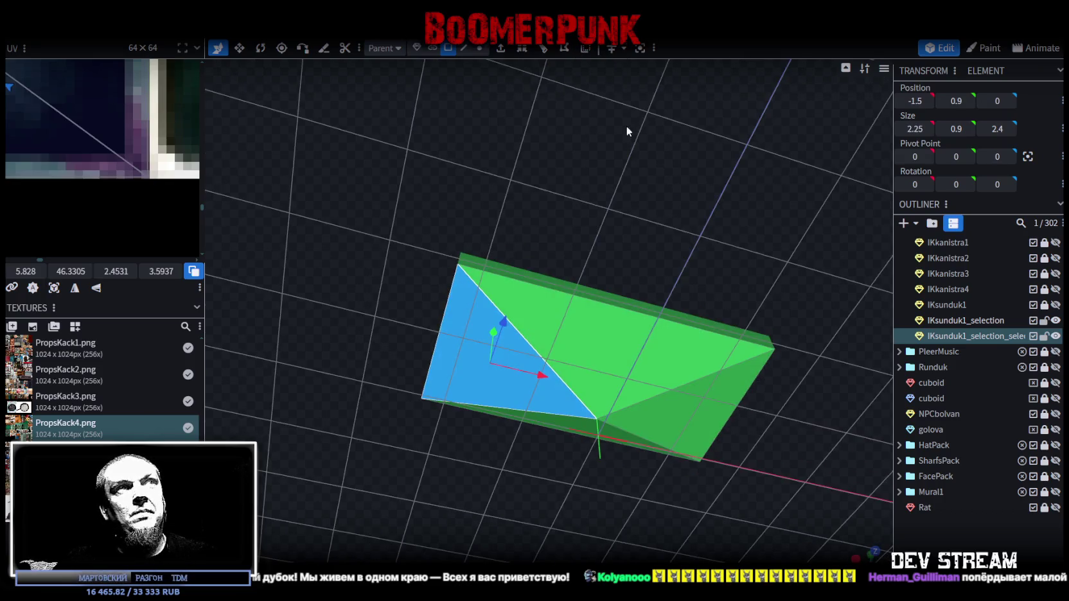
Raise the bottom centre vertex to Y 1.45 and review the shaded box
click(479, 49)
click(597, 419)
mouse_move(598, 418)
mouse_down()
mouse_move(633, 298)
mouse_move(670, 311)
mouse_move(626, 359)
mouse_move(593, 207)
mouse_move(595, 289)
mouse_up()
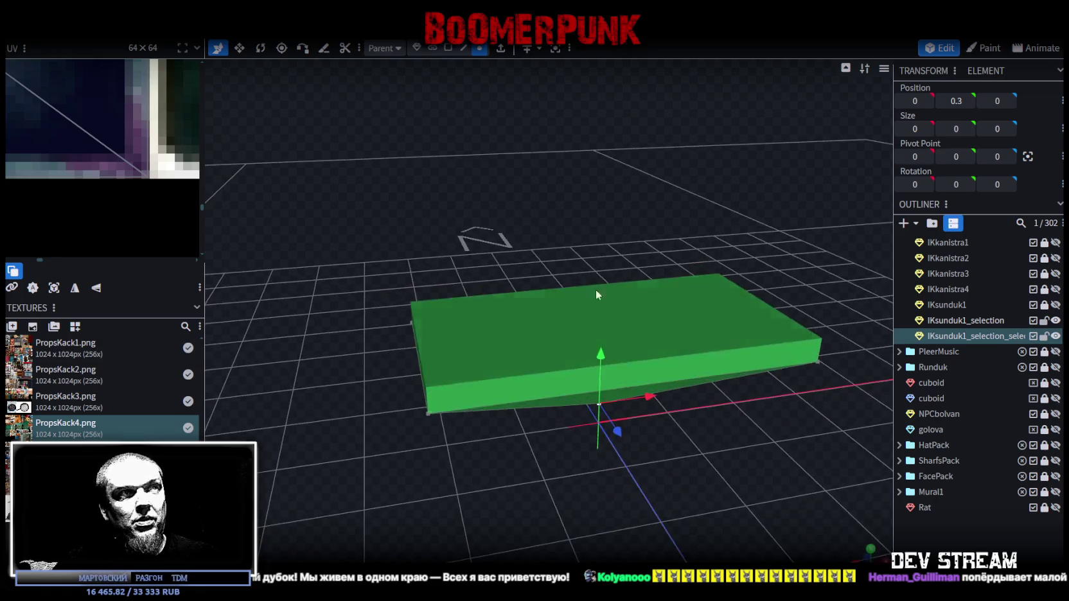
drag(601, 359, 606, 258)
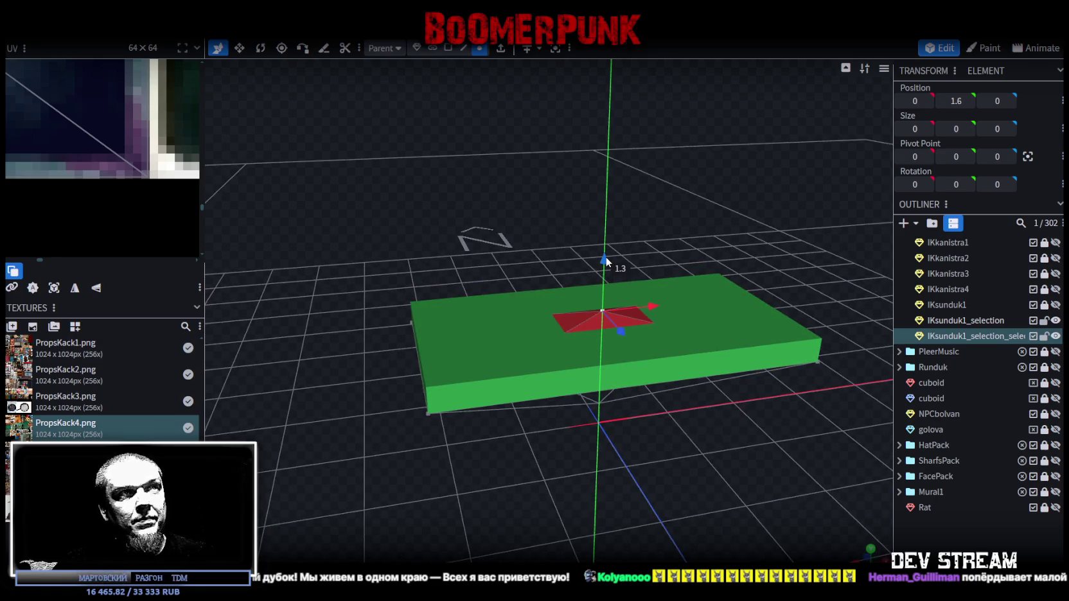
mouse_move(604, 255)
mouse_down()
mouse_move(603, 231)
mouse_move(605, 266)
mouse_up()
mouse_move(645, 426)
mouse_down()
mouse_move(652, 380)
mouse_move(571, 394)
mouse_move(628, 392)
mouse_move(676, 434)
mouse_up()
key(z)
key(z)
key(z)
key(z)
key(z)
mouse_move(716, 451)
mouse_down()
mouse_move(592, 455)
mouse_move(660, 414)
mouse_move(715, 358)
mouse_move(661, 442)
mouse_move(582, 503)
mouse_move(533, 494)
mouse_move(533, 482)
mouse_up()
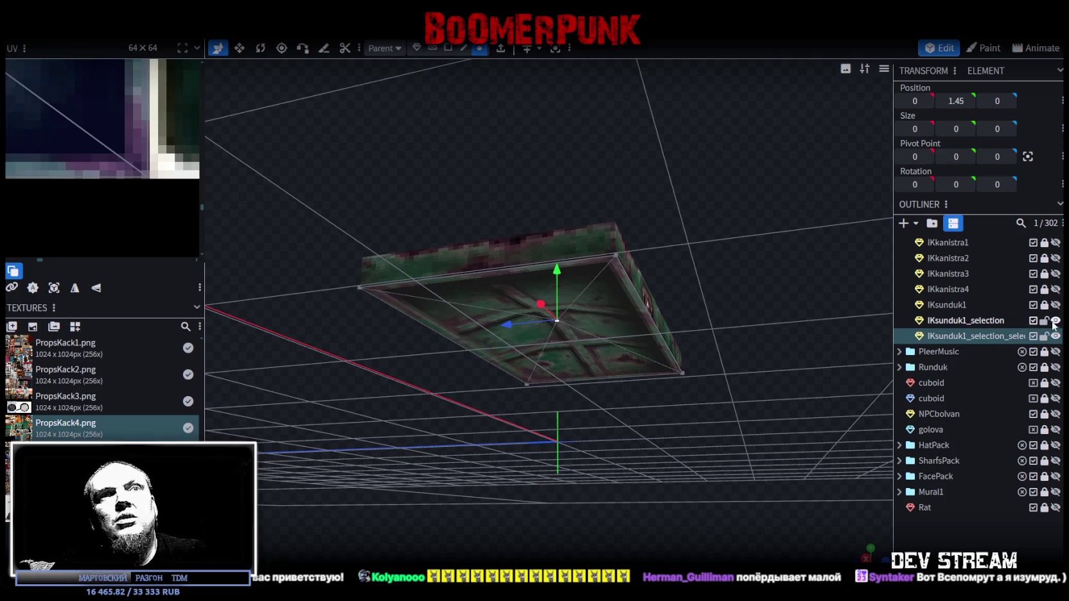
Merge the panel and IKsunduk1_selection into one mesh, welding the overlapping vertices via Auto Fix
ctrl+click(975, 323)
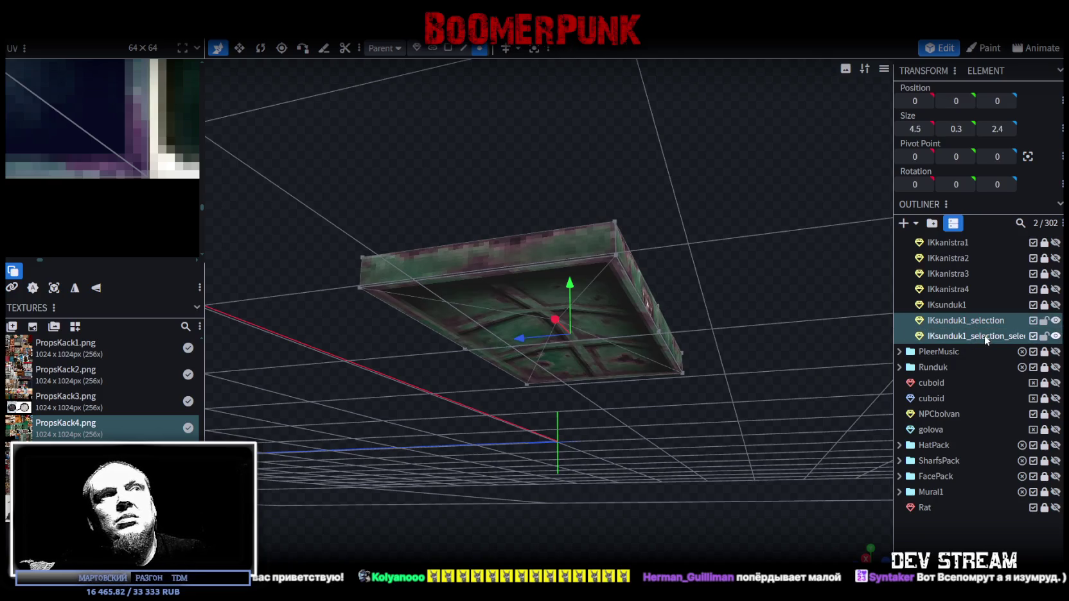
right_click(974, 323)
click(894, 366)
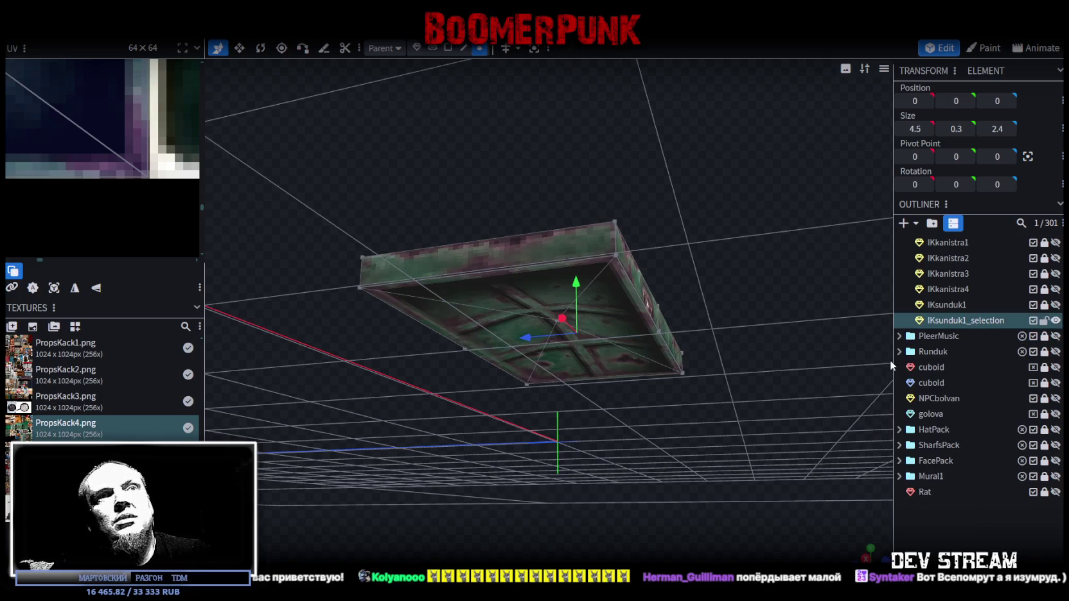
scroll(890, 360, down, 3)
drag(561, 270, 577, 280)
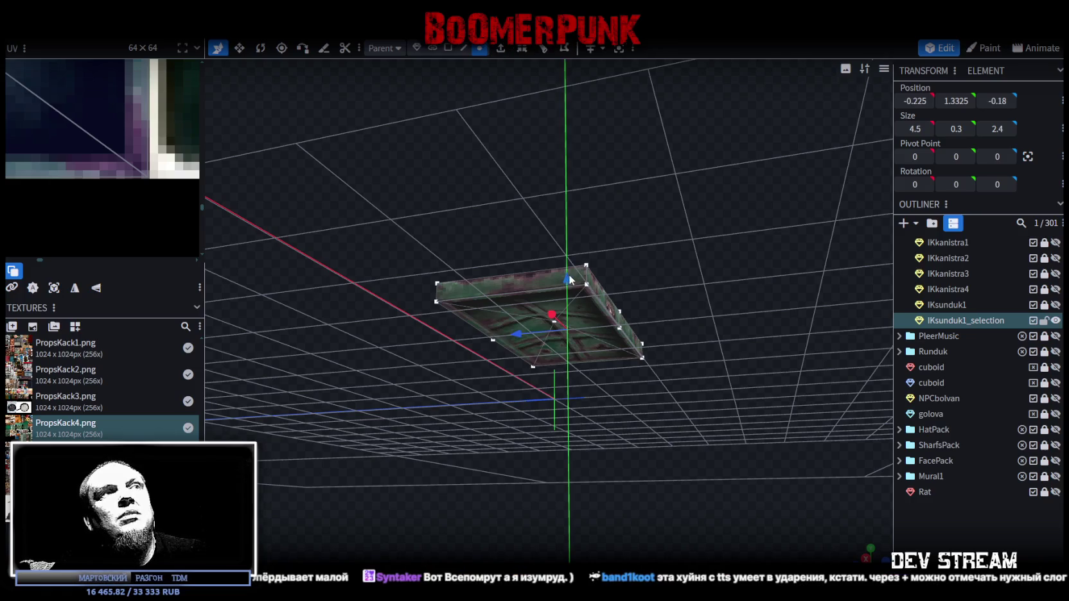
click(490, 133)
Show the IKsunduk1 chest body again and select the chest lid
mouse_move(648, 182)
mouse_down()
mouse_move(826, 257)
mouse_move(725, 232)
mouse_move(486, 230)
mouse_move(668, 250)
mouse_move(685, 328)
mouse_up()
click(614, 362)
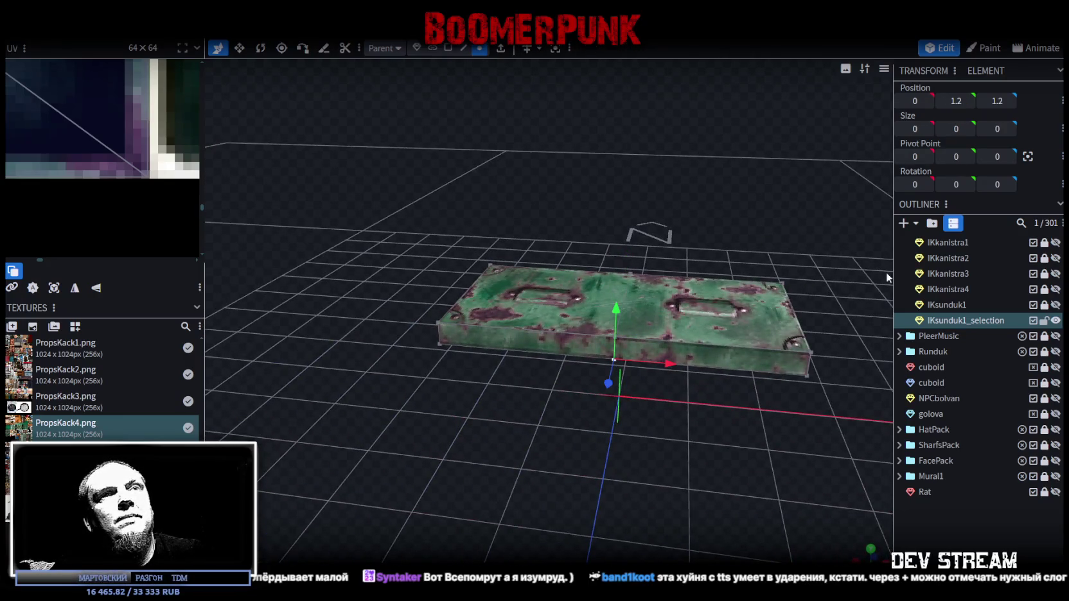
click(1055, 306)
mouse_move(804, 189)
mouse_down()
mouse_move(615, 137)
mouse_move(633, 124)
mouse_move(566, 97)
mouse_move(509, 111)
mouse_move(528, 126)
mouse_move(418, 157)
mouse_up()
click(652, 315)
mouse_move(574, 176)
mouse_down()
mouse_move(599, 158)
mouse_move(508, 222)
mouse_move(645, 150)
mouse_move(624, 208)
mouse_up()
Narrow the lid's width from 4.5 to 4.3 with the Move tool
key(v)
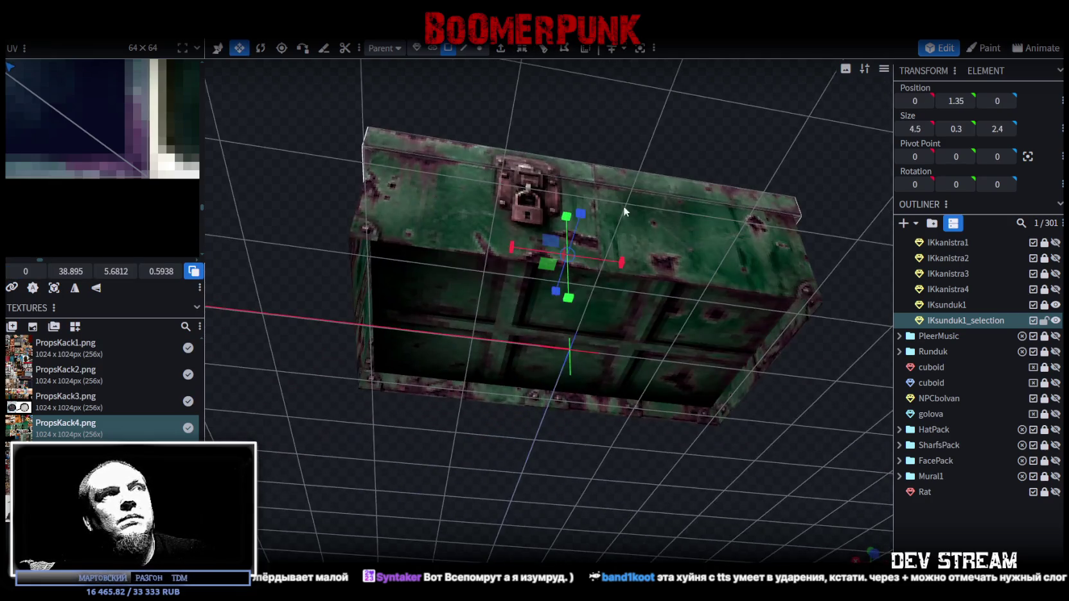
mouse_move(622, 260)
mouse_down()
mouse_move(646, 172)
mouse_move(798, 180)
mouse_move(568, 185)
mouse_up()
drag(541, 186, 524, 182)
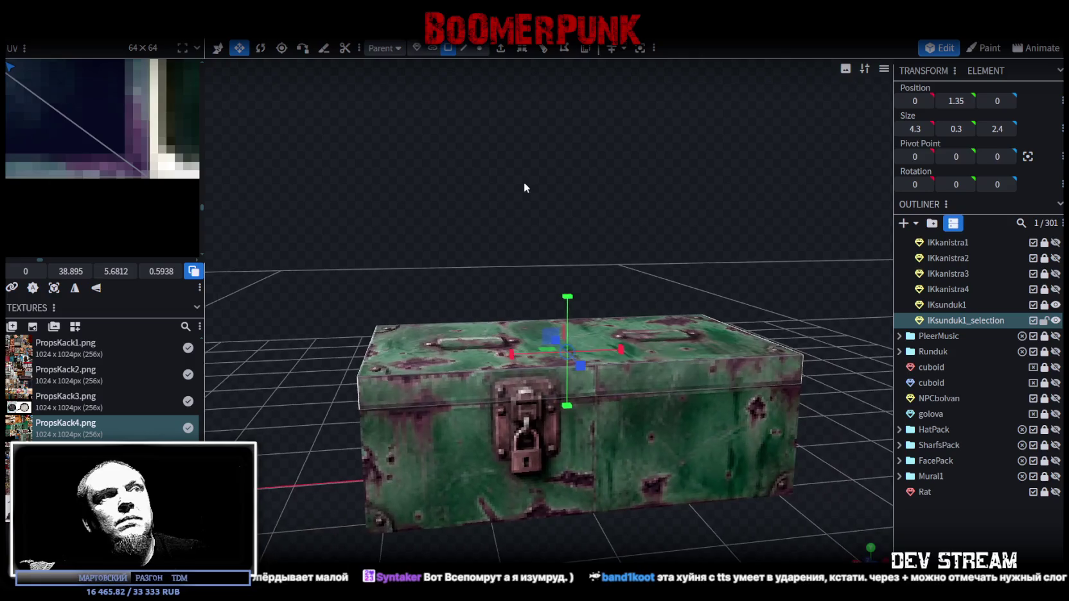
Rename IKsunduk1_selection to IKsunduk1_top in the Outliner
double_click(971, 320)
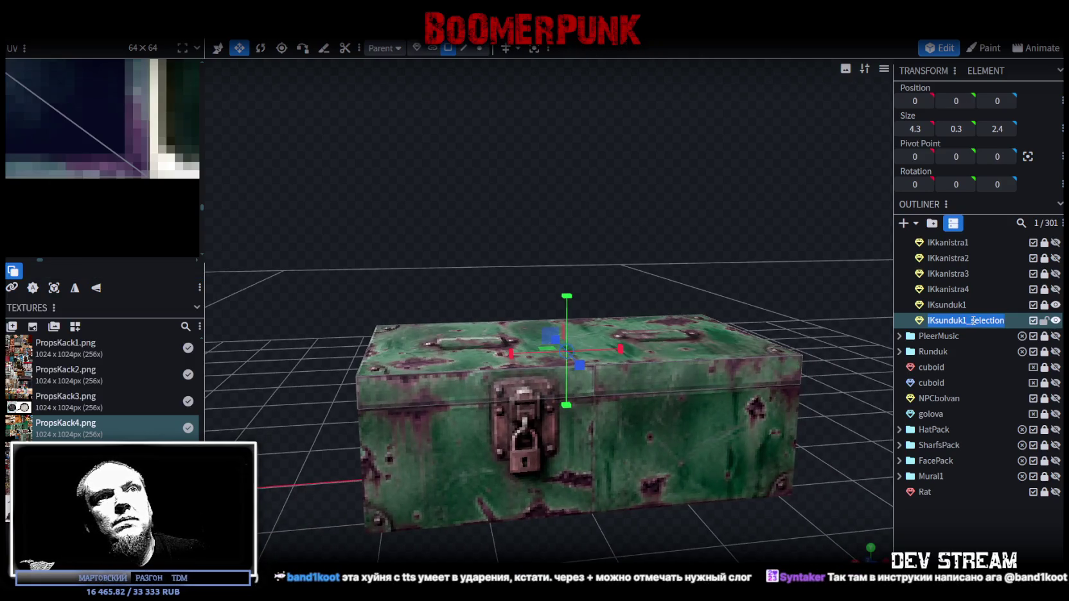
drag(972, 320, 1013, 319)
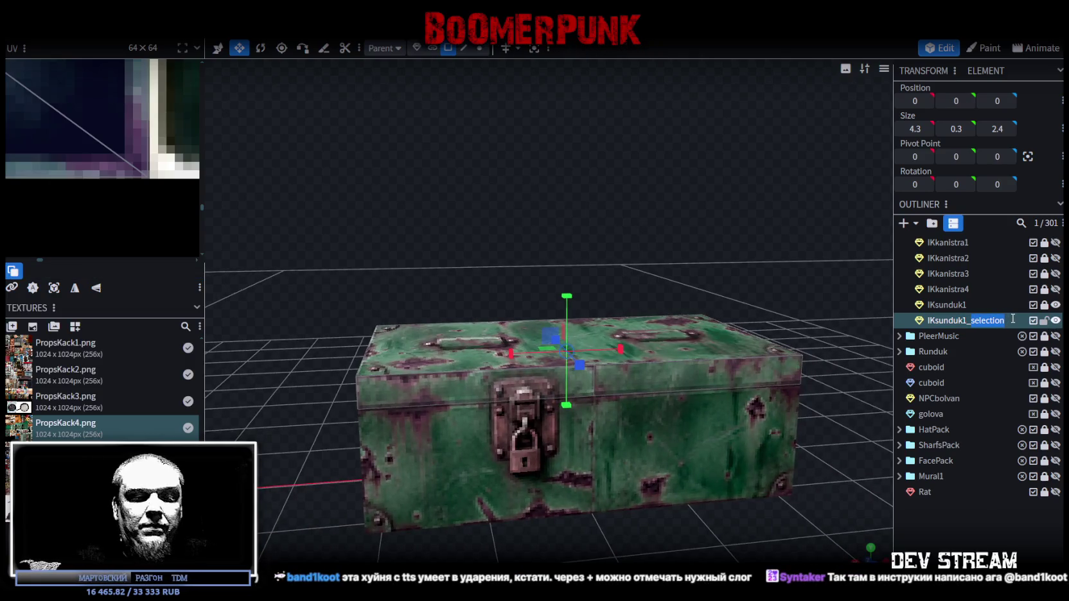
text(top)
key(Return)
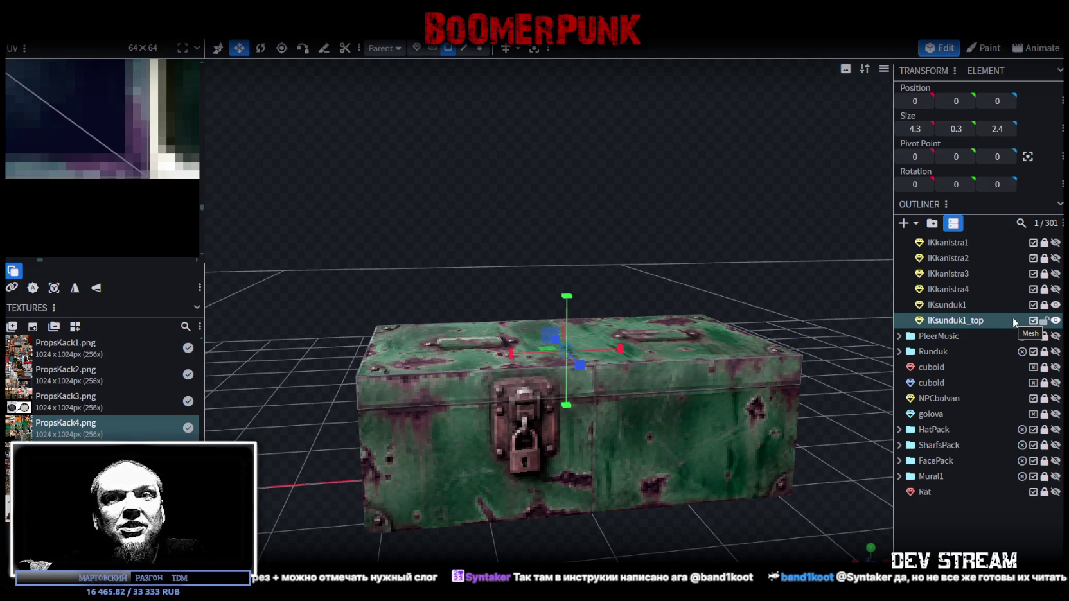
Select the lid's top-edge vertex at 0, 1.2, 1.2 as the hinge pivot point
mouse_move(641, 231)
mouse_down()
mouse_move(778, 247)
mouse_move(625, 130)
mouse_up()
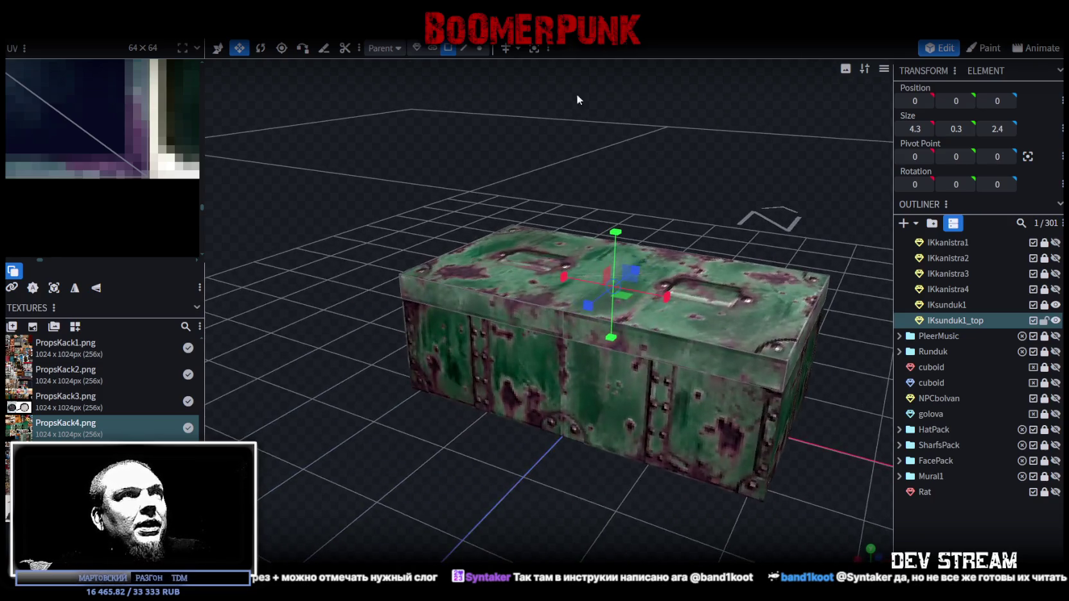
click(480, 48)
click(563, 338)
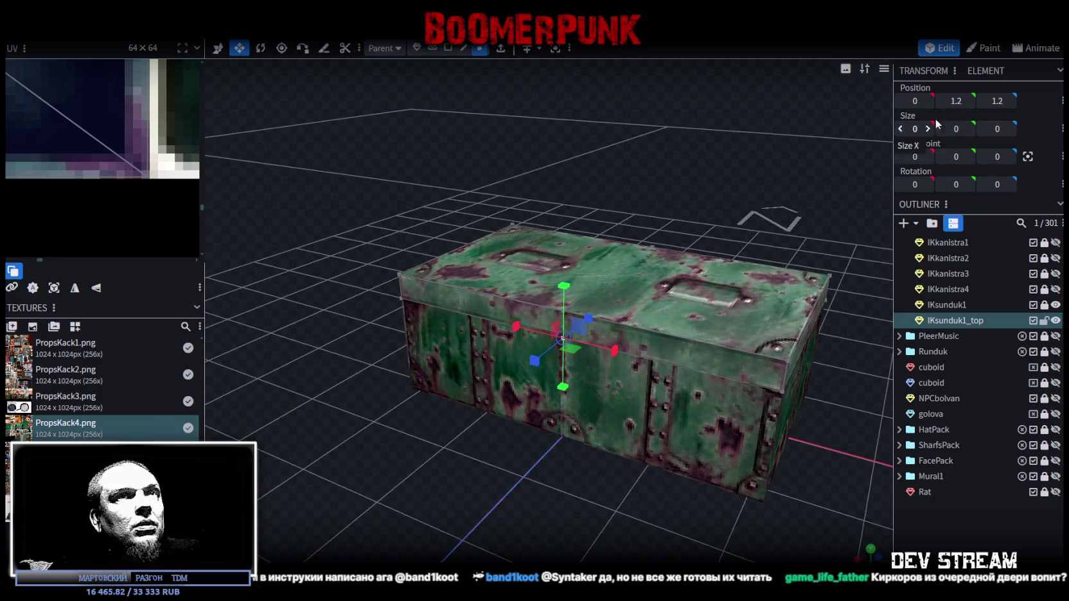
scroll(546, 137, up, 5)
mouse_move(545, 137)
mouse_down()
mouse_move(713, 213)
mouse_move(595, 198)
mouse_move(587, 177)
mouse_move(445, 243)
mouse_move(413, 173)
mouse_move(473, 198)
mouse_move(693, 146)
mouse_move(570, 132)
mouse_move(456, 167)
mouse_move(565, 164)
mouse_up()
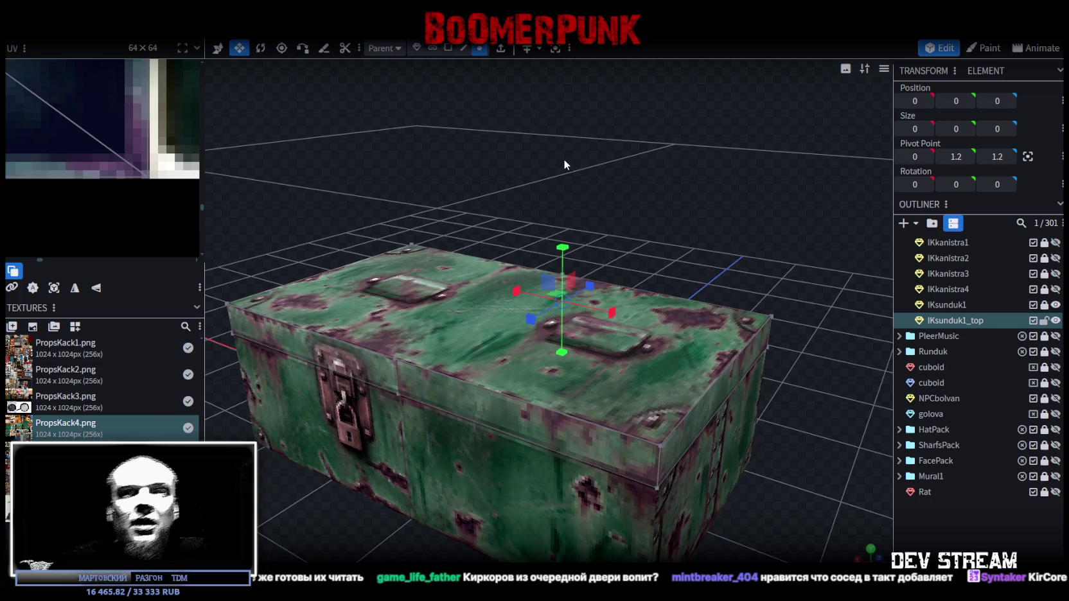
mouse_move(479, 134)
mouse_down()
mouse_move(612, 190)
mouse_move(453, 164)
mouse_move(466, 165)
mouse_up()
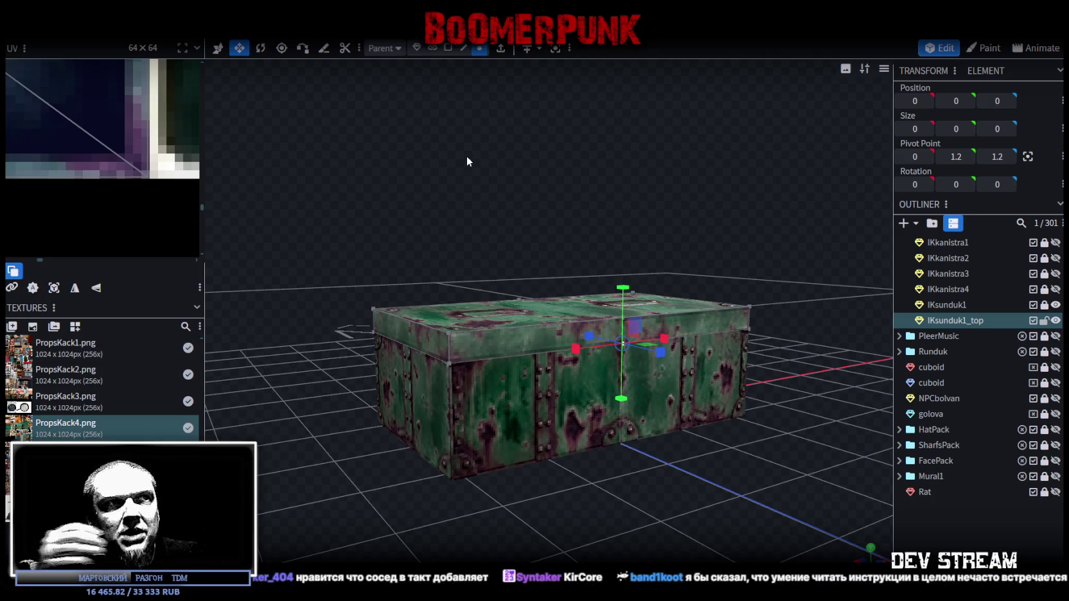
mouse_move(486, 165)
mouse_down()
mouse_move(538, 207)
mouse_move(822, 324)
mouse_up()
Save the model, then toggle the lid and body visibility to inspect each chest part
key(ctrl+s)
click(1055, 321)
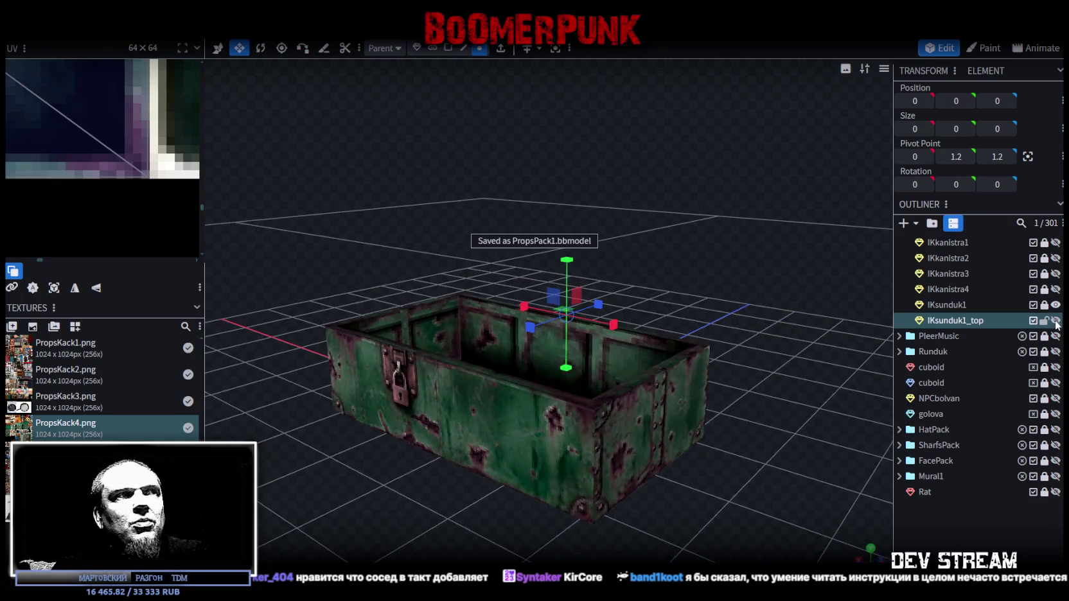
click(1056, 320)
mouse_move(684, 254)
mouse_down()
mouse_move(548, 243)
mouse_move(623, 171)
mouse_move(413, 179)
mouse_move(717, 191)
mouse_up()
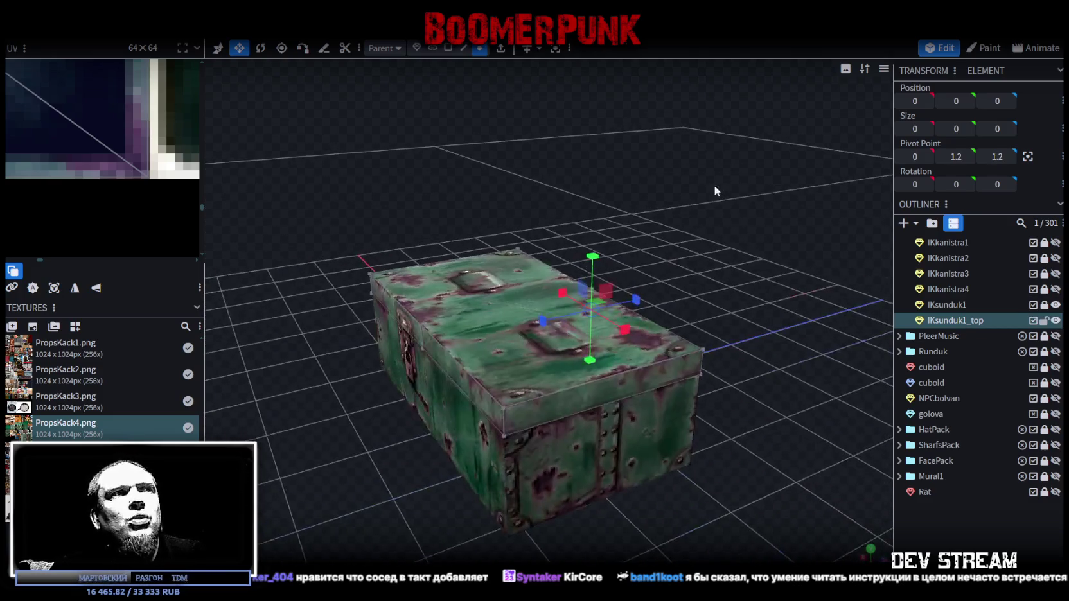
drag(316, 385, 303, 367)
click(1056, 305)
click(1057, 305)
click(1055, 321)
mouse_move(707, 302)
mouse_down()
mouse_move(658, 306)
mouse_move(662, 263)
mouse_move(685, 226)
mouse_up()
click(1056, 320)
mouse_move(713, 277)
mouse_down()
mouse_move(688, 271)
mouse_move(752, 278)
mouse_move(705, 278)
mouse_up()
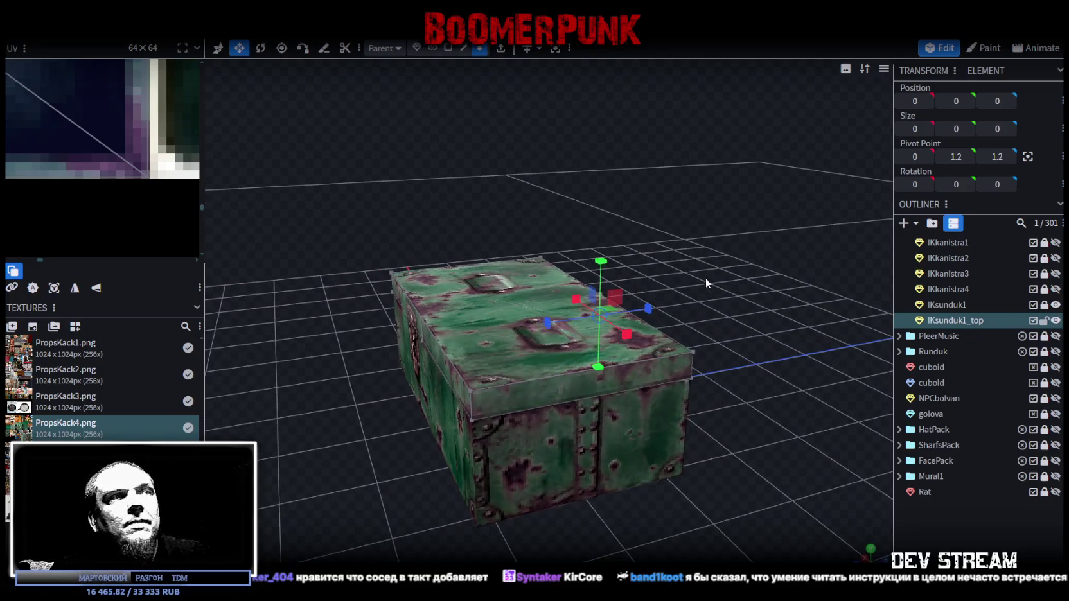
Save again and widen the UV panel to show the whole texture sheet
key(ctrl+s)
drag(551, 183, 527, 192)
scroll(128, 240, down, 2)
scroll(111, 205, down, 2)
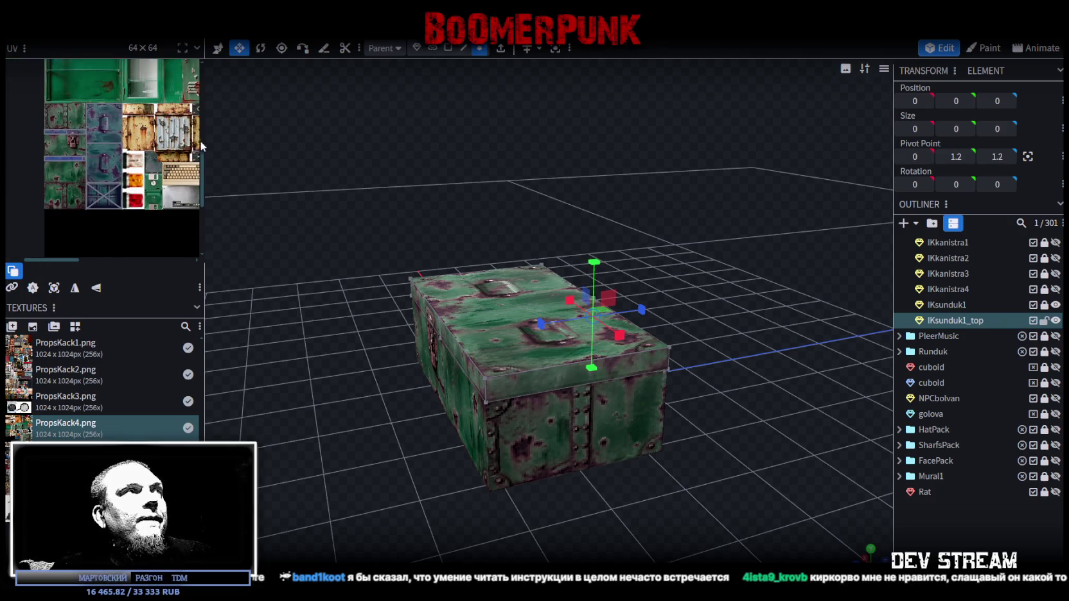
drag(205, 144, 434, 148)
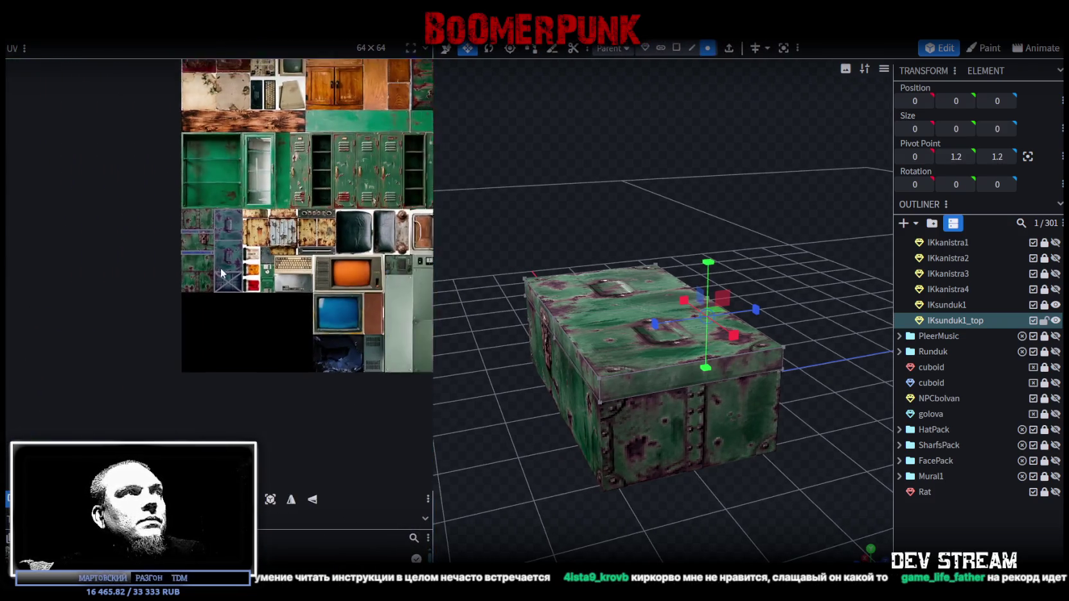
middle_drag(250, 293, 164, 355)
drag(564, 221, 693, 180)
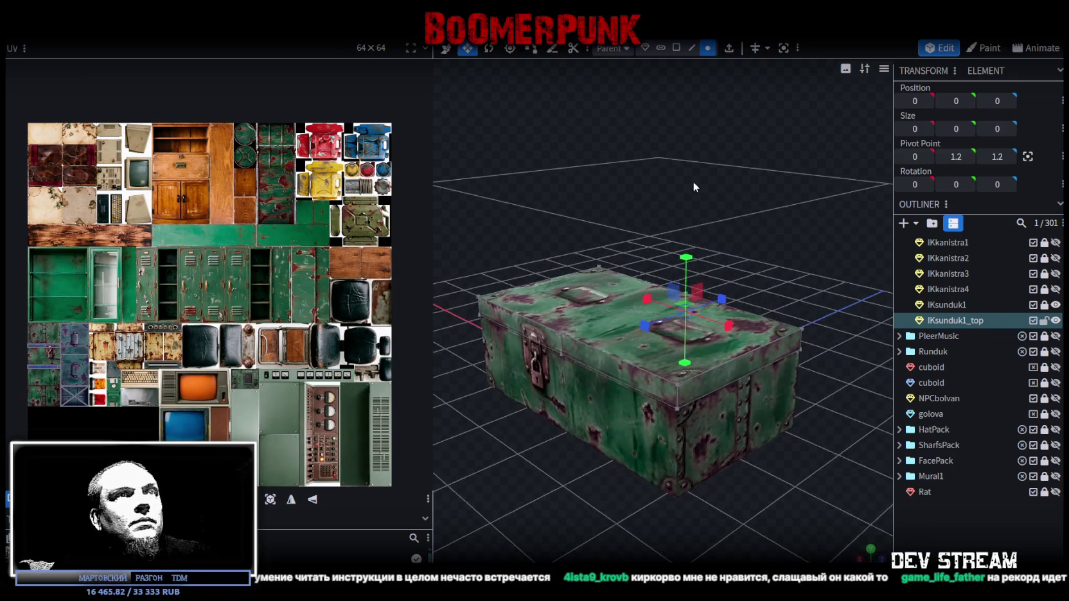
Lock the IKsunduk1_top lid, hide it, and toggle the chest body's eye icon
click(1045, 320)
click(1056, 320)
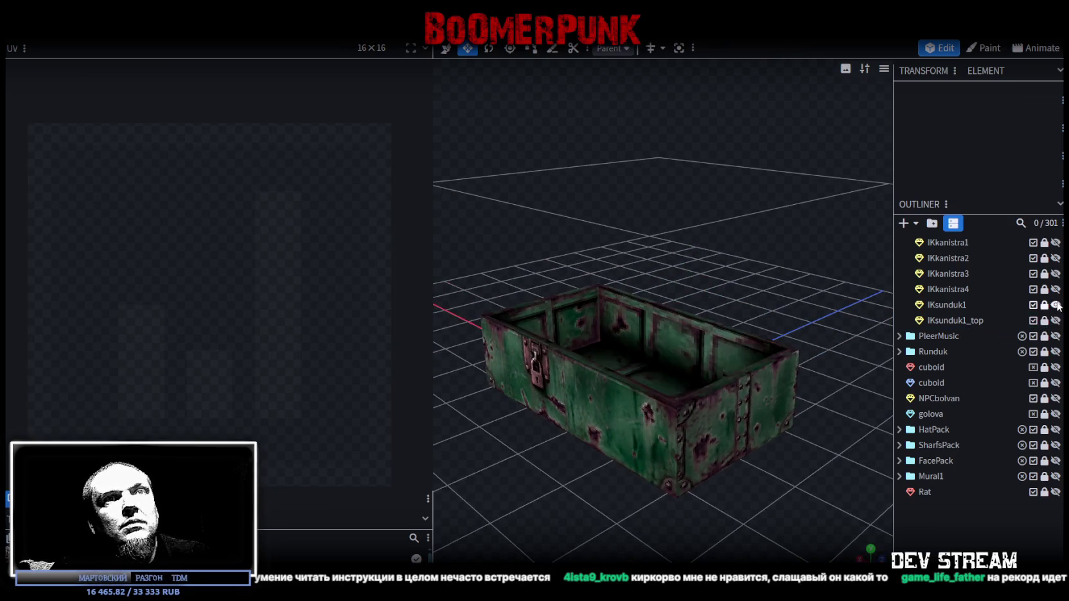
click(1056, 305)
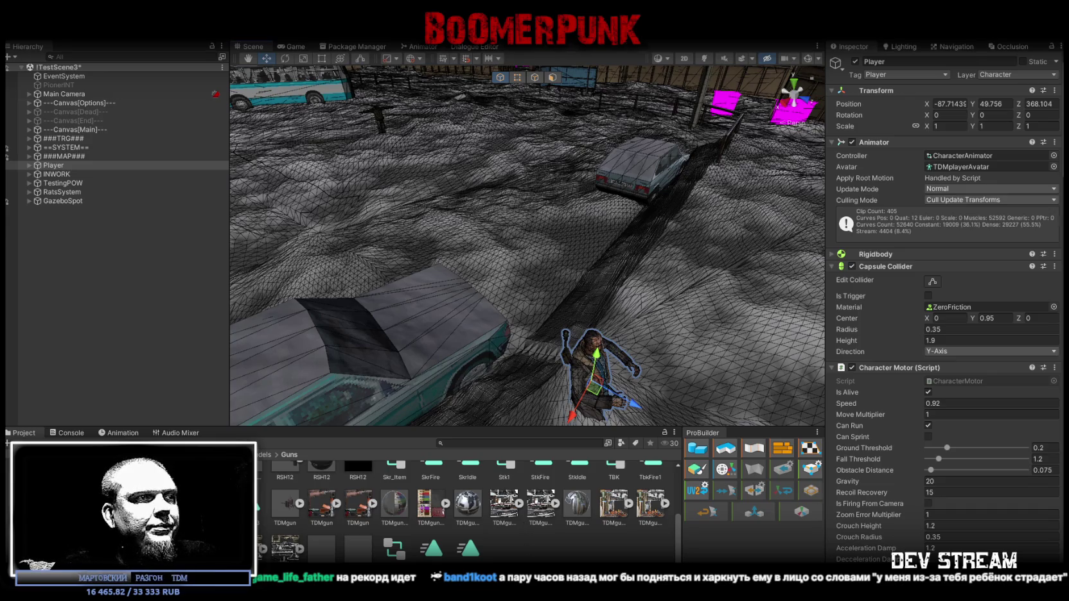
Switch from the Unity test scene back to Blockbench
key(alt+Tab)
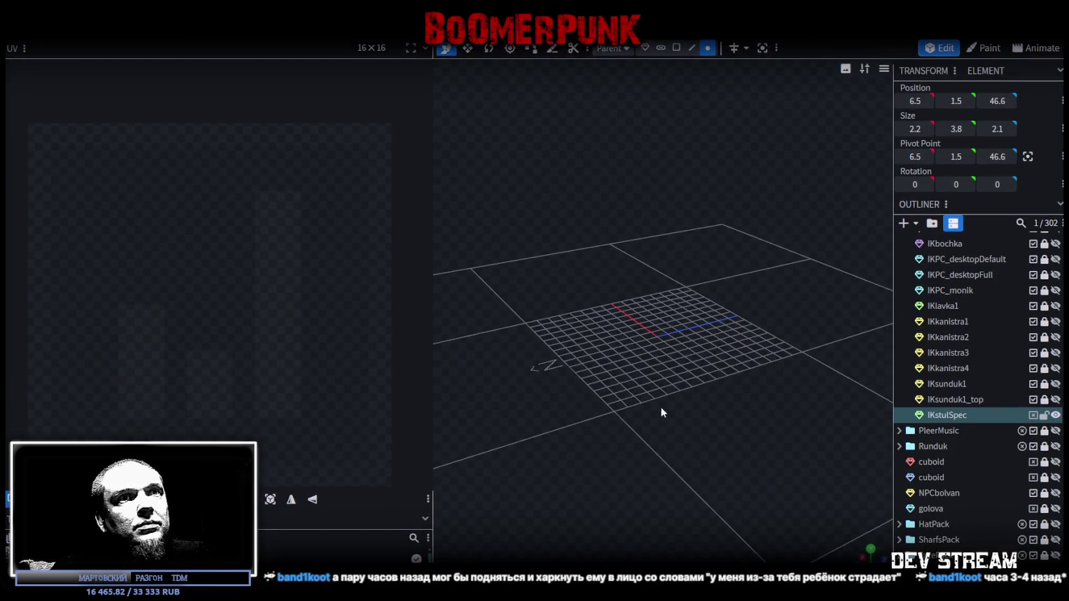
In object selection mode, set the chair's Position X, Y and Z to 0
right_drag(661, 412, 595, 384)
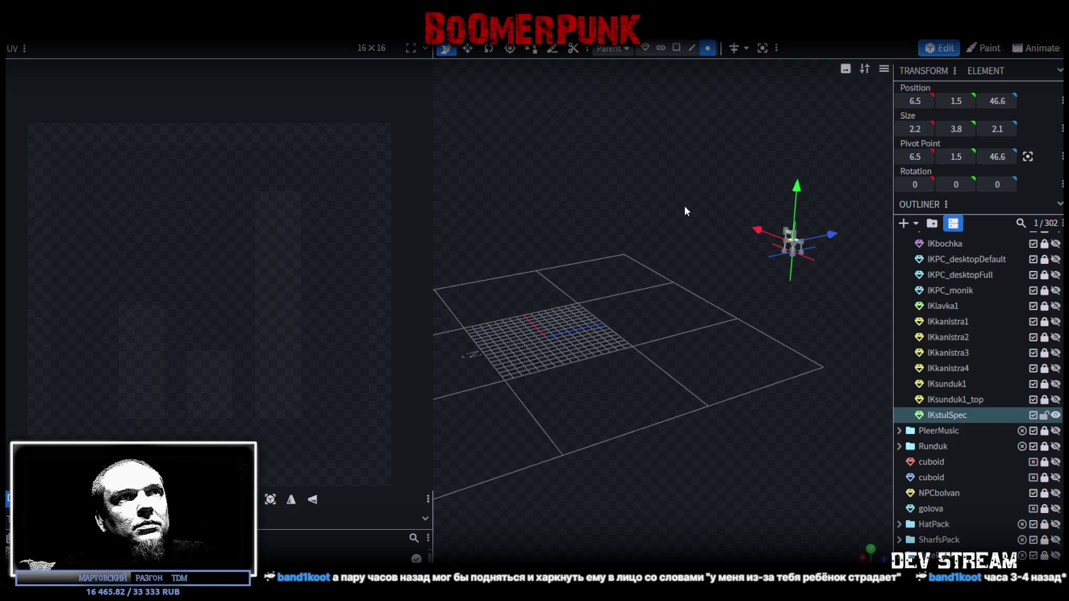
click(645, 48)
click(915, 101)
text(0)
click(956, 101)
text(0)
click(997, 101)
text(0)
key(Return)
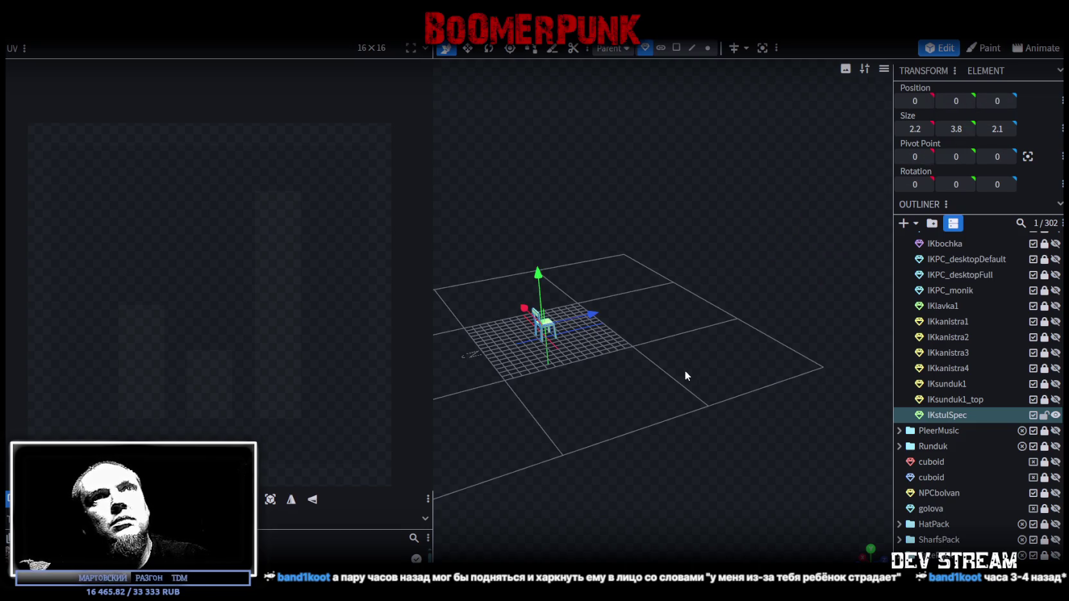
Narrow the texture panel to reveal the texture list and close in on the chair
drag(674, 405, 577, 331)
scroll(646, 386, up, 3)
drag(646, 386, 527, 382)
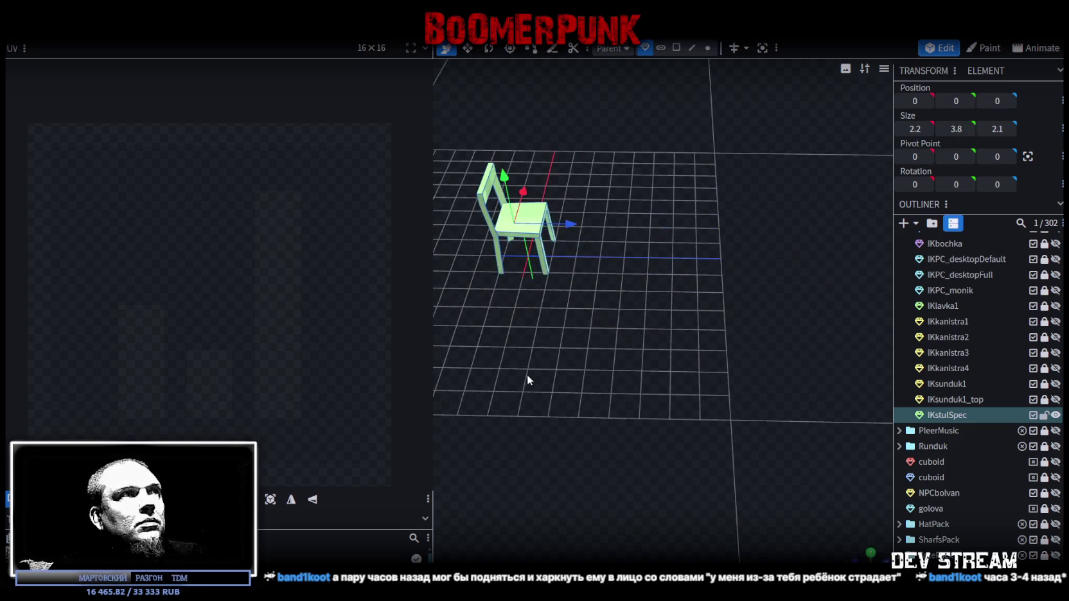
drag(432, 247, 193, 269)
mouse_move(398, 328)
mouse_down()
mouse_move(501, 333)
mouse_move(507, 322)
mouse_up()
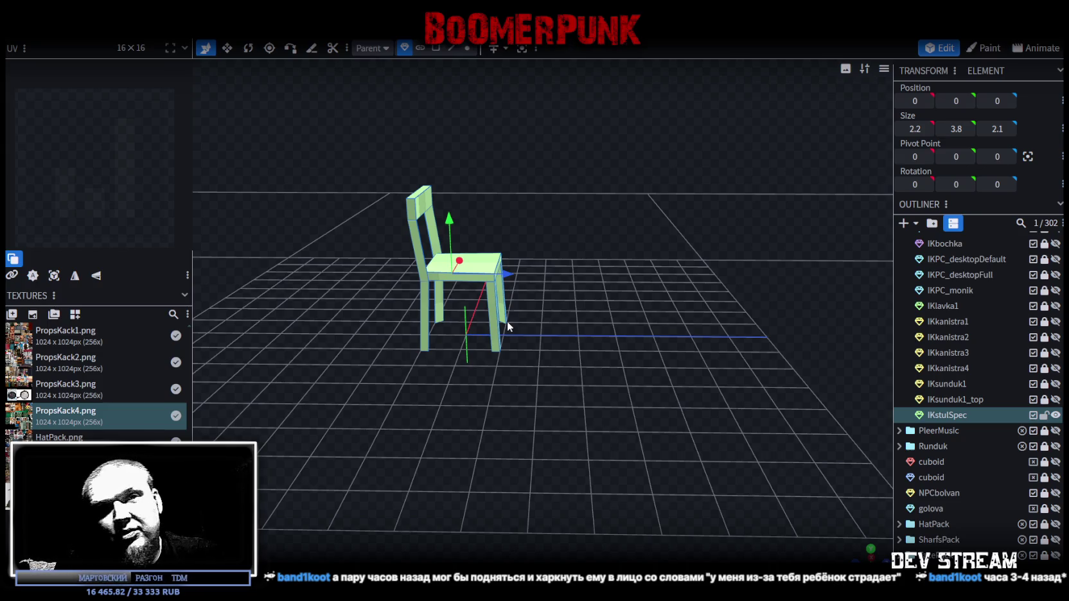
mouse_move(507, 321)
mouse_down()
mouse_move(541, 360)
mouse_move(555, 401)
mouse_move(483, 469)
mouse_move(512, 518)
mouse_move(622, 470)
mouse_move(667, 422)
mouse_move(516, 436)
mouse_move(440, 420)
mouse_move(352, 420)
mouse_up()
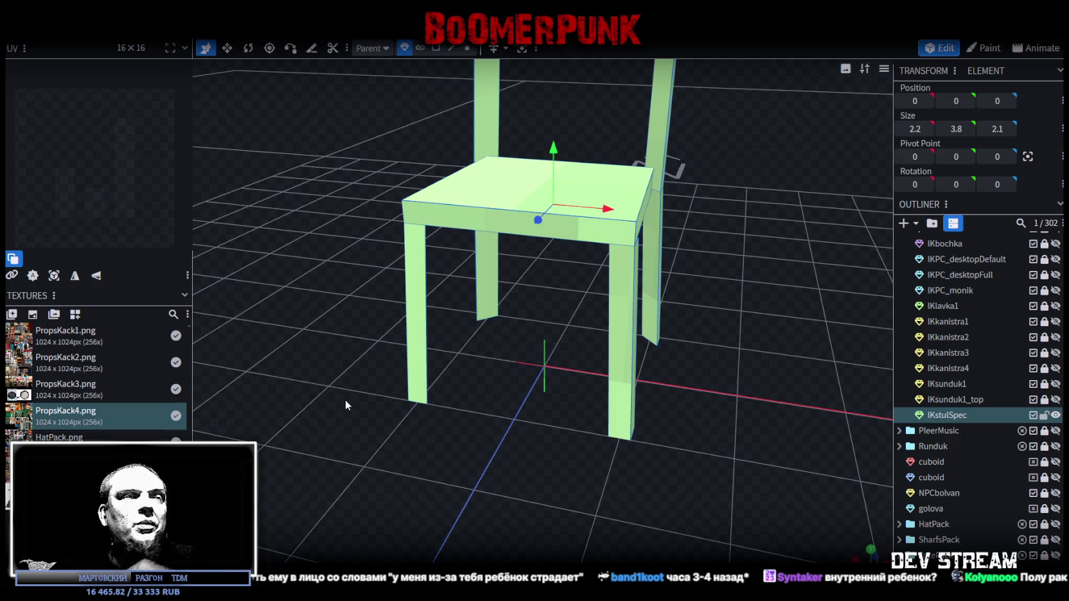
Orbit around the chair, switch to Edge selection mode, and view it from low front
mouse_move(451, 360)
mouse_down()
mouse_move(479, 444)
mouse_move(521, 398)
mouse_move(604, 420)
mouse_move(604, 445)
mouse_move(500, 414)
mouse_move(527, 257)
mouse_up()
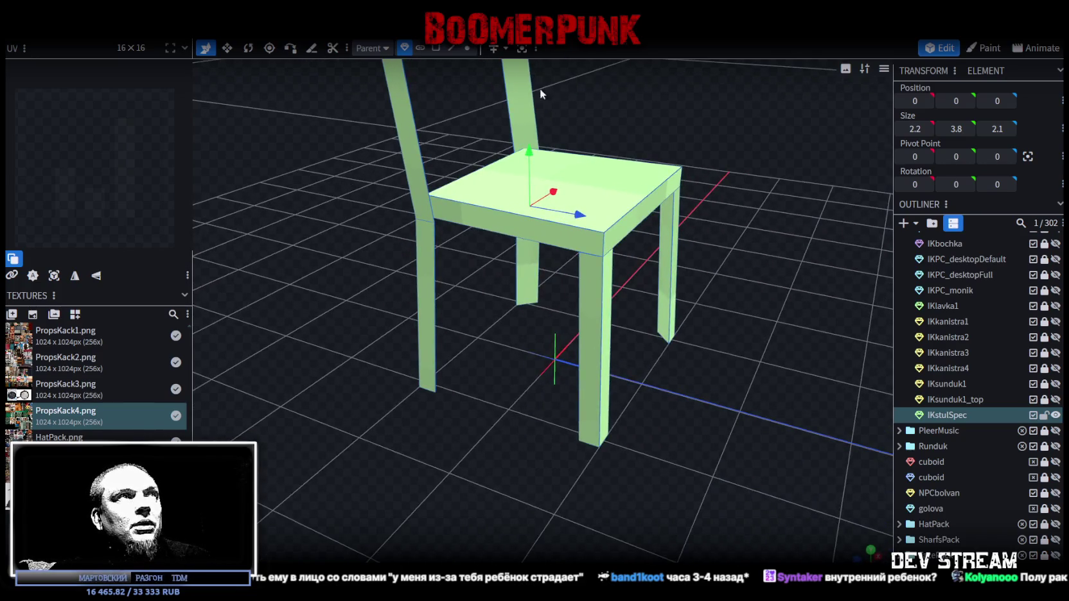
click(452, 51)
mouse_move(550, 352)
mouse_down()
mouse_move(527, 304)
mouse_move(559, 393)
mouse_move(473, 396)
mouse_up()
Select the floor-level crossbar and loop cut it with 2 cuts in Edge mode
click(407, 363)
mouse_move(408, 363)
mouse_down()
mouse_move(744, 397)
mouse_move(558, 392)
mouse_up()
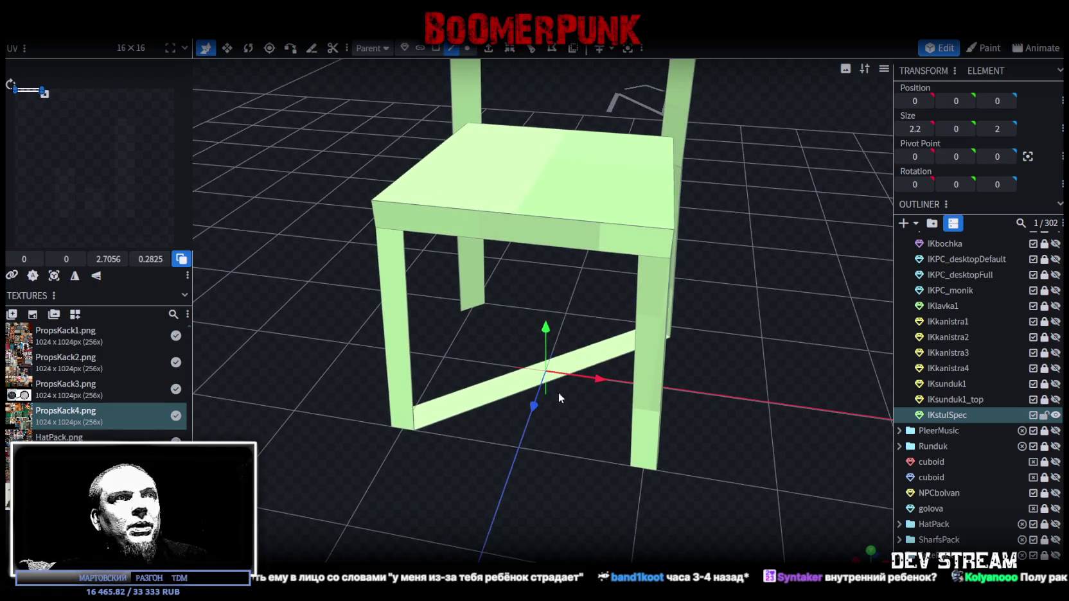
click(514, 395)
click(467, 48)
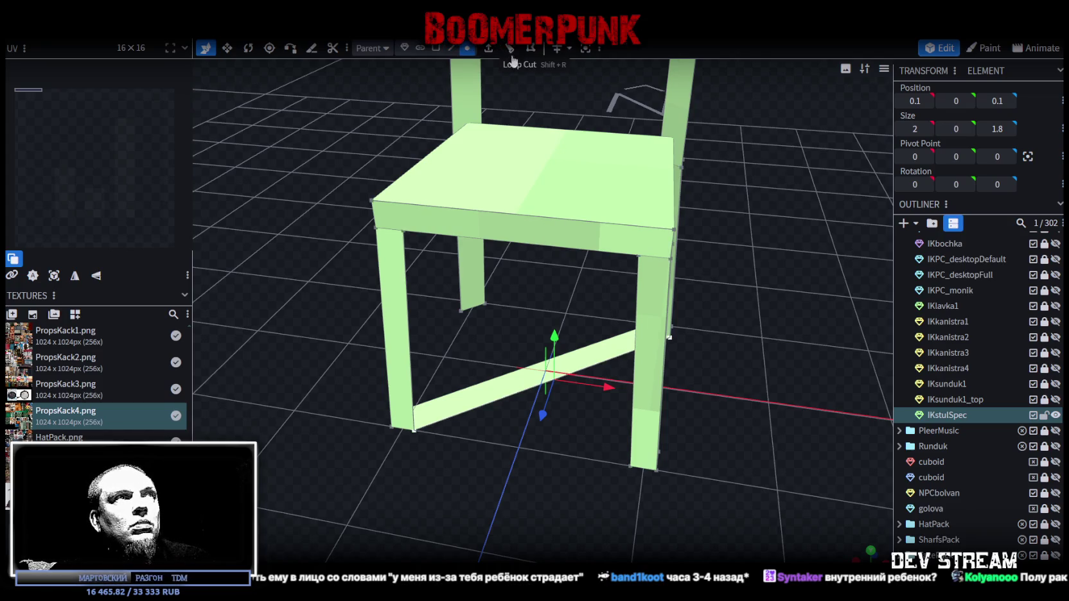
click(453, 55)
scroll(524, 422, up, 2)
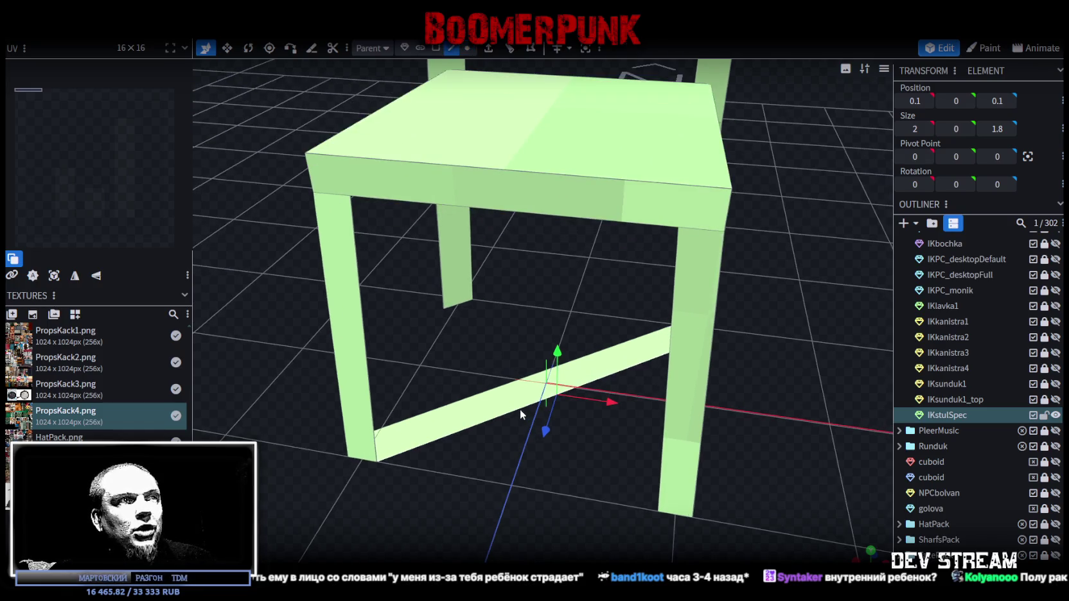
click(511, 50)
click(598, 536)
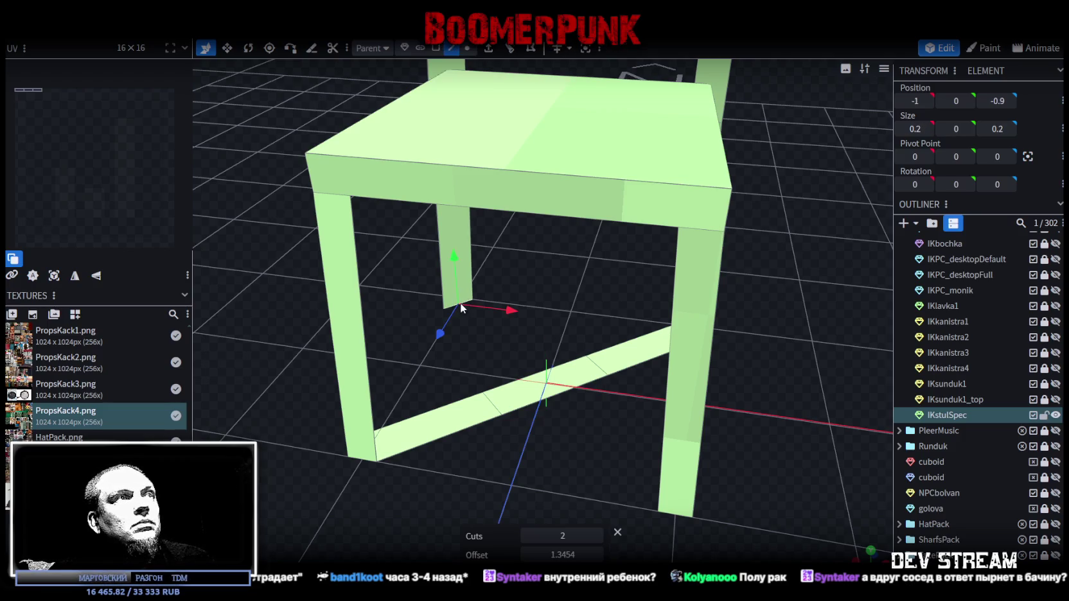
Delete the triangular face inside the frame and loop cut the X brace with 2 cuts
click(543, 387)
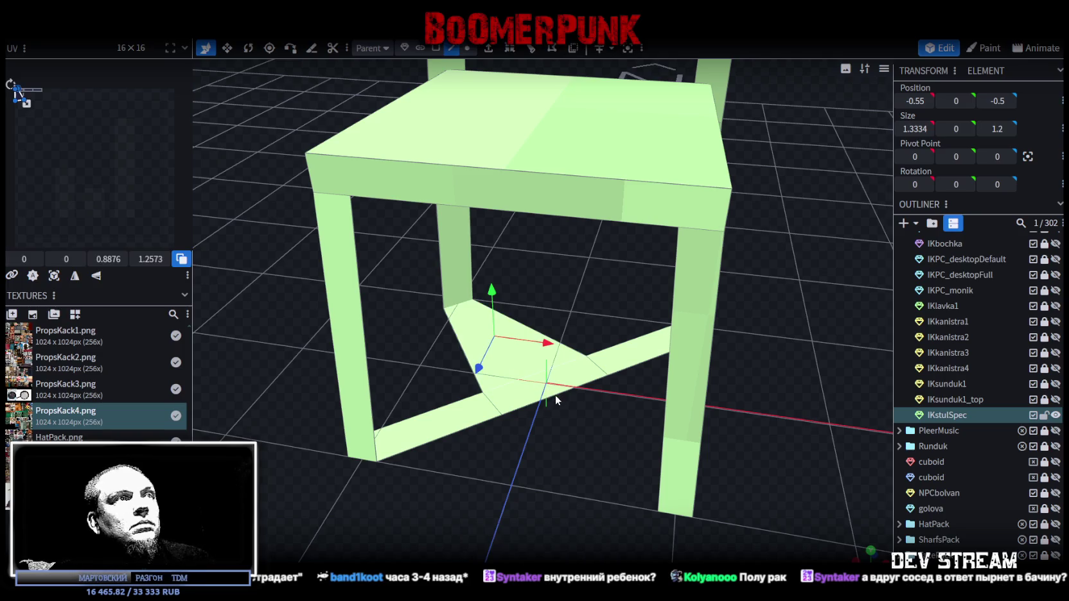
key(Delete)
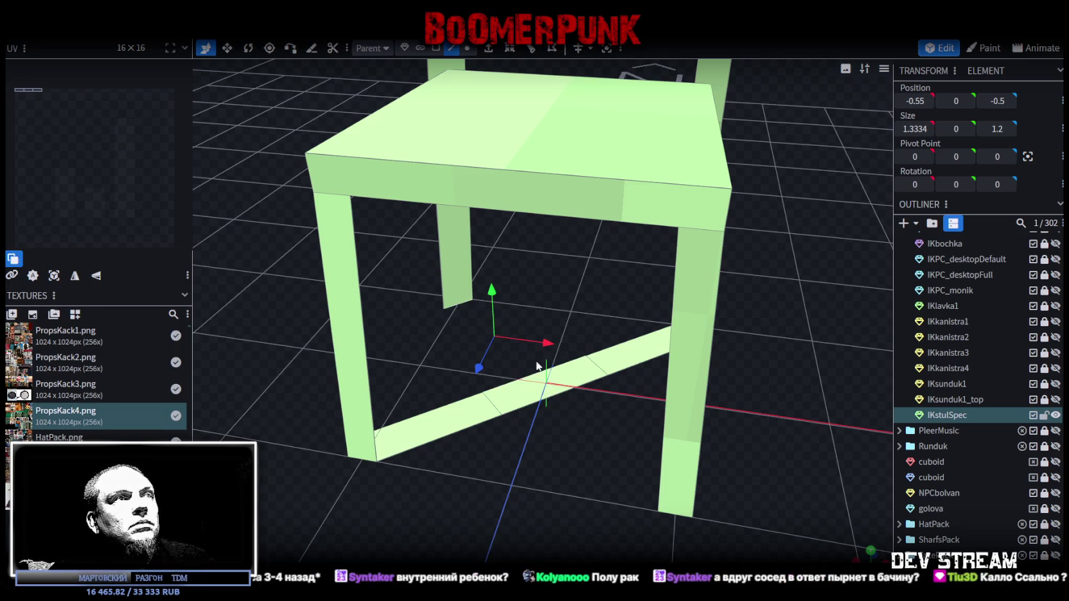
click(461, 306)
mouse_move(525, 440)
mouse_down()
mouse_move(616, 433)
mouse_move(737, 381)
mouse_move(636, 418)
mouse_up()
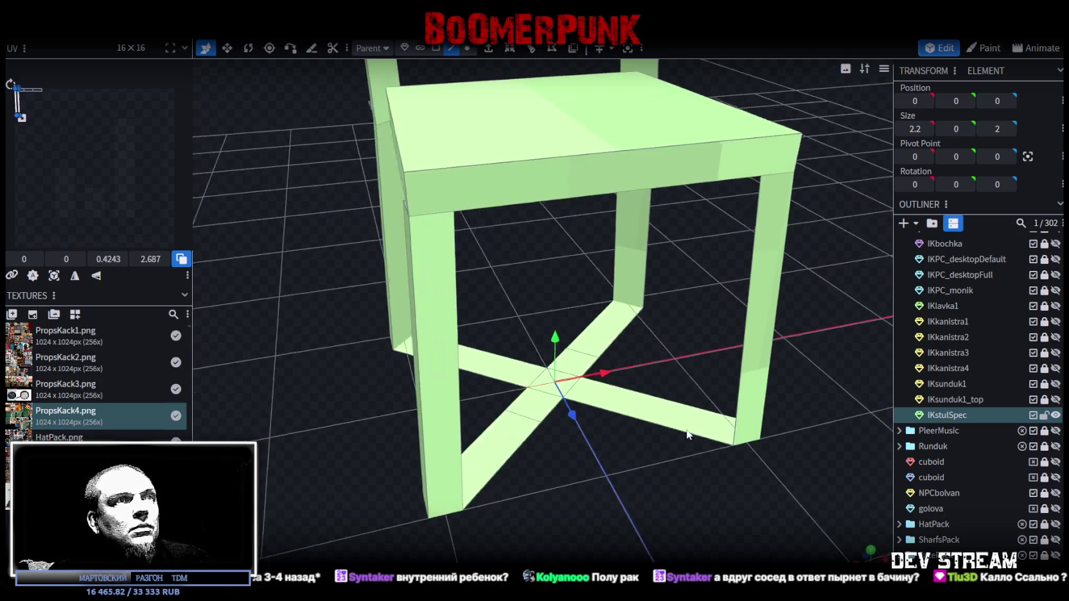
click(633, 422)
click(530, 48)
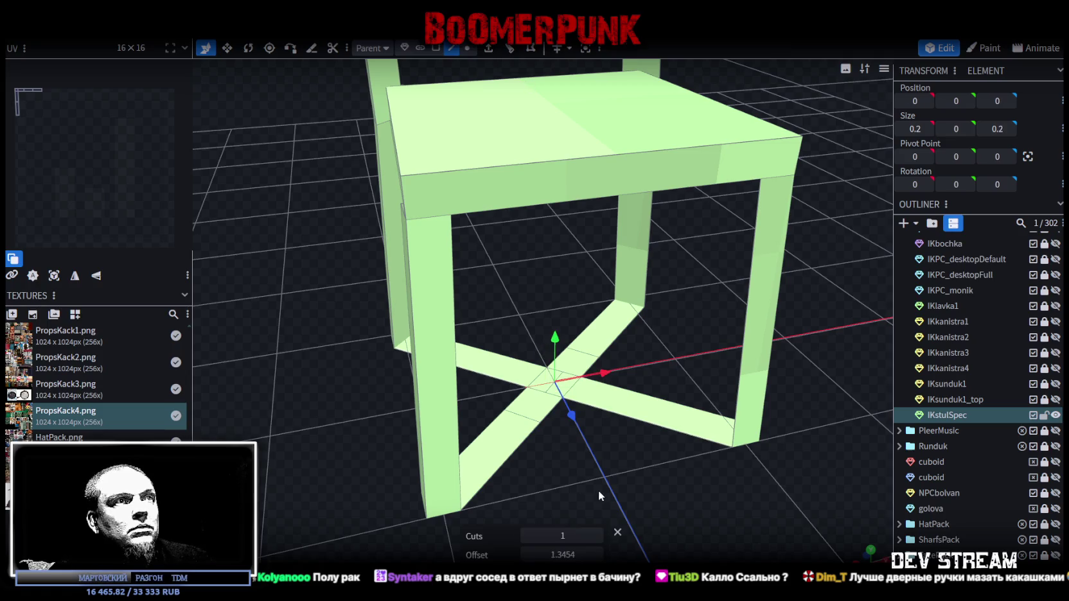
click(597, 535)
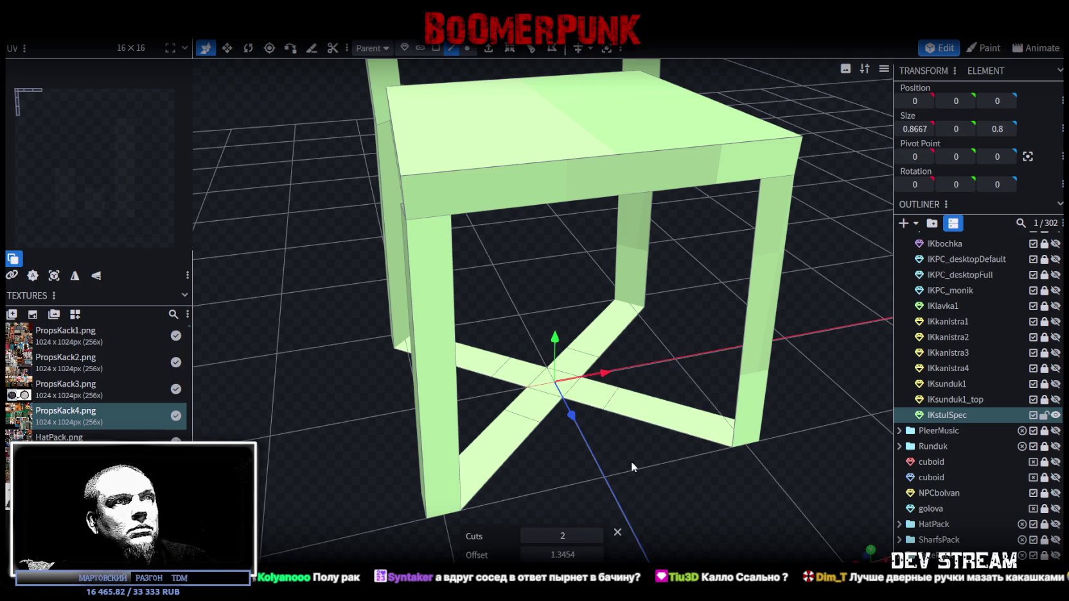
drag(631, 461, 612, 465)
scroll(612, 465, up, 2)
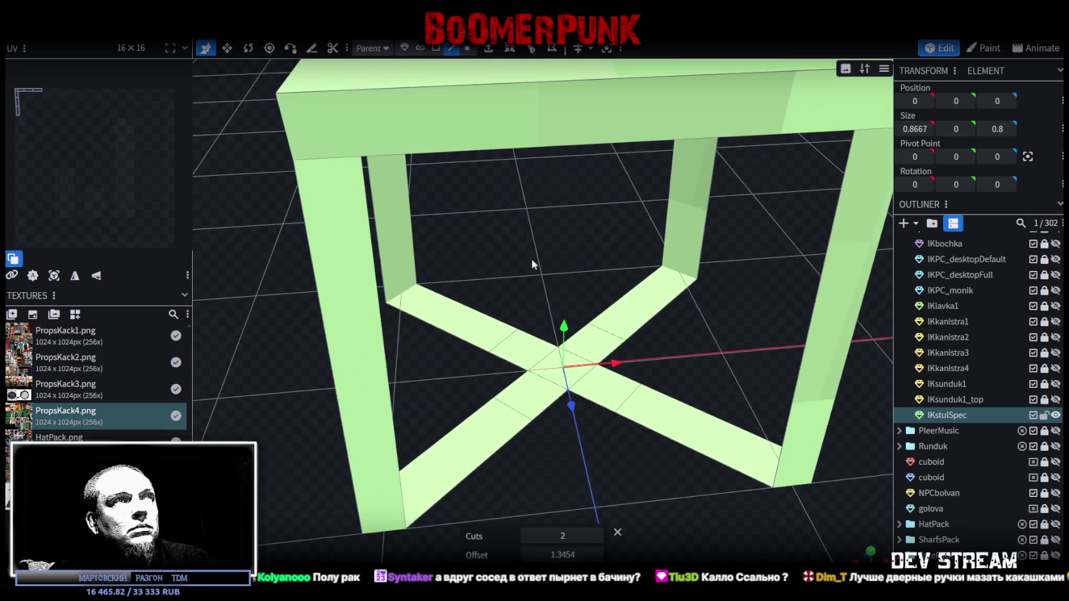
Delete the brace's centre faces and loop cut one of the brace arms
click(438, 49)
shift+click(579, 329)
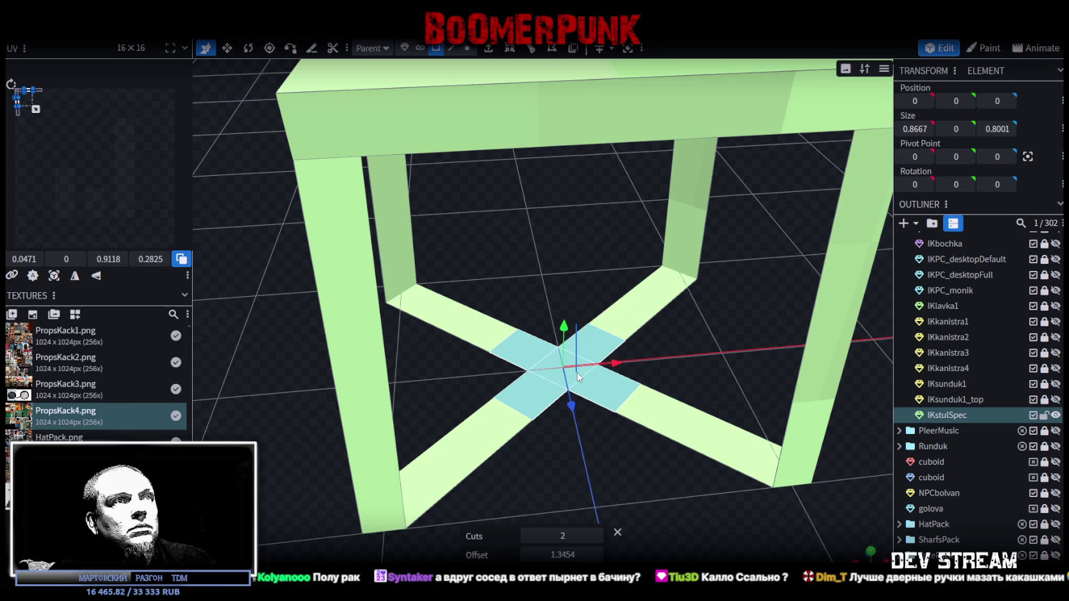
key(Delete)
scroll(642, 337, up, 2)
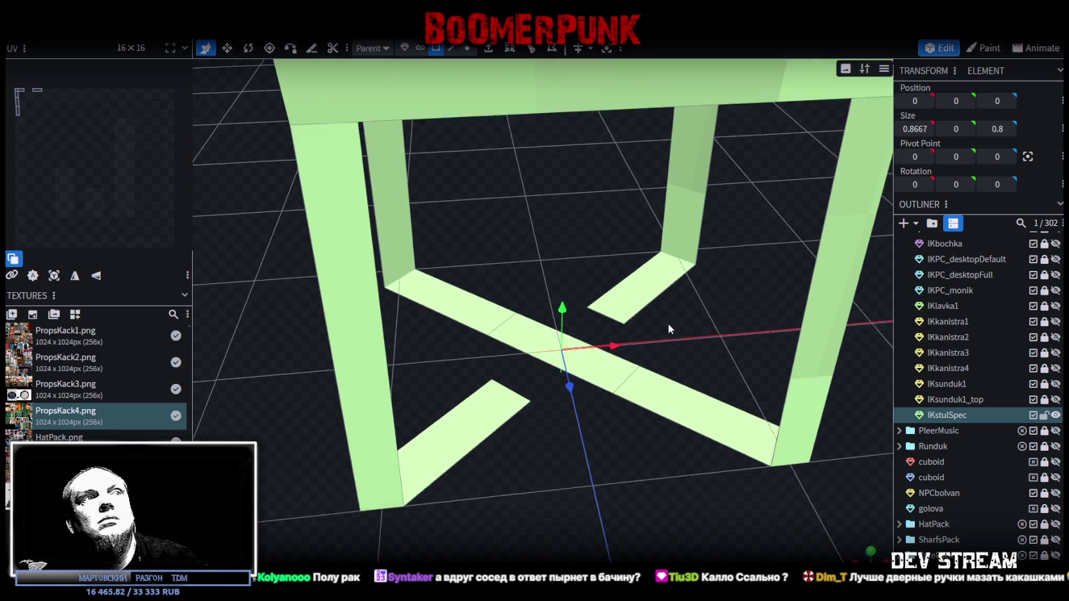
click(452, 49)
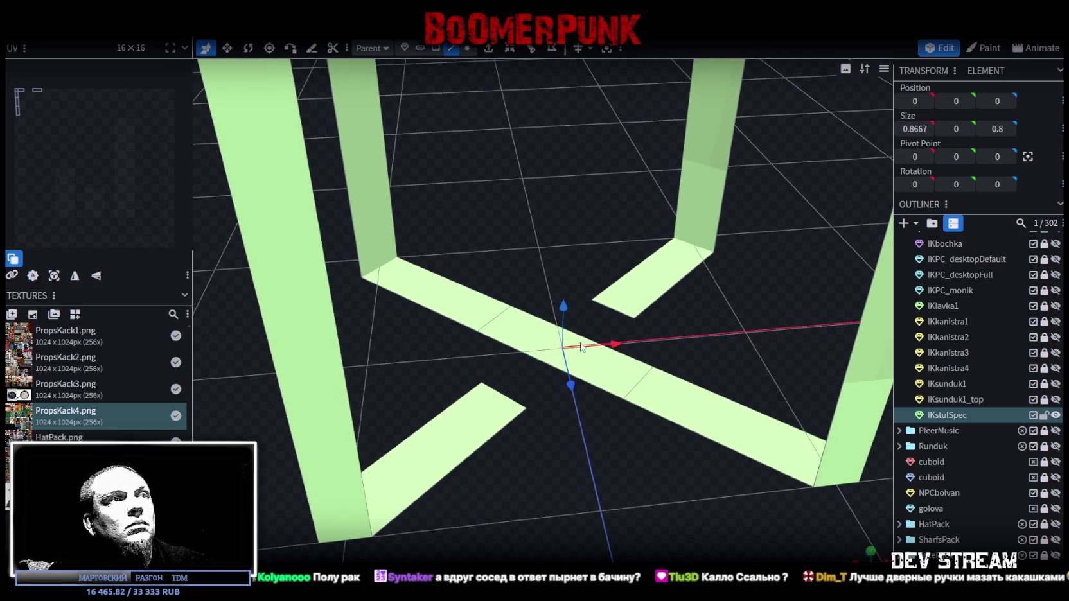
click(594, 388)
click(531, 48)
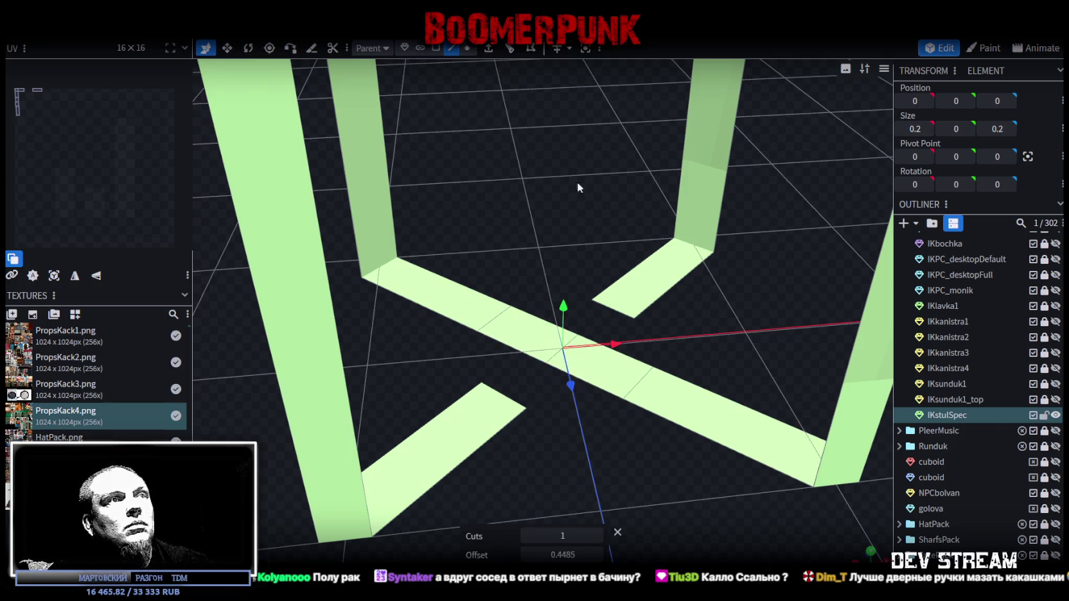
scroll(622, 461, up, 1)
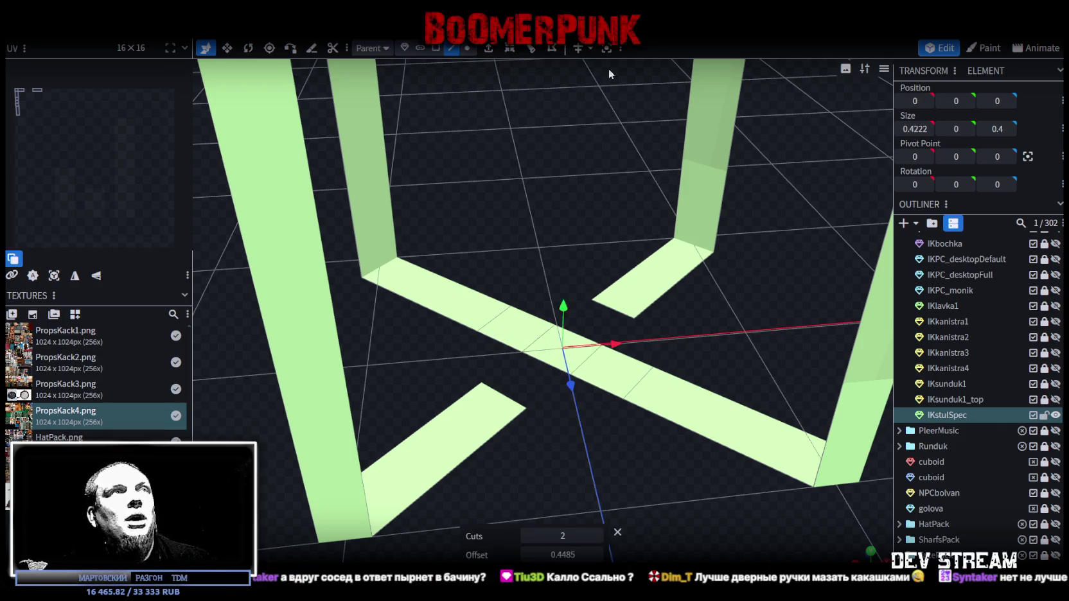
click(467, 49)
scroll(578, 289, up, 1)
Merge the first two vertex pairs at the brace break to rejoin the arms
click(599, 297)
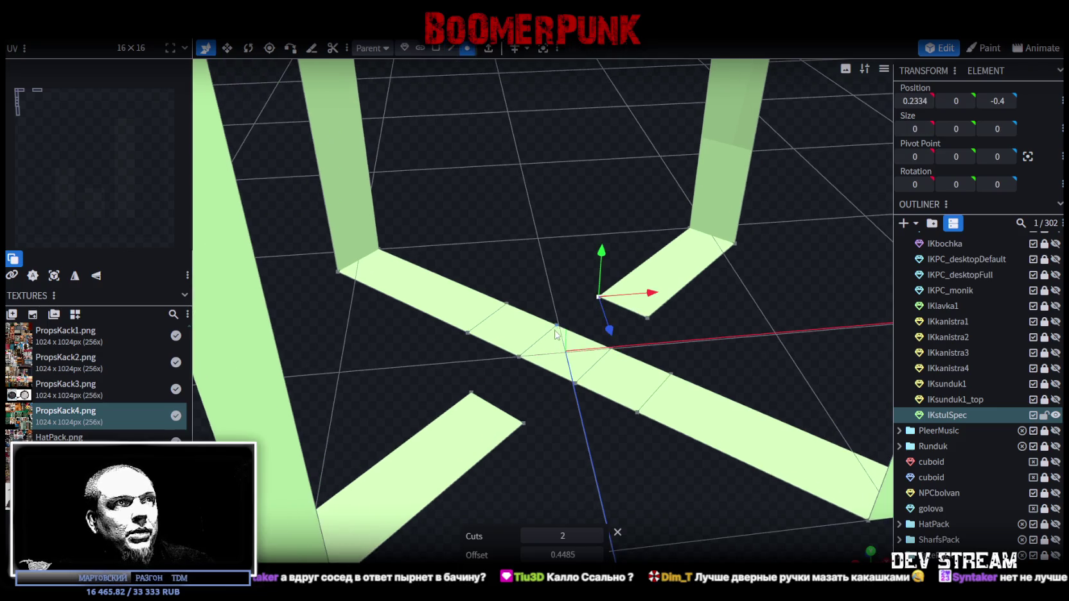
shift+click(556, 324)
right_click(557, 324)
mouse_move(599, 311)
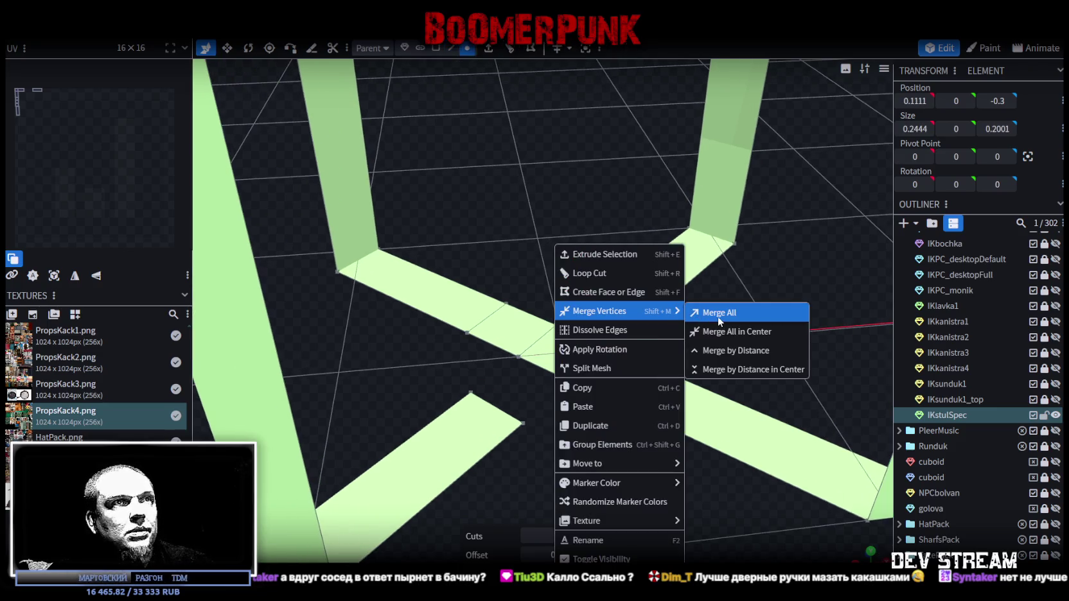
click(718, 315)
shift+click(648, 316)
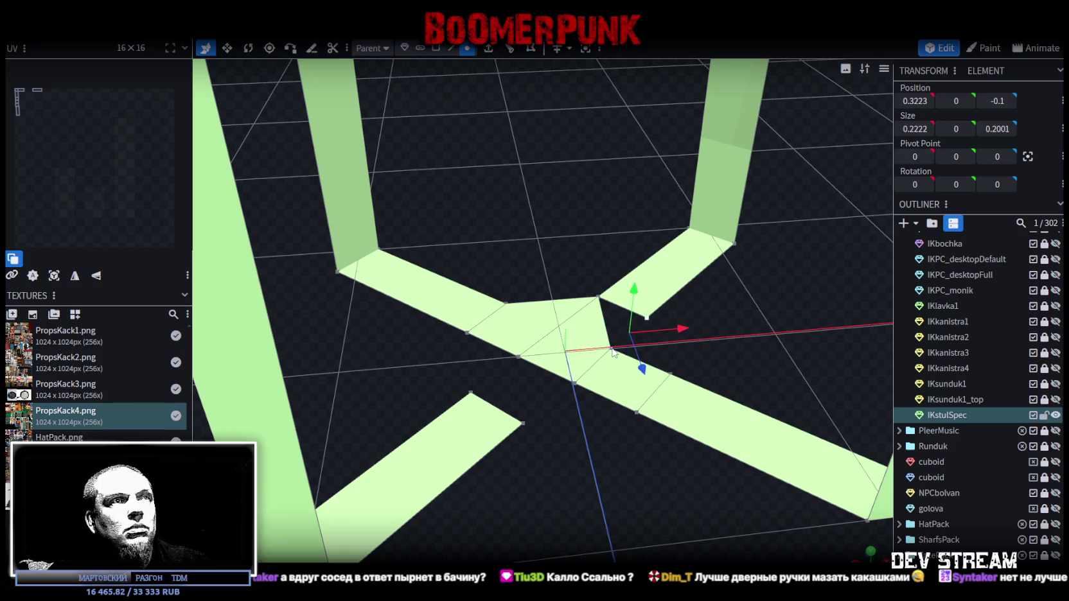
right_click(611, 308)
click(750, 313)
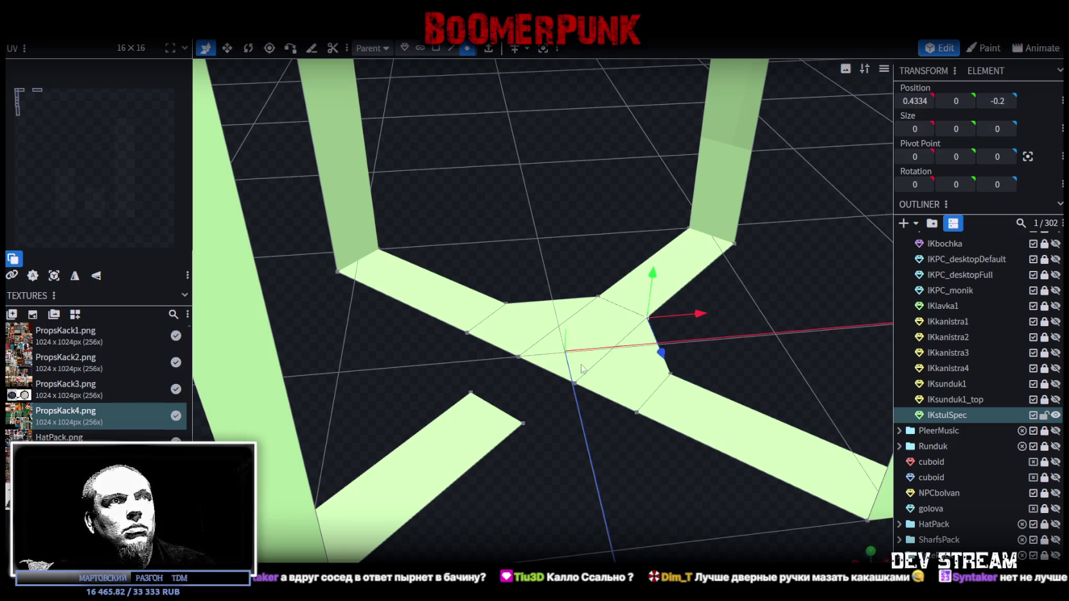
Merge the remaining two vertex pairs to close the gaps in the broken arms
click(518, 356)
click(471, 392)
shift+click(518, 357)
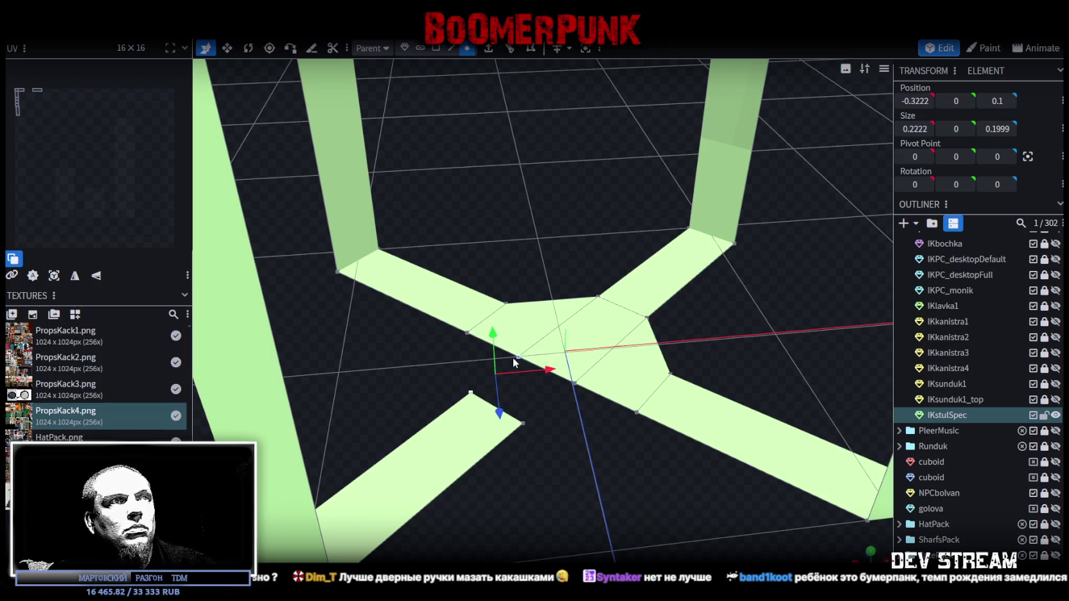
right_click(514, 361)
click(675, 308)
click(524, 423)
shift+click(574, 384)
right_click(575, 386)
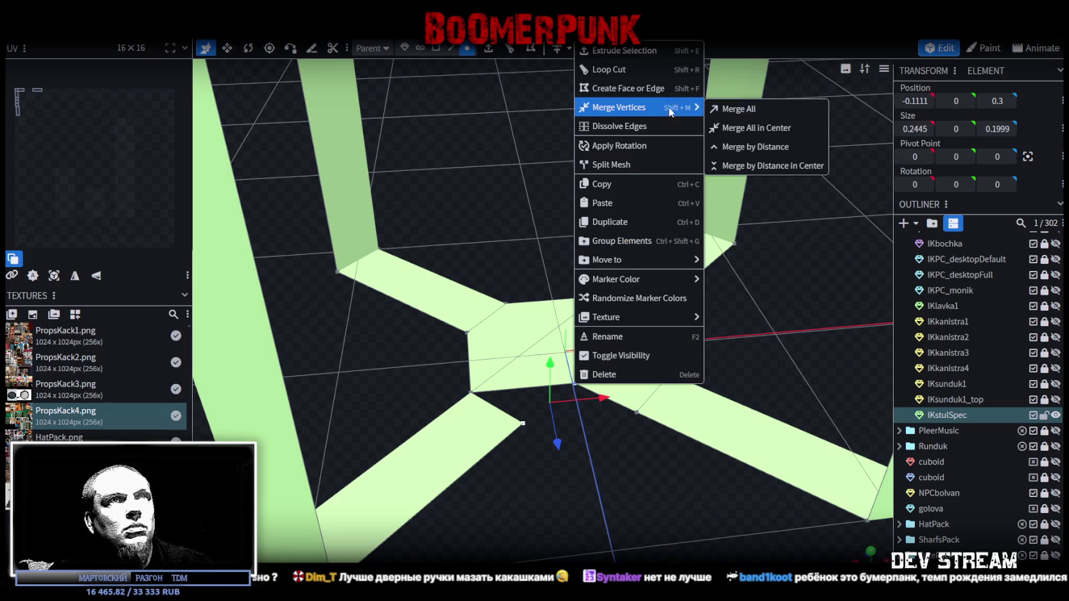
click(739, 109)
mouse_move(653, 415)
mouse_down()
mouse_move(684, 433)
mouse_move(646, 458)
mouse_up()
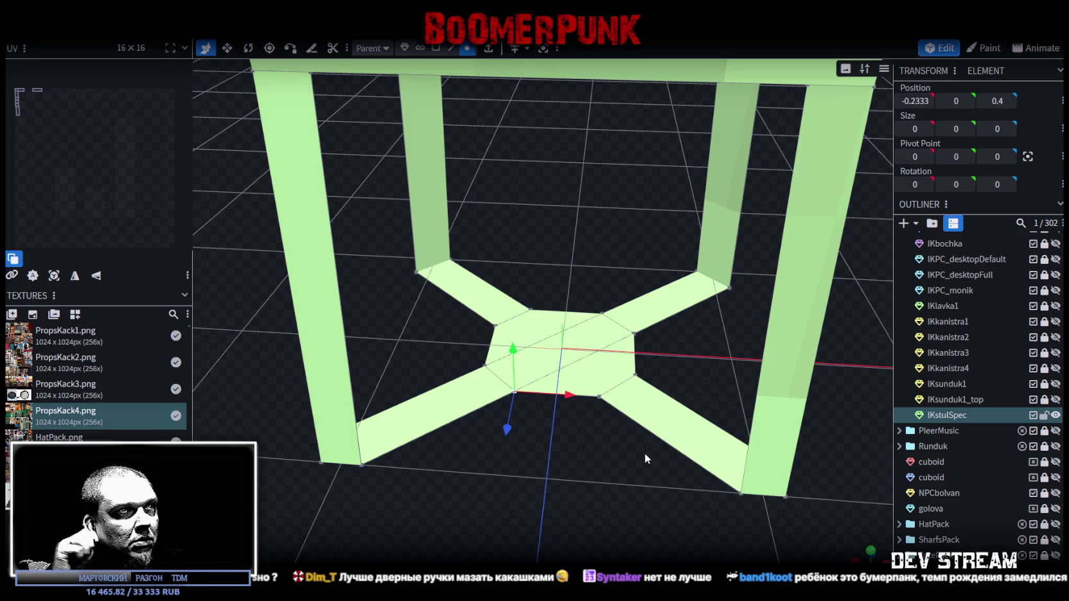
Select the central octagon face and raise it 0.25 on Y
click(435, 48)
click(541, 330)
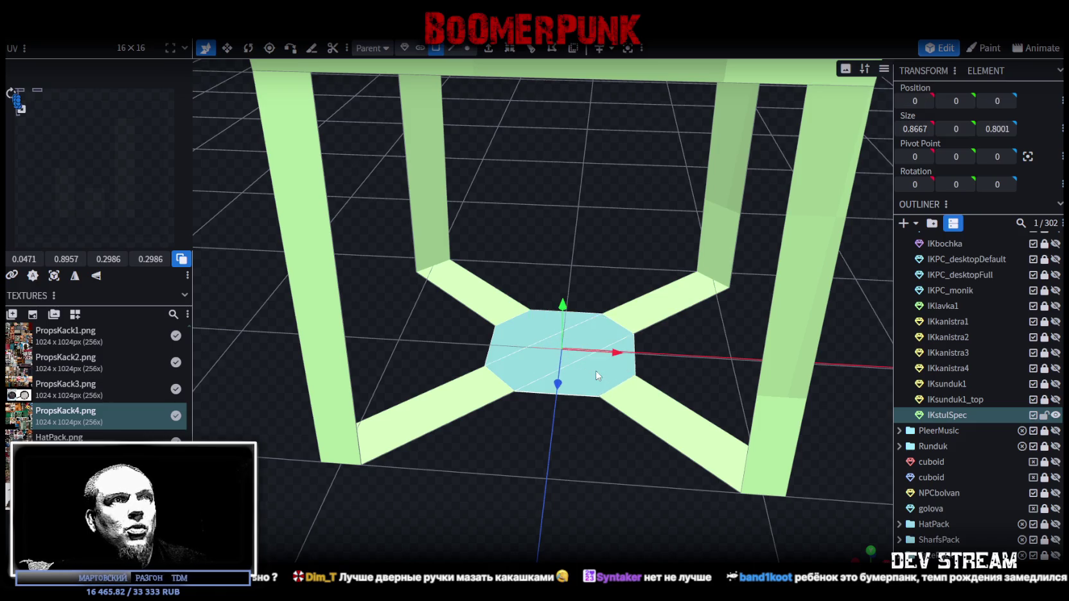
drag(567, 313, 565, 272)
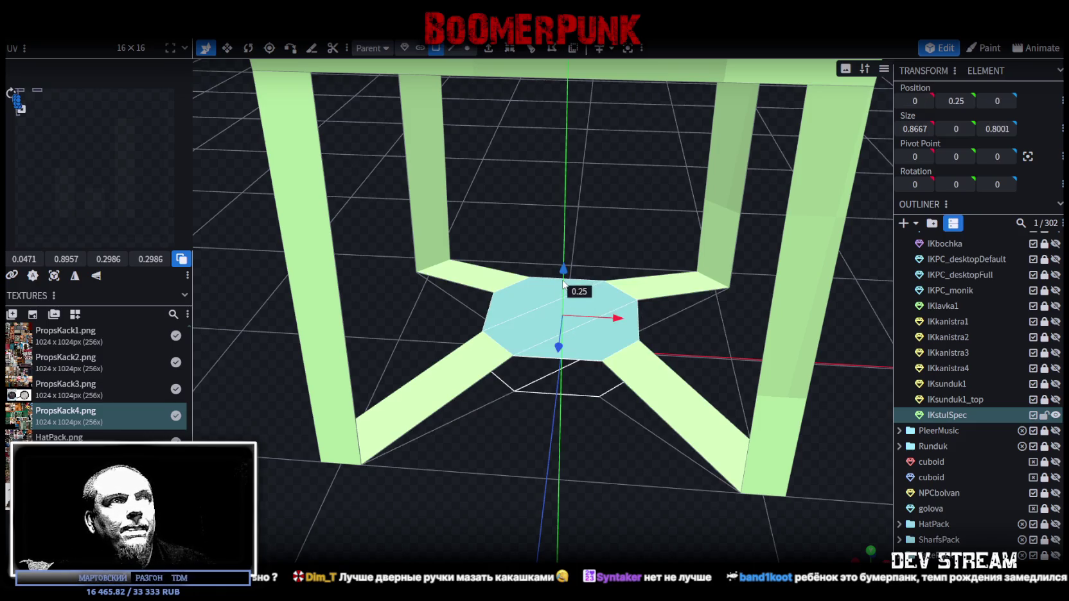
mouse_move(538, 436)
mouse_down()
mouse_move(628, 430)
mouse_move(592, 378)
mouse_move(571, 380)
mouse_move(502, 165)
mouse_up()
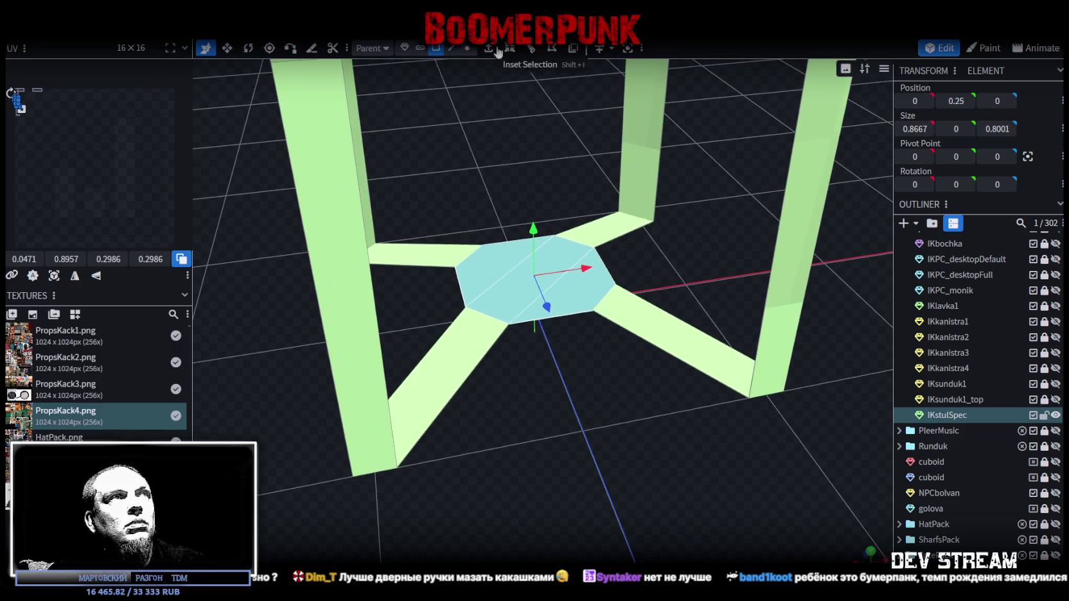
drag(499, 240, 495, 178)
Fill the lower and left gaps between base arms by bridging opposite edges with F
click(452, 48)
click(460, 370)
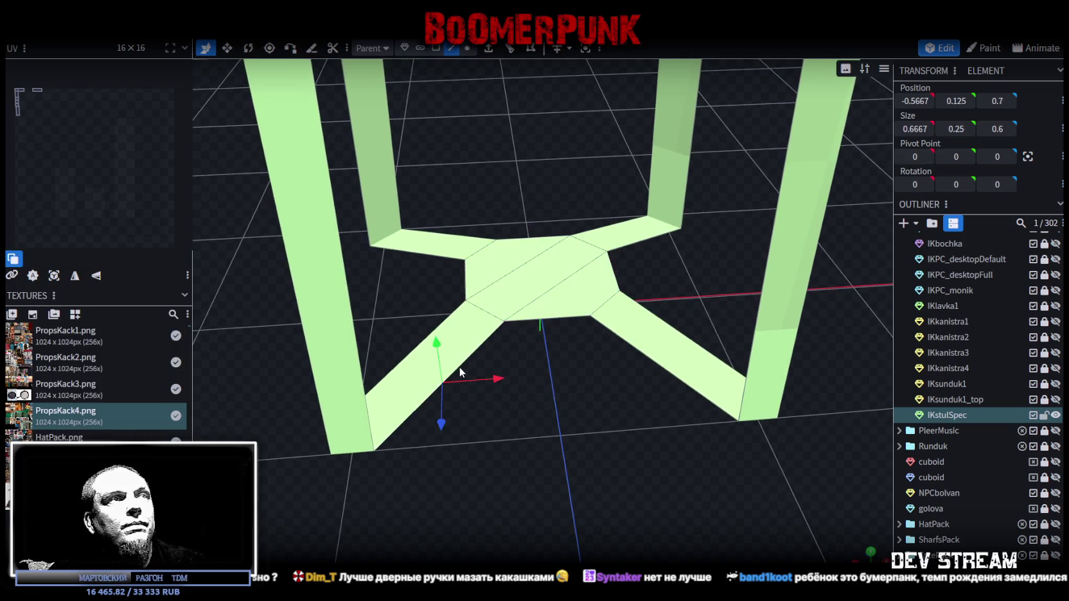
shift+click(670, 372)
key(f)
click(443, 258)
shift+click(428, 351)
key(f)
Fill the right and front gaps between the base arms with new faces
click(626, 246)
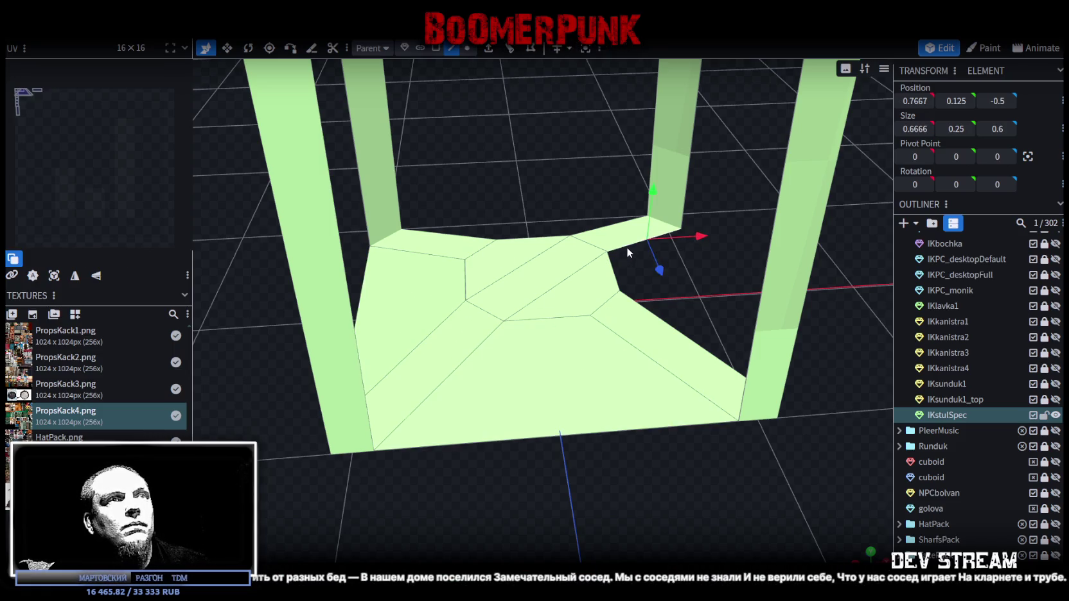
shift+click(658, 334)
key(f)
mouse_move(620, 432)
mouse_down()
mouse_move(874, 517)
mouse_move(493, 413)
mouse_up()
click(409, 379)
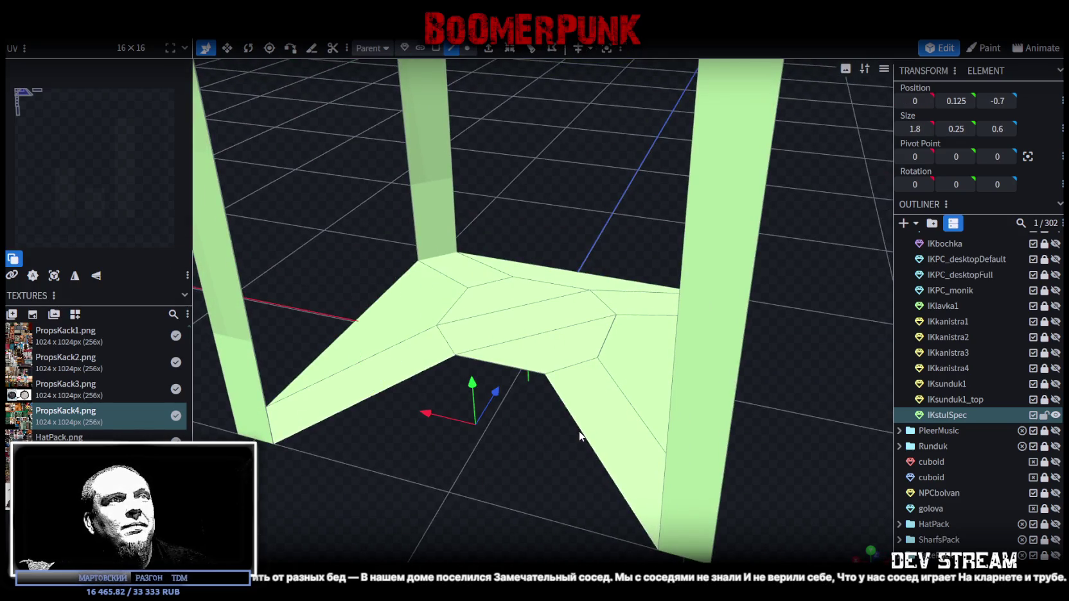
shift+click(581, 434)
key(f)
scroll(577, 415, down, 5)
mouse_move(577, 415)
mouse_down()
mouse_move(651, 425)
mouse_move(687, 383)
mouse_up()
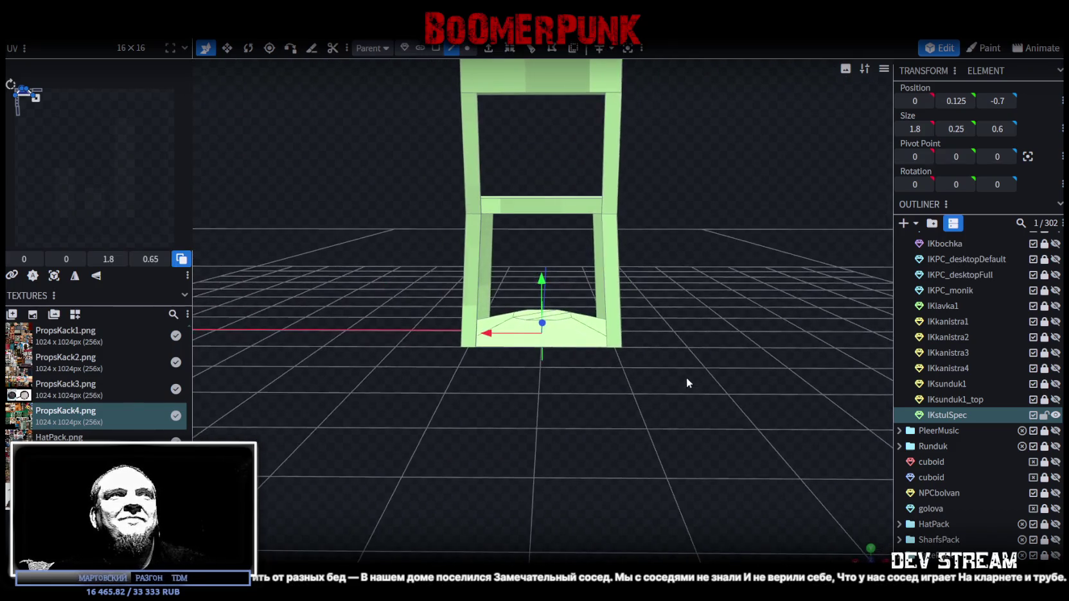
Select the old lower leg faces and delete them
click(436, 48)
click(473, 258)
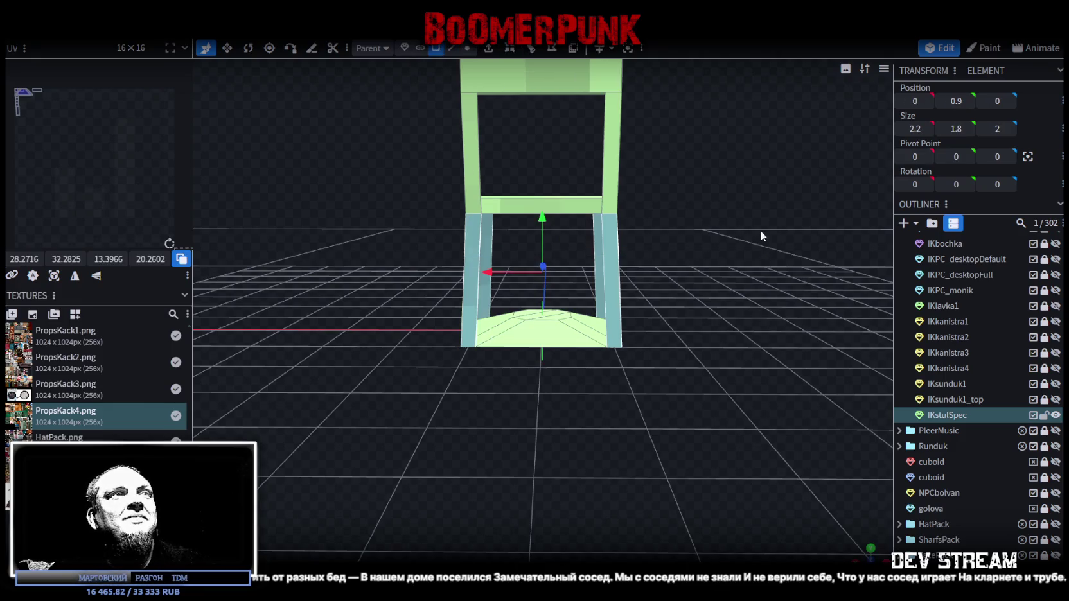
drag(760, 236, 599, 253)
key(Delete)
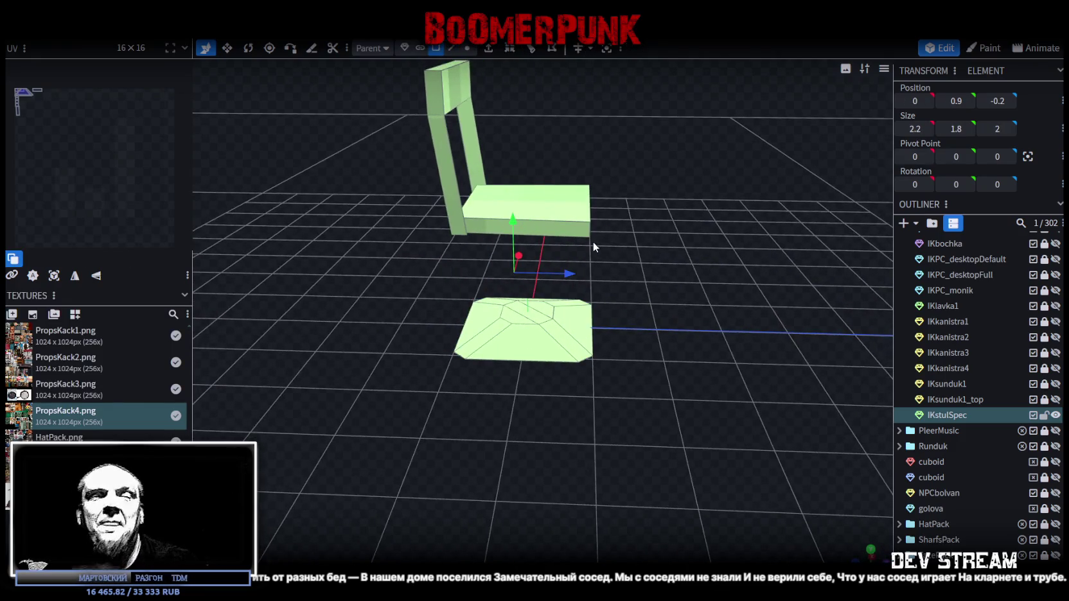
mouse_move(457, 116)
mouse_down()
mouse_move(388, 271)
mouse_move(439, 292)
mouse_up()
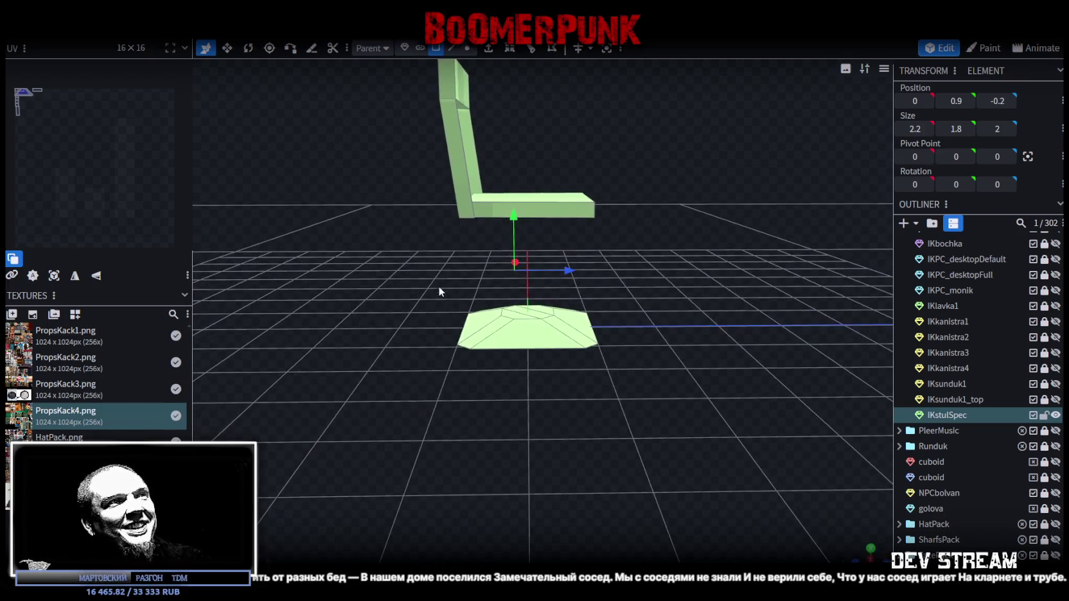
Select the base mesh and resize it to 1.7 × 1.5
click(555, 342)
drag(404, 259, 685, 365)
mouse_move(725, 255)
mouse_down()
mouse_move(631, 278)
mouse_move(681, 407)
mouse_move(612, 358)
mouse_up()
key(v)
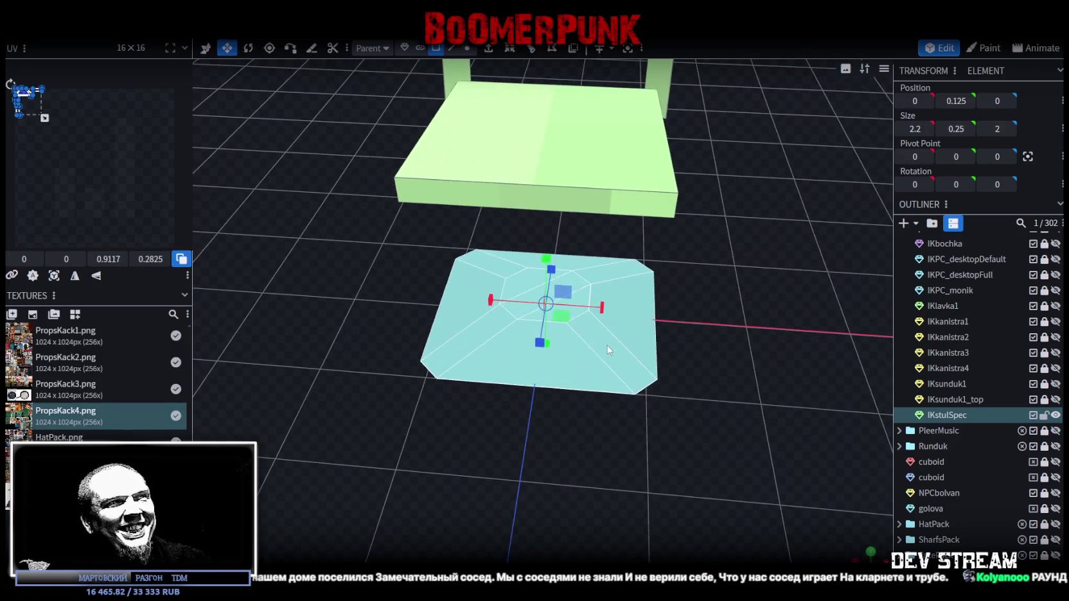
drag(563, 327, 554, 335)
drag(585, 454, 667, 432)
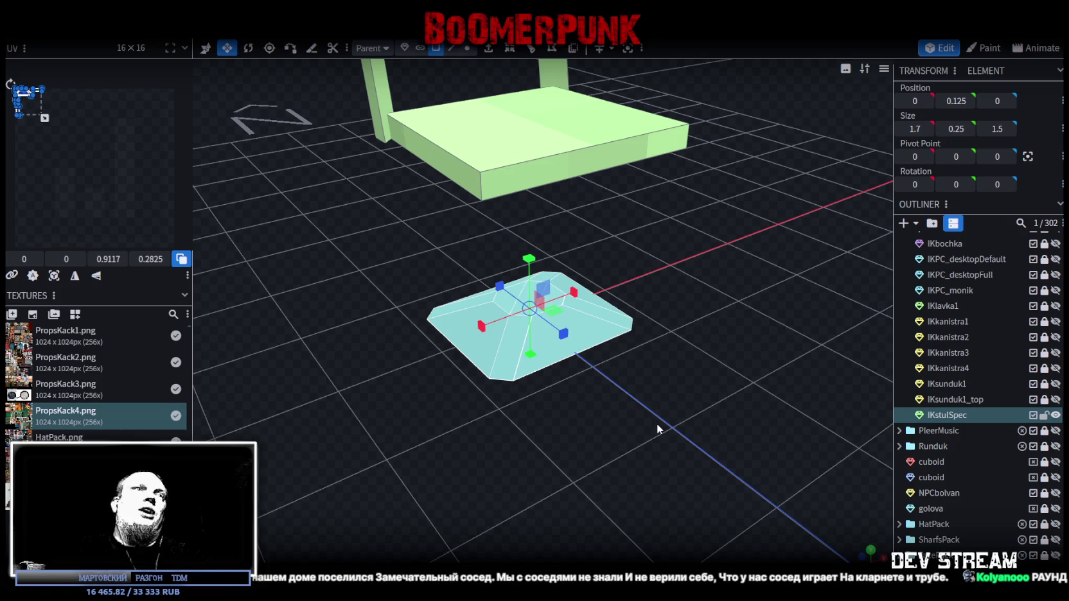
Zoom in and select two triangles on the base top face
drag(750, 256, 572, 263)
scroll(643, 268, up, 3)
scroll(571, 263, up, 3)
click(531, 265)
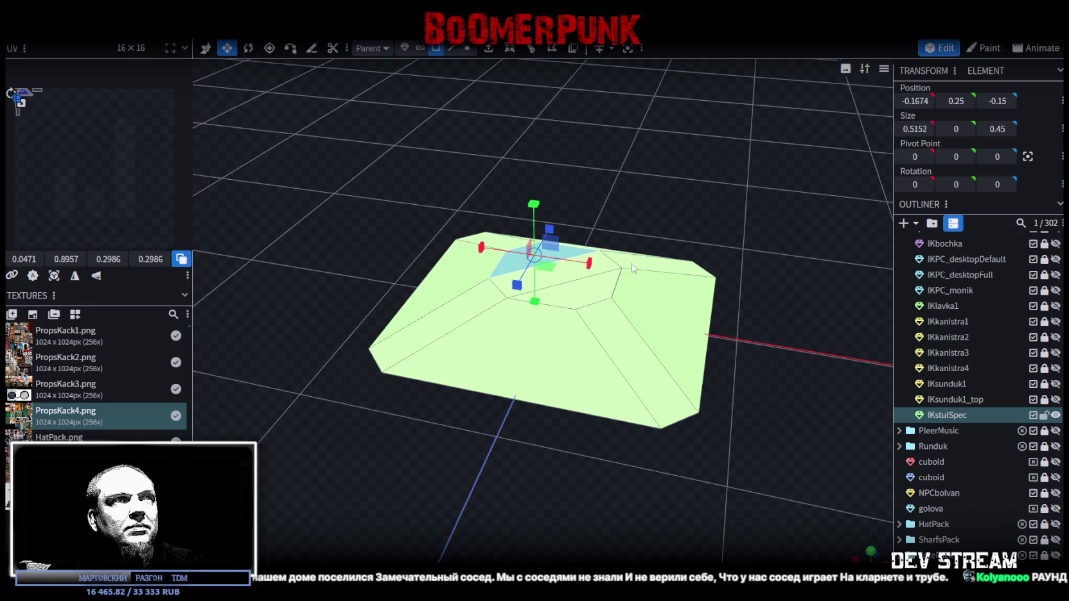
click(568, 297)
mouse_move(665, 195)
mouse_down()
mouse_move(638, 193)
mouse_move(621, 215)
mouse_move(737, 196)
mouse_move(726, 214)
mouse_move(512, 204)
mouse_move(464, 216)
mouse_move(528, 201)
mouse_move(551, 223)
mouse_up()
Delete the base's octagonal top face to open a hole, then pick vertices on its rim
click(553, 254)
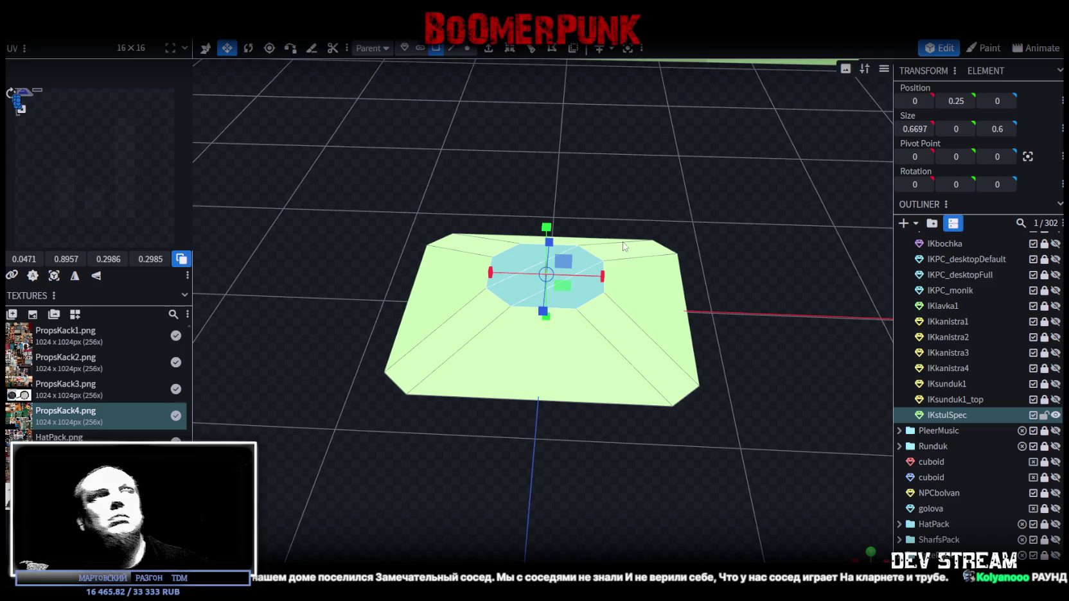
key(Delete)
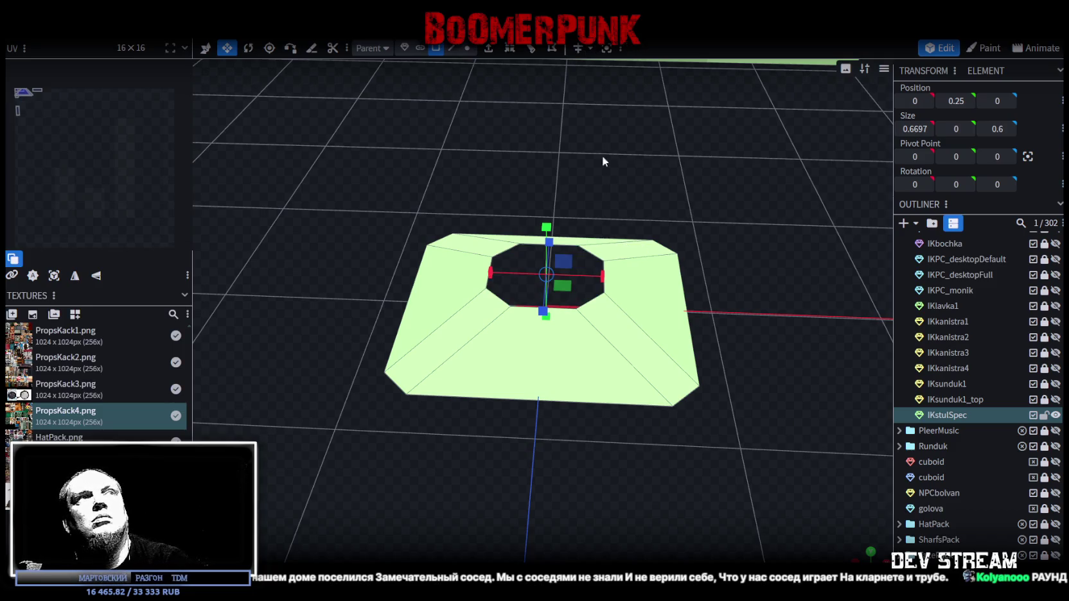
click(467, 48)
scroll(600, 193, up, 2)
click(584, 239)
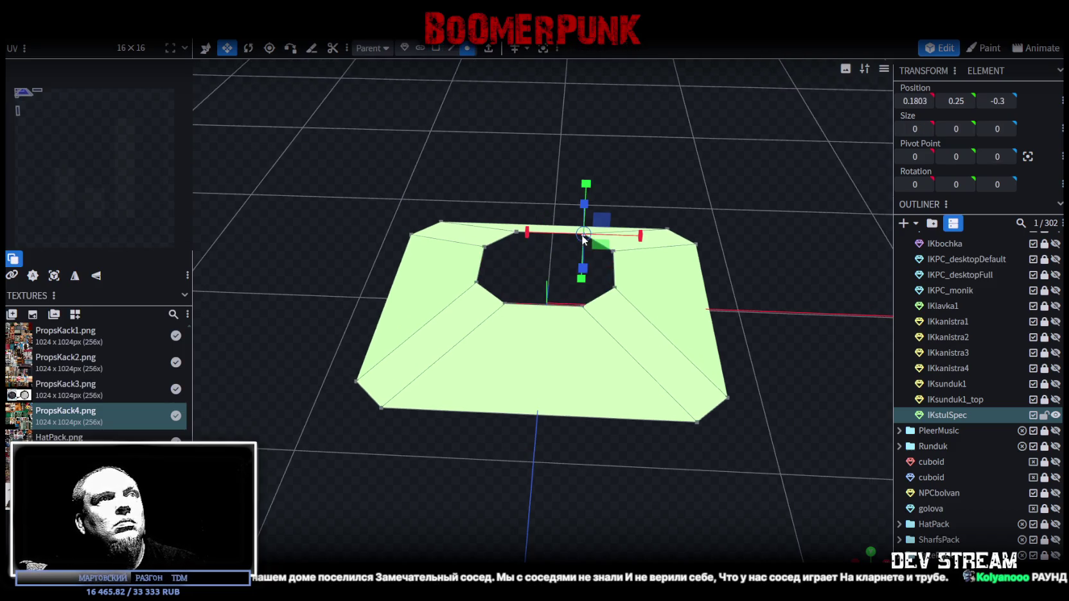
click(589, 305)
mouse_move(668, 180)
mouse_down()
mouse_move(502, 165)
mouse_move(653, 238)
mouse_up()
click(676, 236)
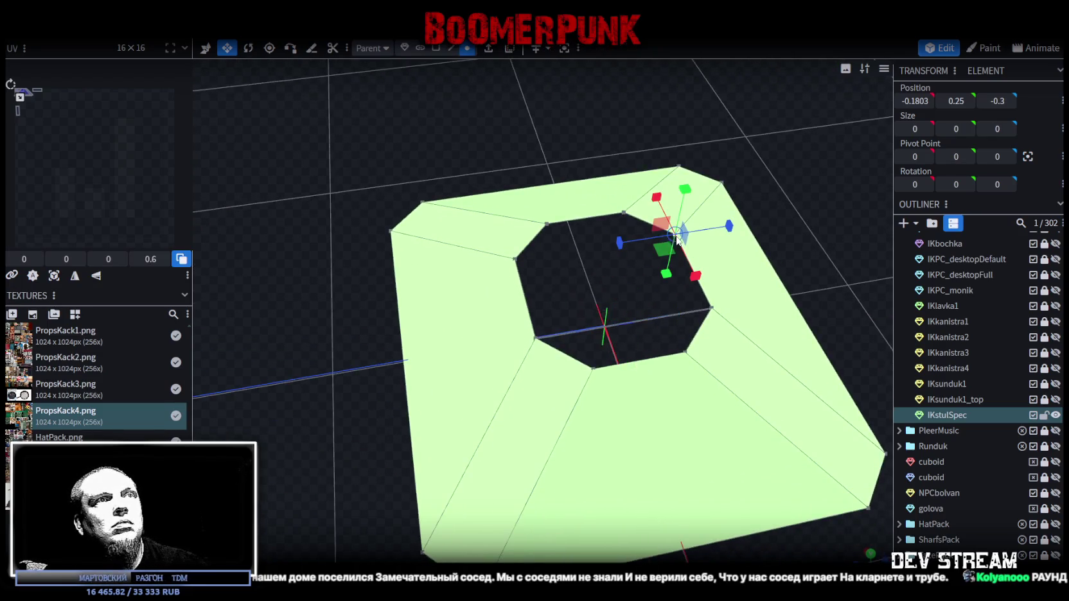
shift+click(516, 261)
mouse_move(720, 210)
mouse_down()
mouse_move(705, 207)
mouse_move(729, 187)
mouse_up()
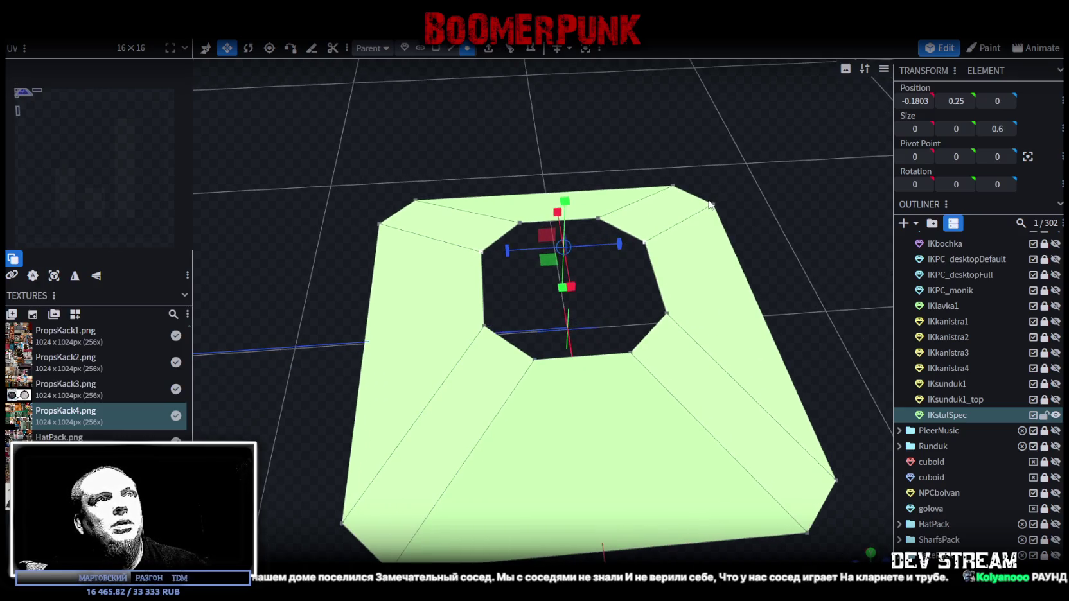
Bridge the hole's left and right edges with a face and loop-cut it with 2 cuts
click(452, 48)
click(484, 292)
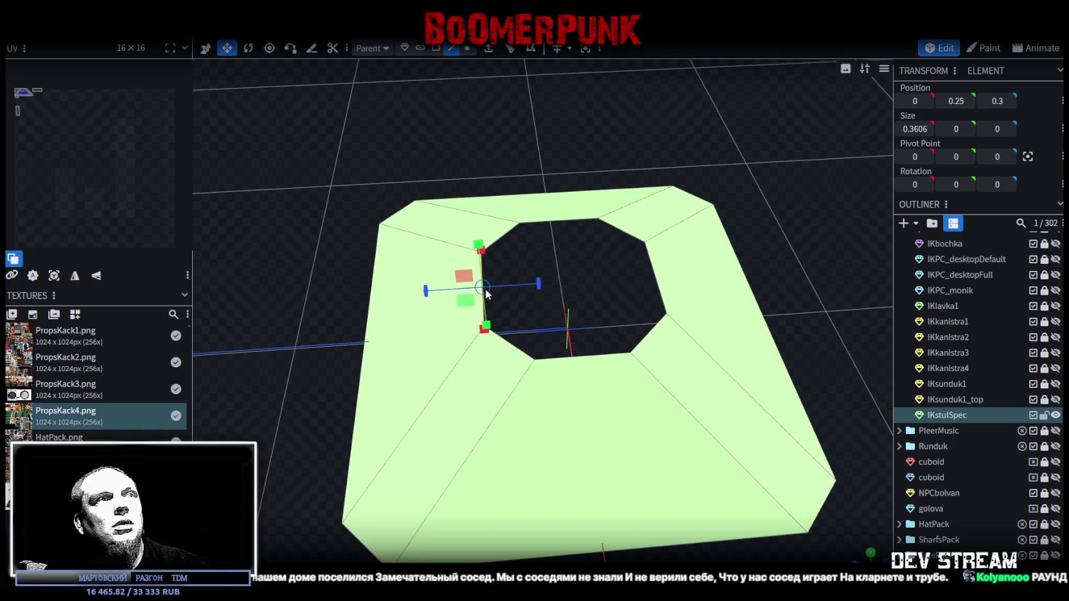
shift+click(657, 276)
key(f)
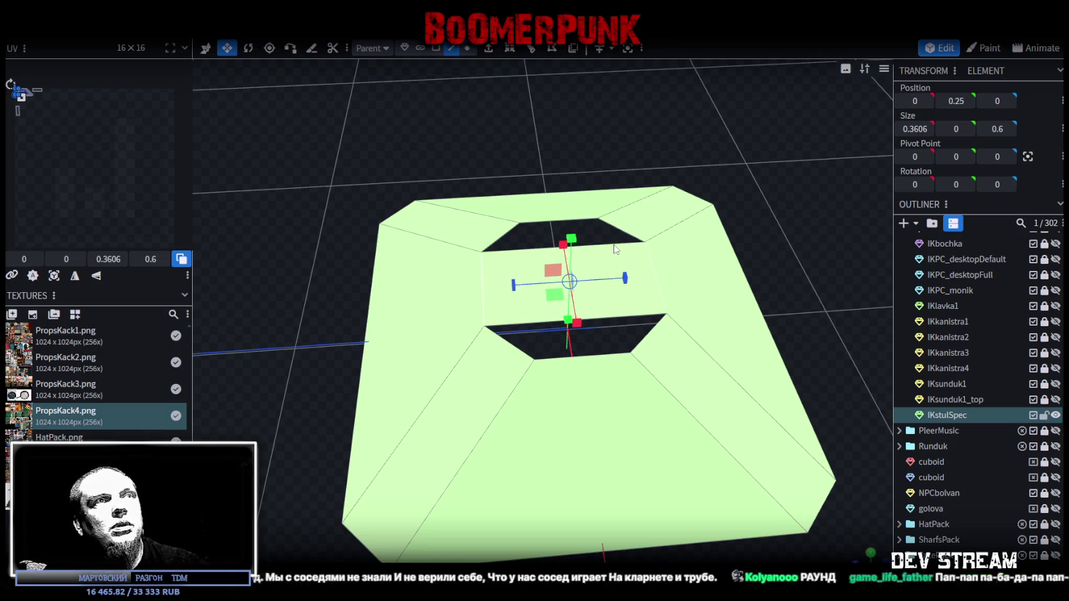
click(510, 50)
click(597, 536)
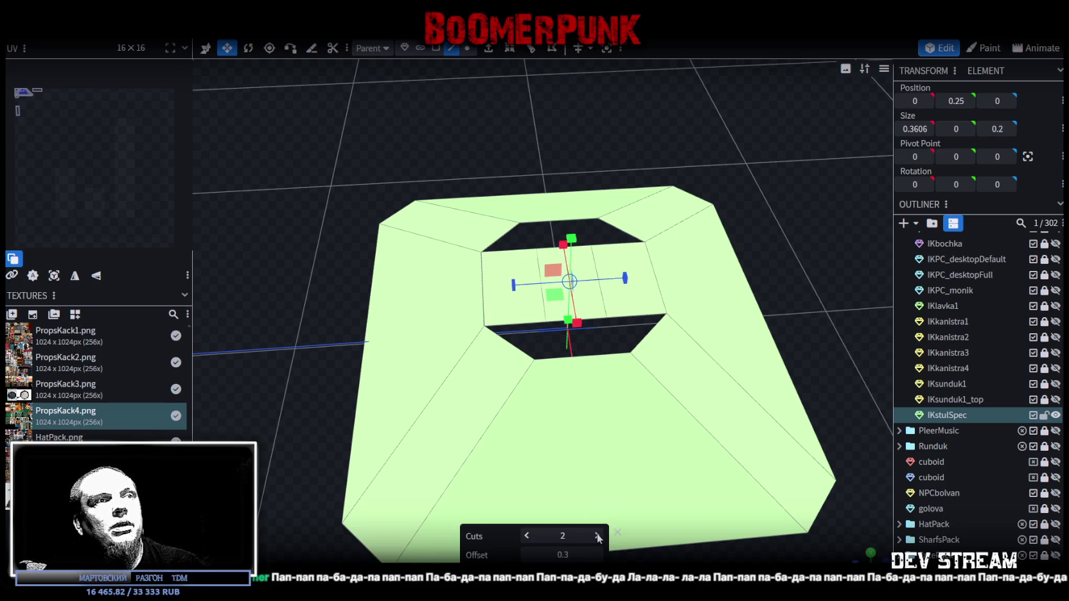
click(629, 281)
Reposition the bridging strip's edges, setting one edge's Z position to 0.2
click(467, 48)
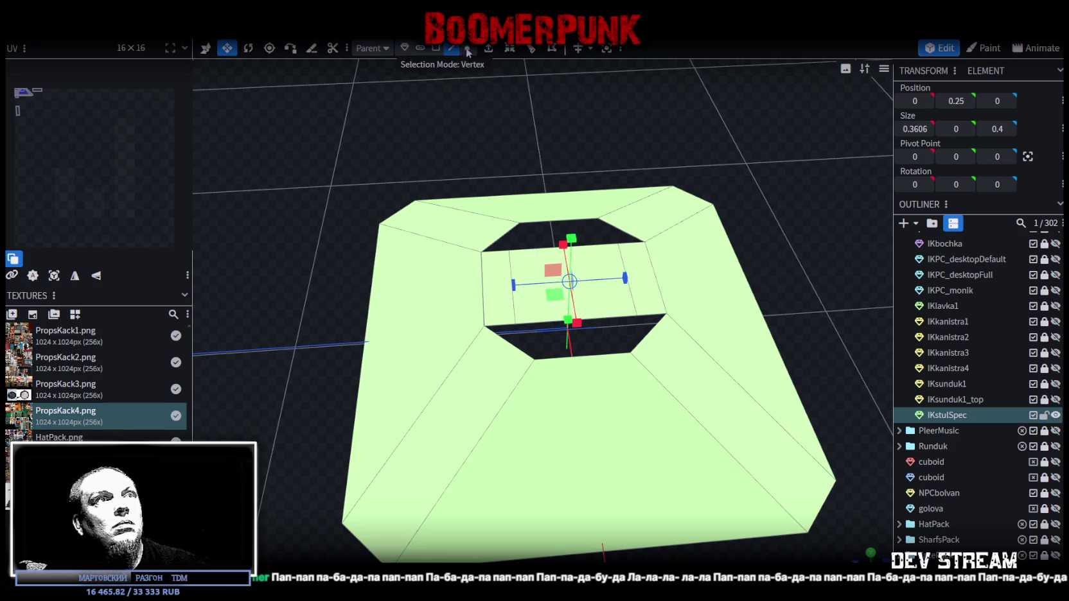
click(599, 220)
key(v)
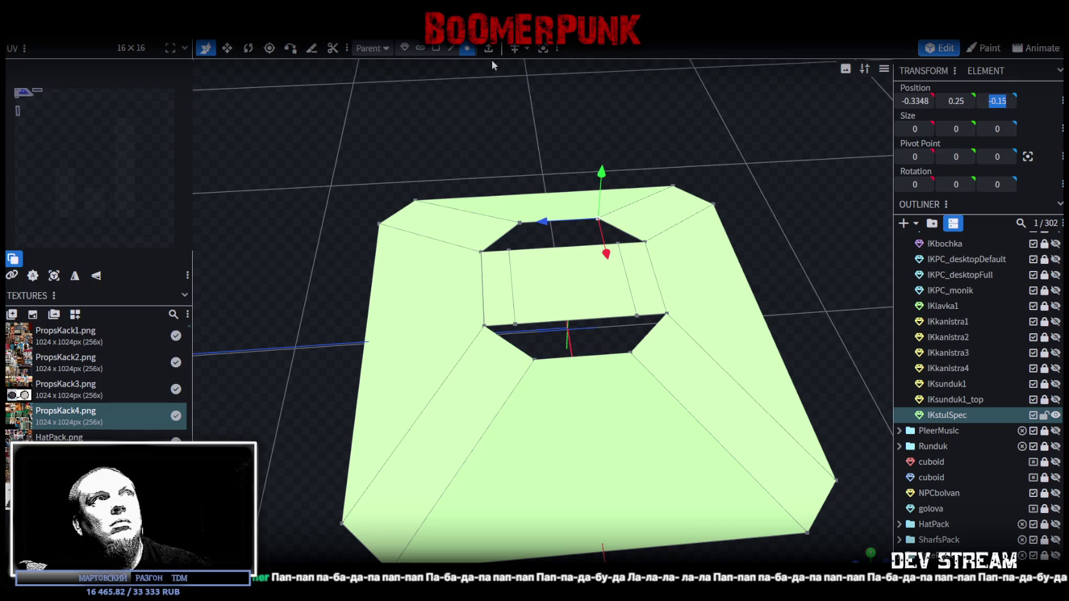
click(452, 48)
click(631, 278)
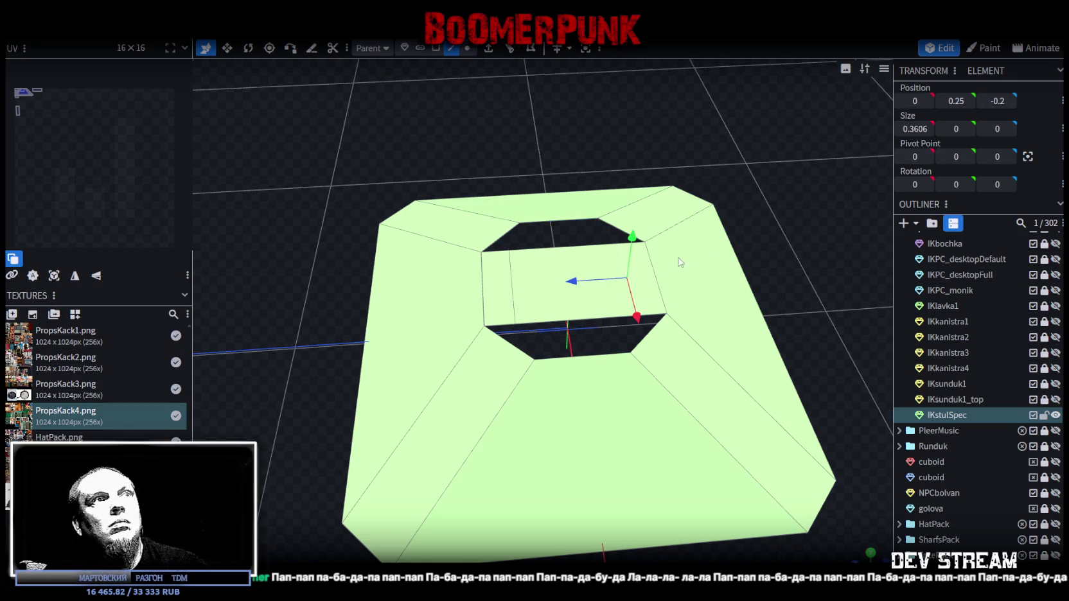
click(997, 101)
text(0.2)
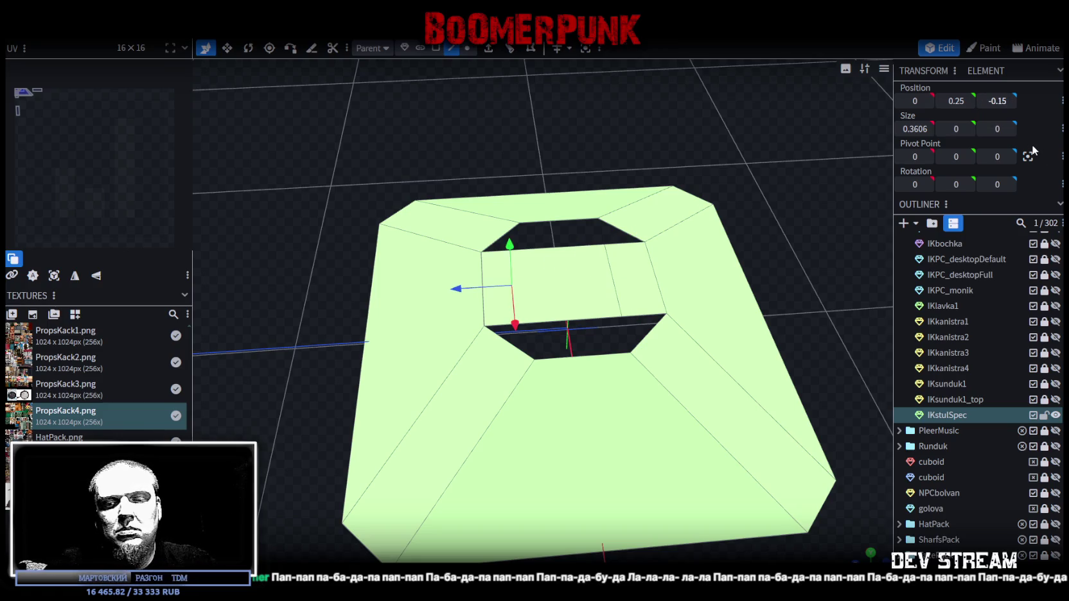
key(Return)
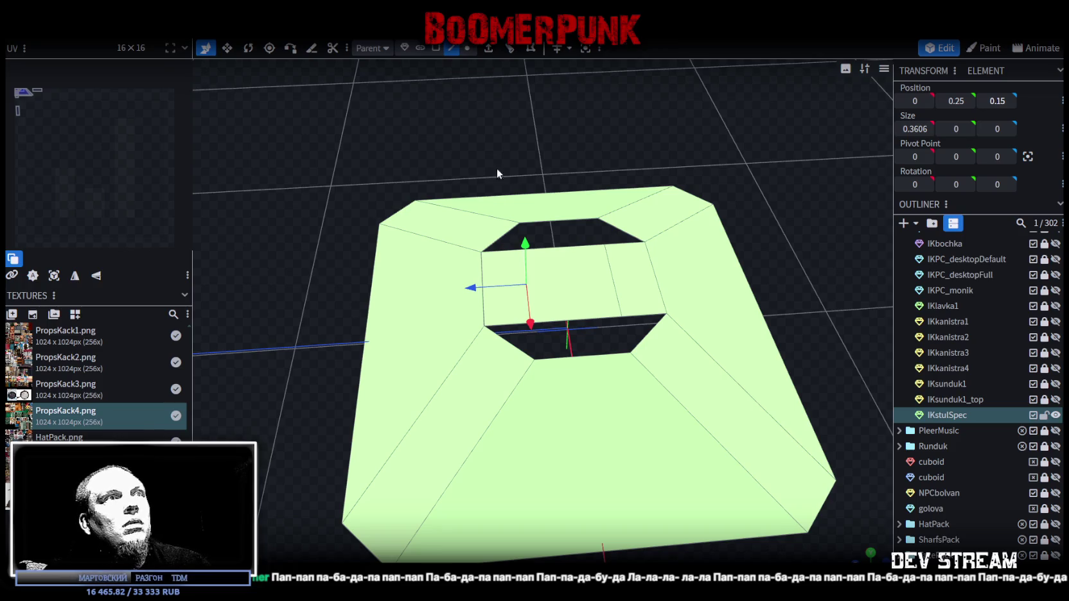
click(584, 218)
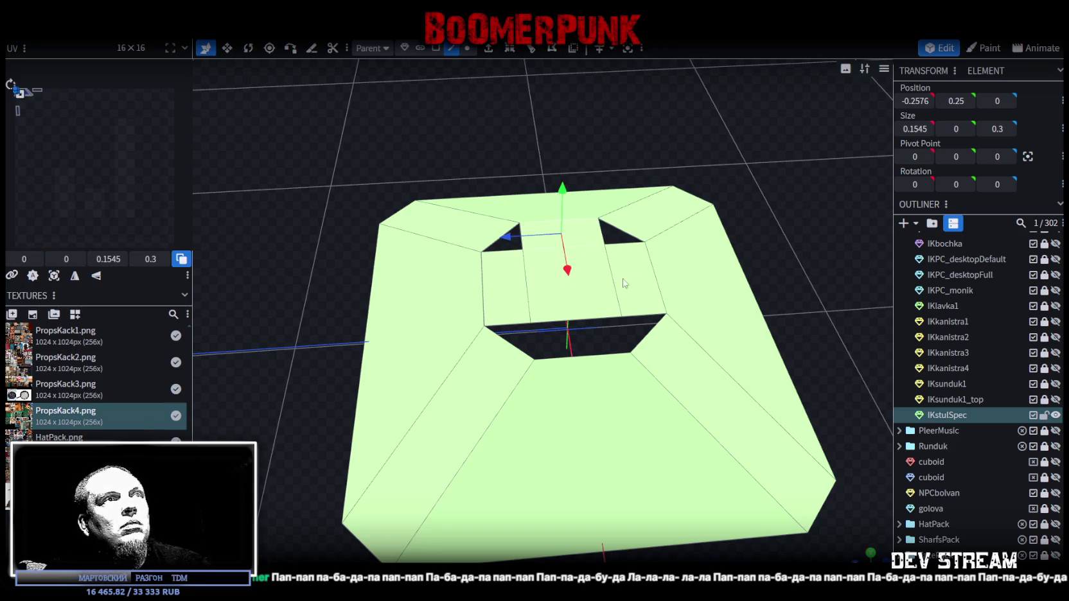
click(594, 321)
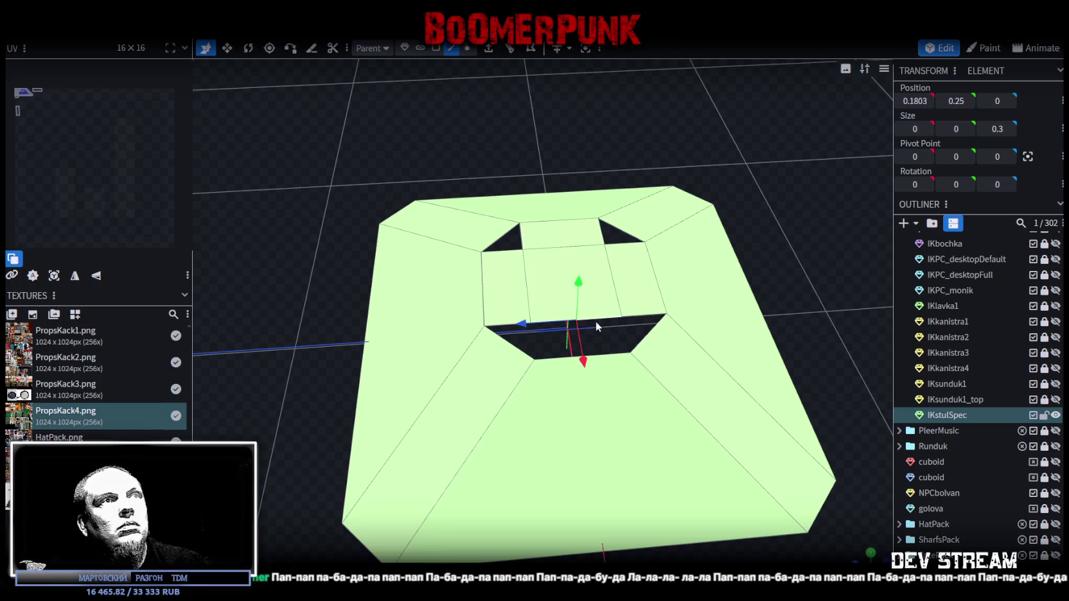
click(614, 359)
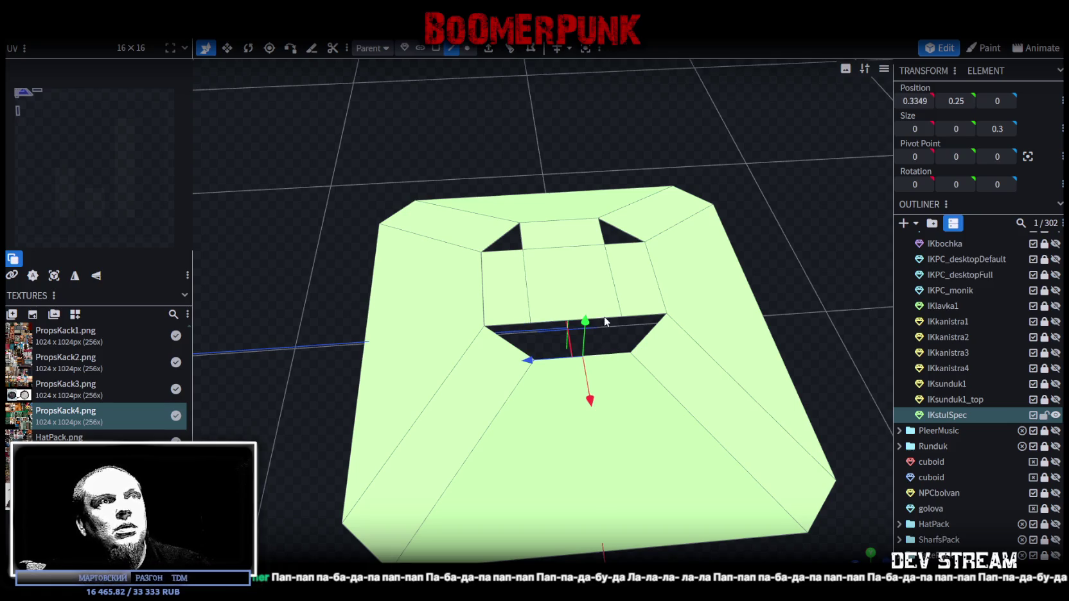
click(694, 225)
scroll(782, 237, down, 3)
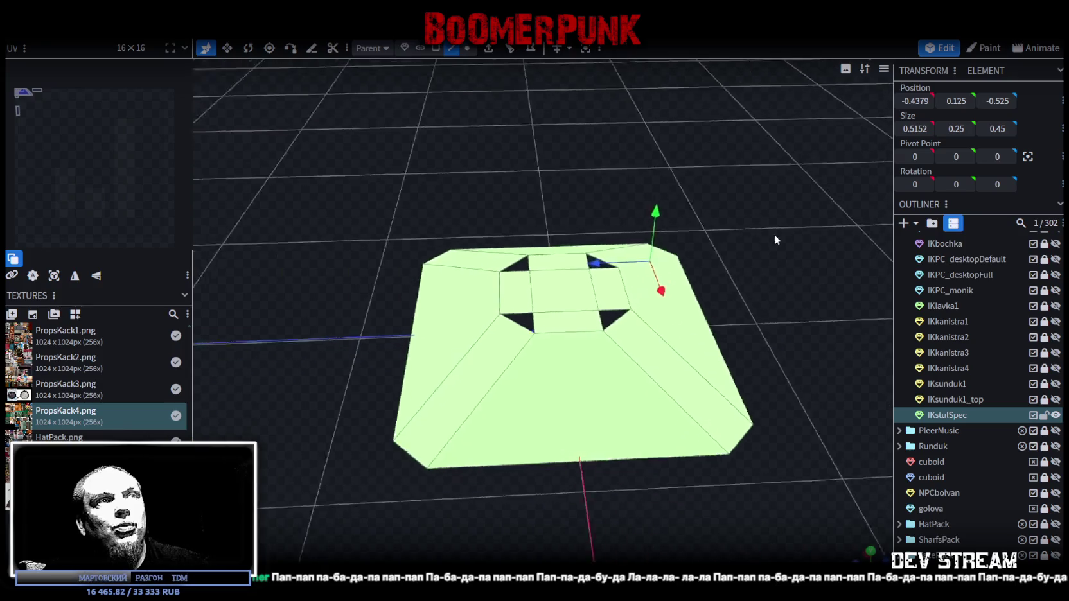
Select the small square centre face on top of the base
mouse_move(776, 229)
mouse_down()
mouse_move(693, 204)
mouse_move(684, 229)
mouse_move(587, 204)
mouse_move(642, 200)
mouse_move(669, 219)
mouse_move(625, 232)
mouse_move(711, 222)
mouse_move(726, 210)
mouse_up()
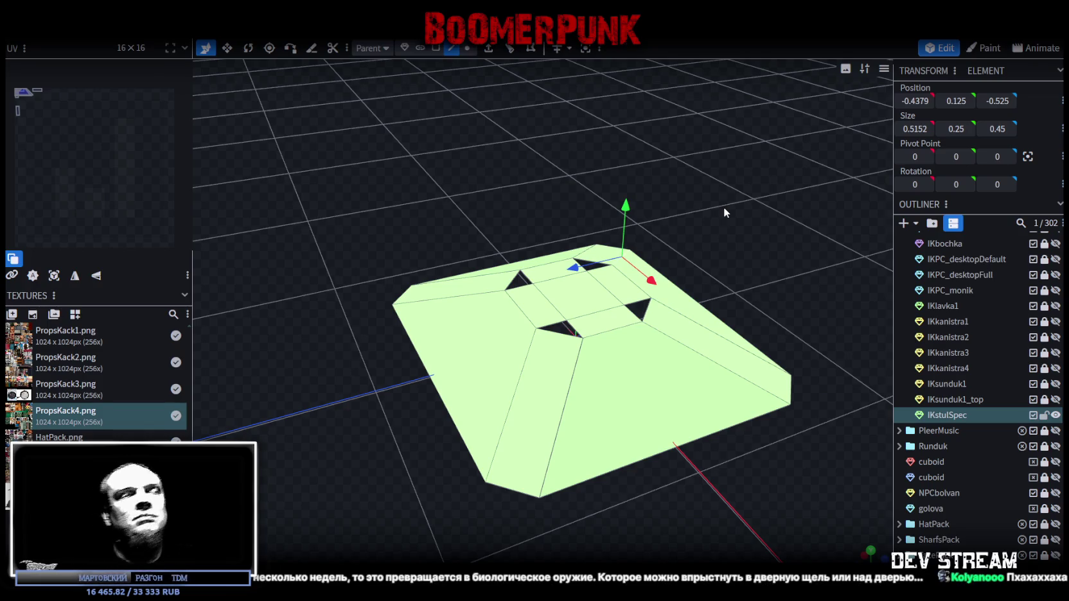
click(436, 48)
click(567, 297)
mouse_move(711, 222)
mouse_down()
mouse_move(712, 150)
mouse_move(663, 209)
mouse_move(573, 260)
mouse_move(571, 235)
mouse_move(487, 231)
mouse_up()
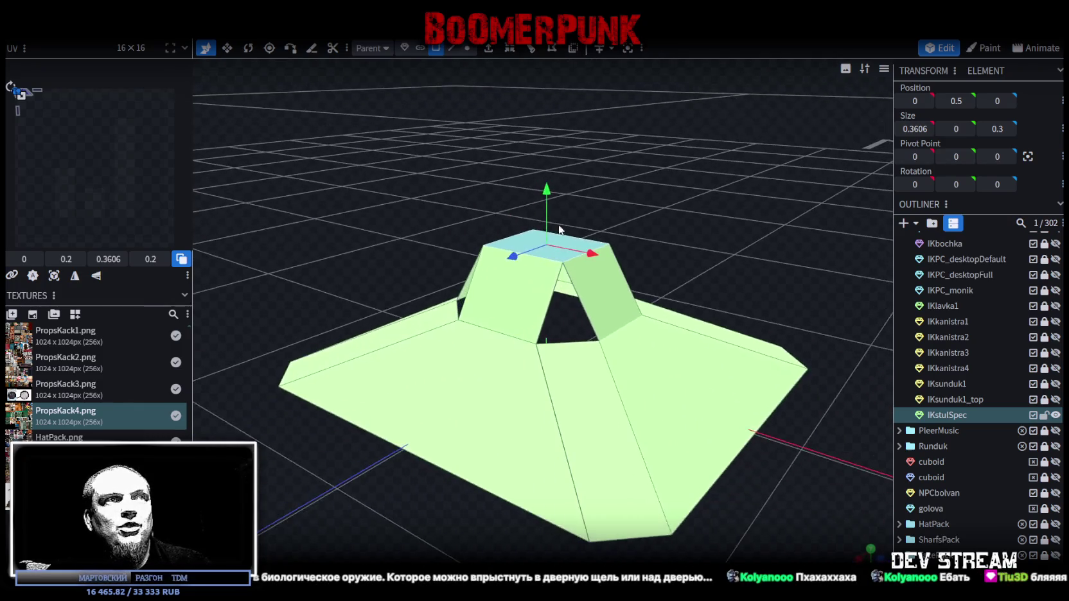
drag(487, 231, 687, 176)
click(466, 48)
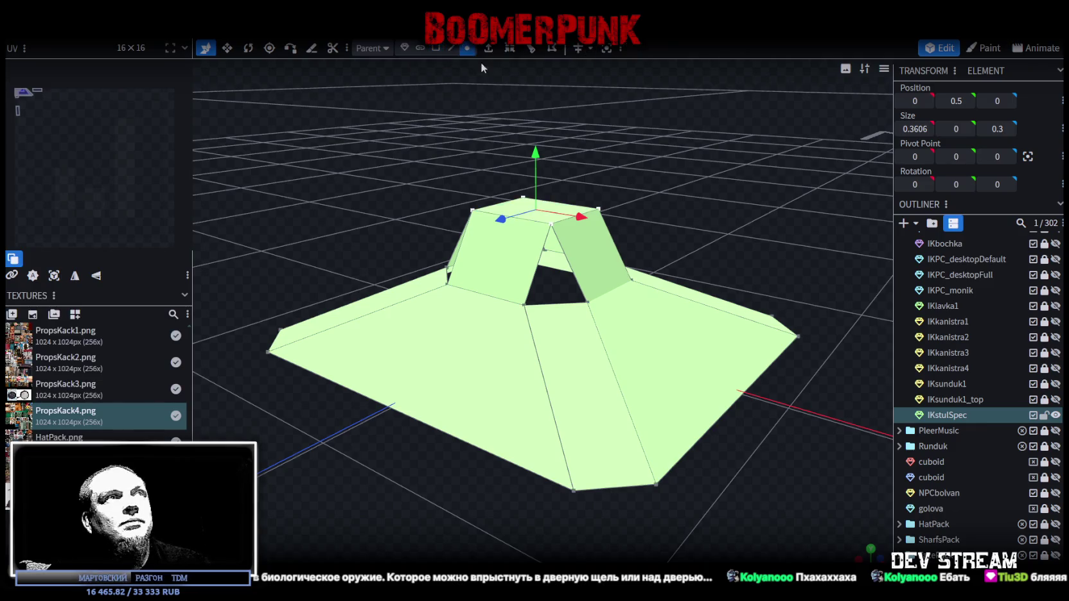
Merge the vertex pairs at the first two gaps under the raised top at their centres
click(582, 304)
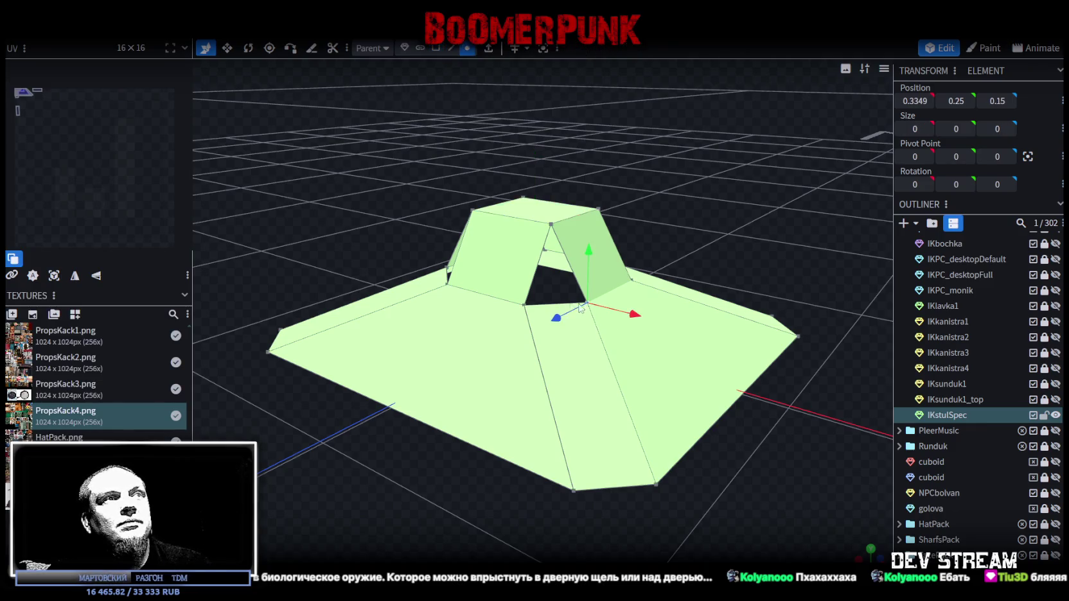
shift+click(525, 306)
right_click(526, 308)
click(699, 333)
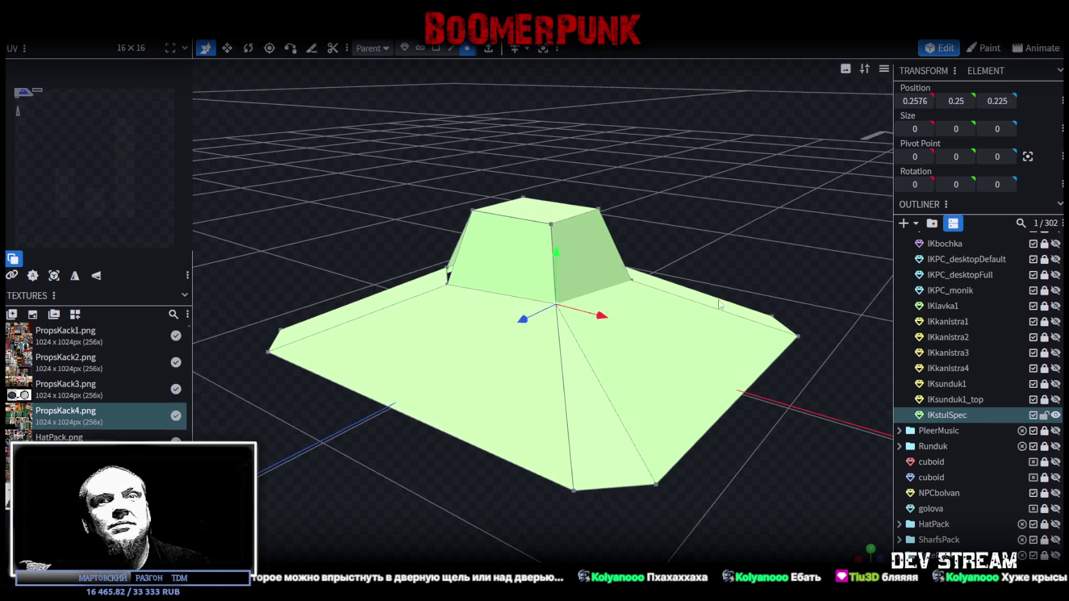
drag(717, 310, 649, 383)
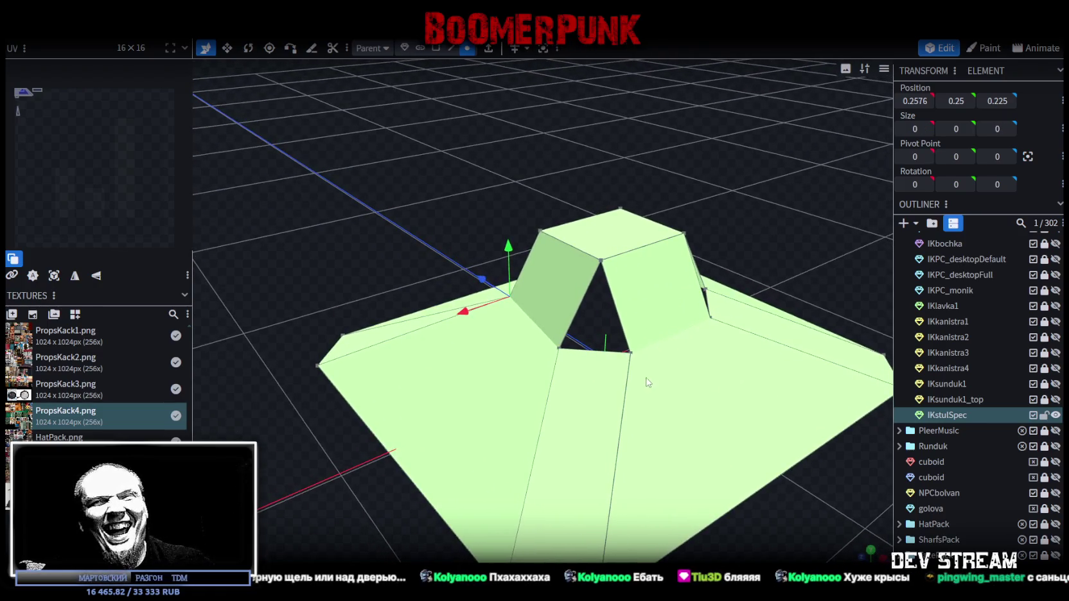
click(559, 351)
shift+click(630, 357)
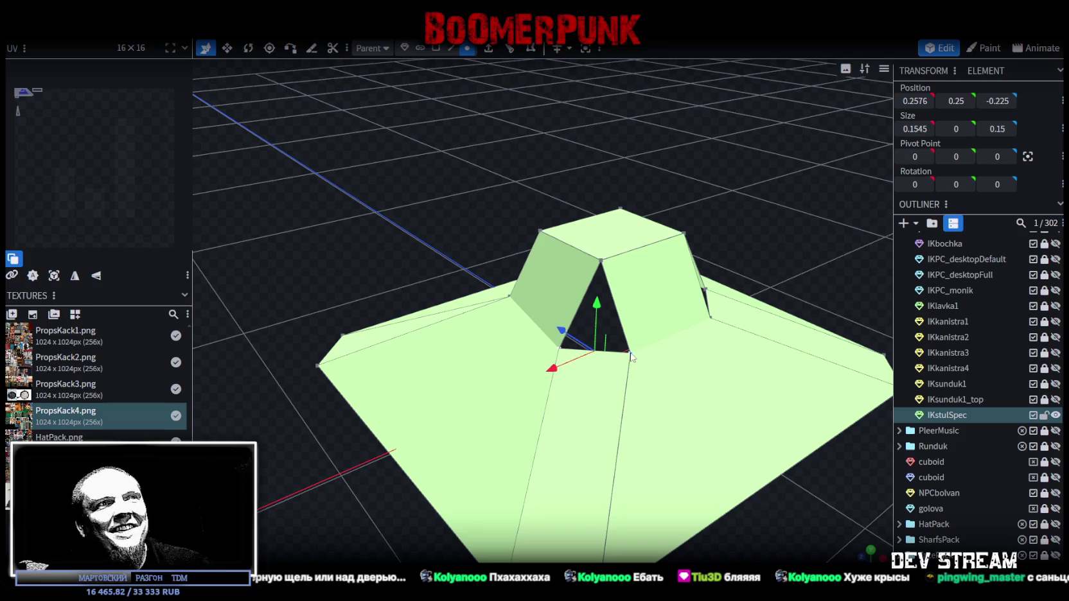
right_click(631, 357)
click(790, 326)
Merge the vertex pairs at the remaining two gaps so the base becomes one solid block
mouse_move(791, 326)
mouse_down()
mouse_move(666, 261)
mouse_move(505, 406)
mouse_up()
click(492, 396)
shift+click(568, 401)
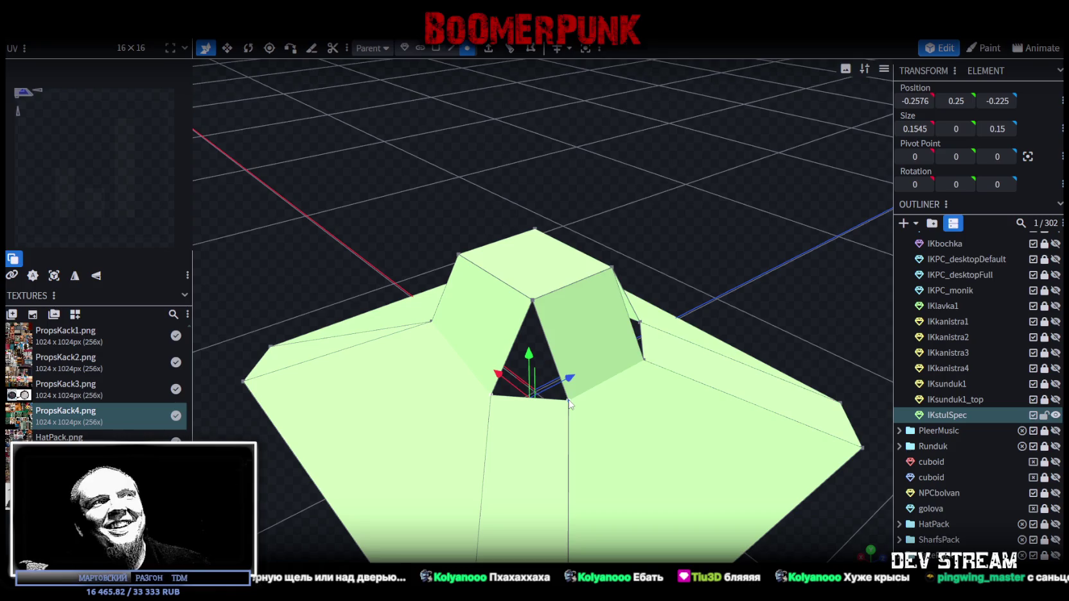
right_click(569, 401)
click(791, 142)
drag(792, 191, 681, 228)
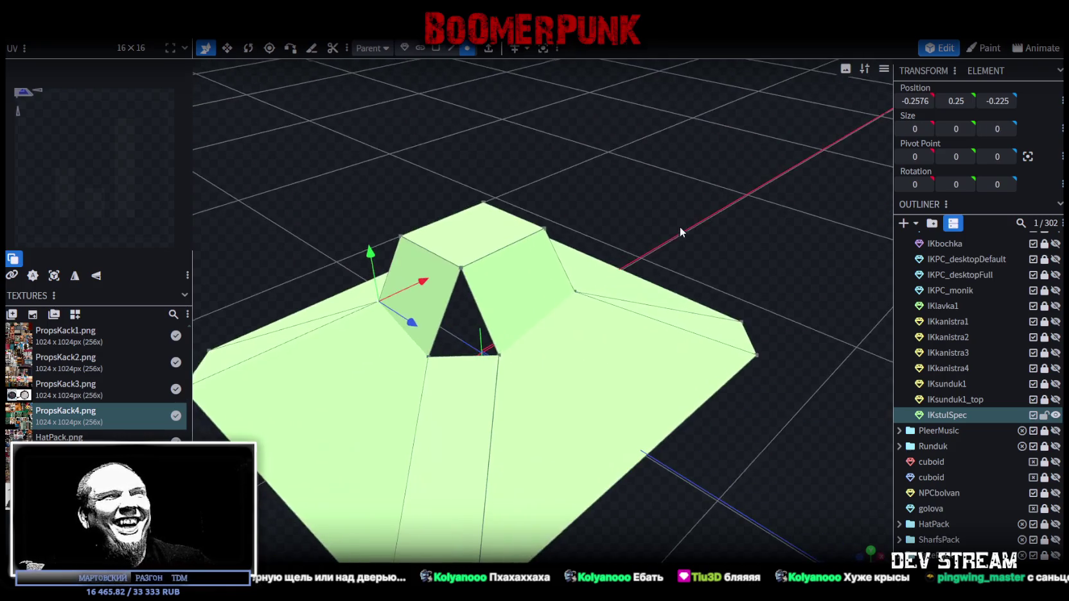
click(430, 356)
shift+click(499, 355)
right_click(499, 354)
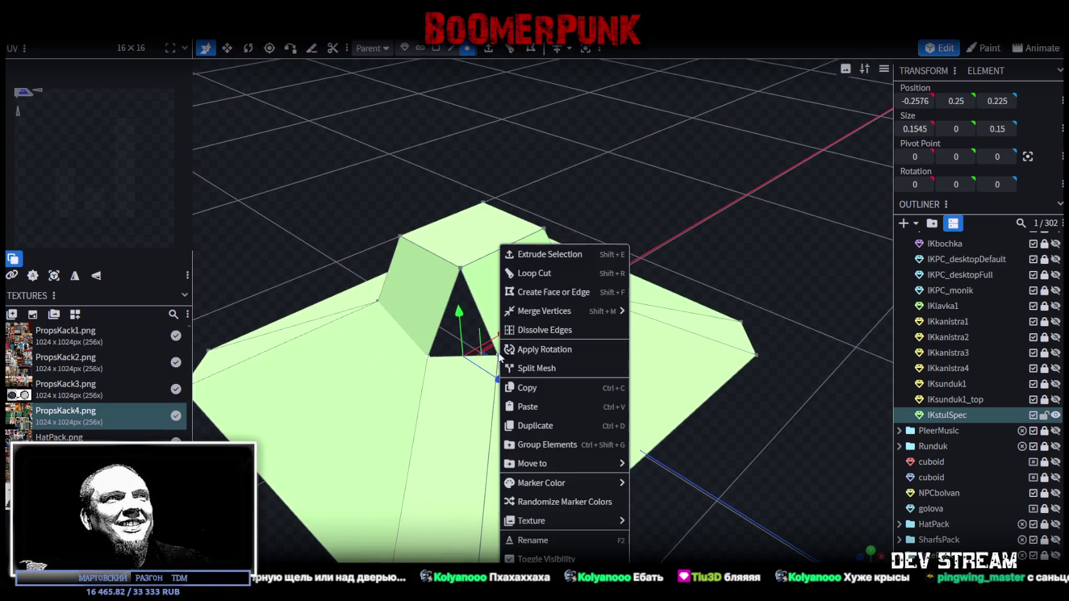
click(683, 333)
mouse_move(683, 333)
mouse_down()
mouse_move(687, 280)
mouse_move(790, 322)
mouse_up()
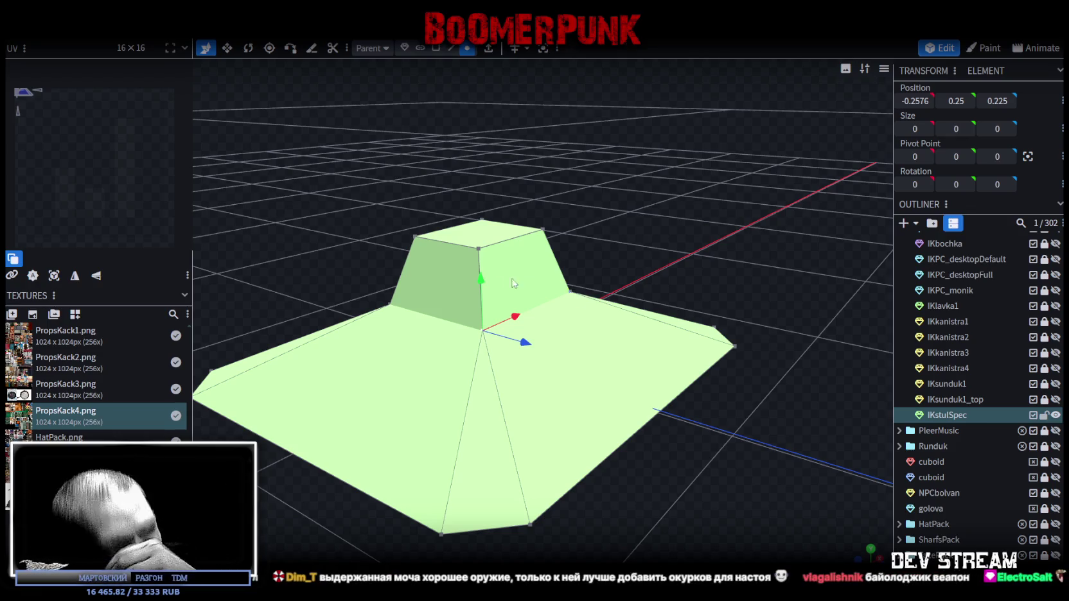
scroll(622, 284, down, 3)
Select the chair seat's bottom face
mouse_move(622, 284)
mouse_down()
mouse_move(547, 202)
mouse_move(712, 294)
mouse_move(490, 264)
mouse_move(670, 263)
mouse_move(686, 242)
mouse_up()
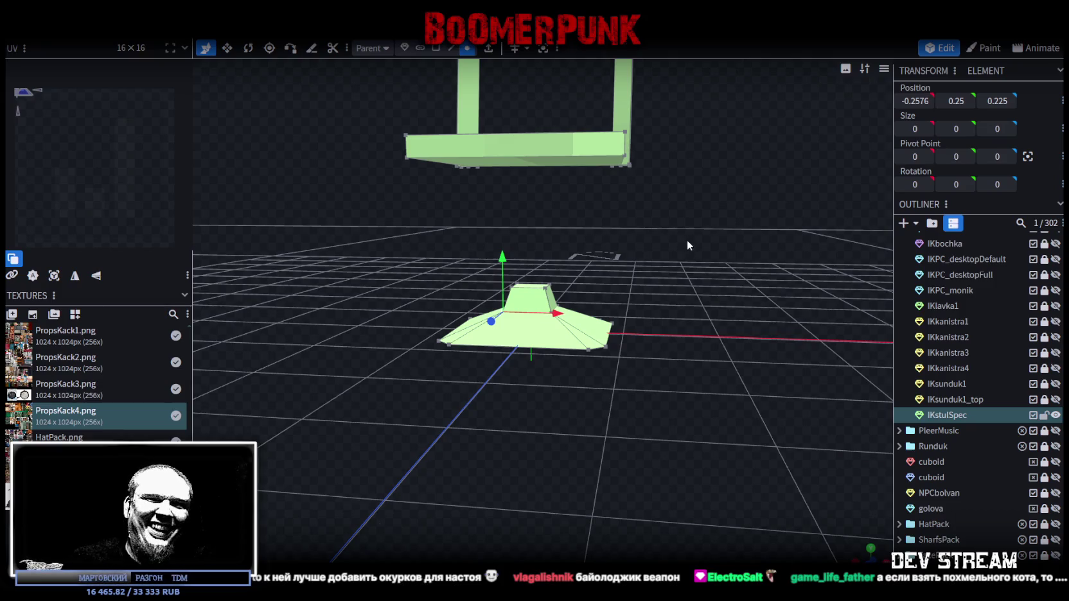
mouse_move(681, 250)
mouse_down()
mouse_move(682, 190)
mouse_move(681, 268)
mouse_up()
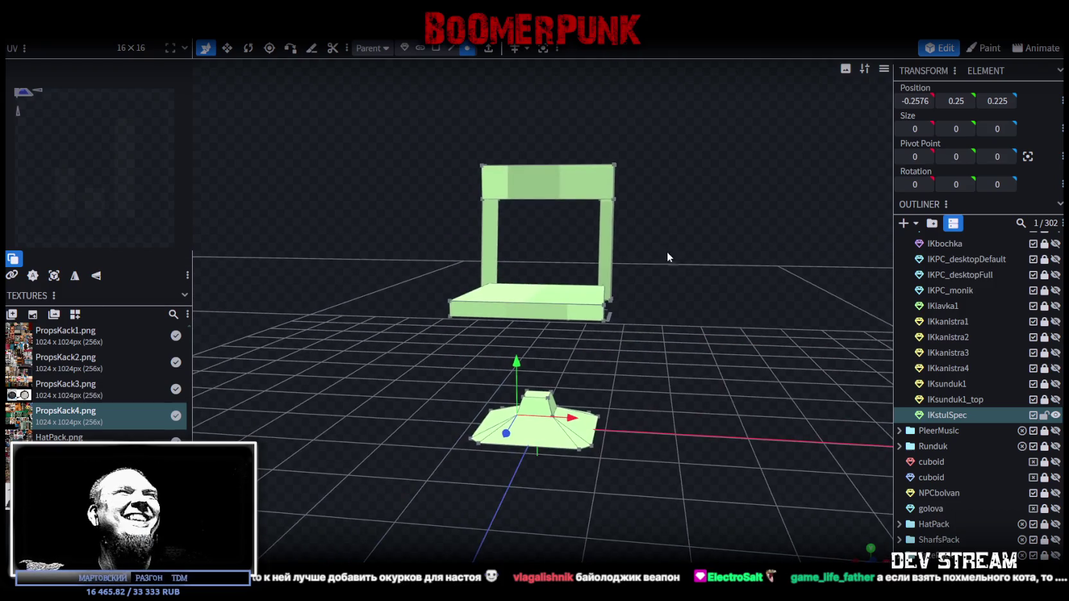
click(481, 210)
mouse_move(723, 342)
mouse_down()
mouse_move(641, 321)
mouse_move(710, 333)
mouse_move(619, 196)
mouse_move(572, 162)
mouse_move(657, 333)
mouse_move(705, 299)
mouse_move(692, 359)
mouse_move(684, 332)
mouse_move(674, 336)
mouse_up()
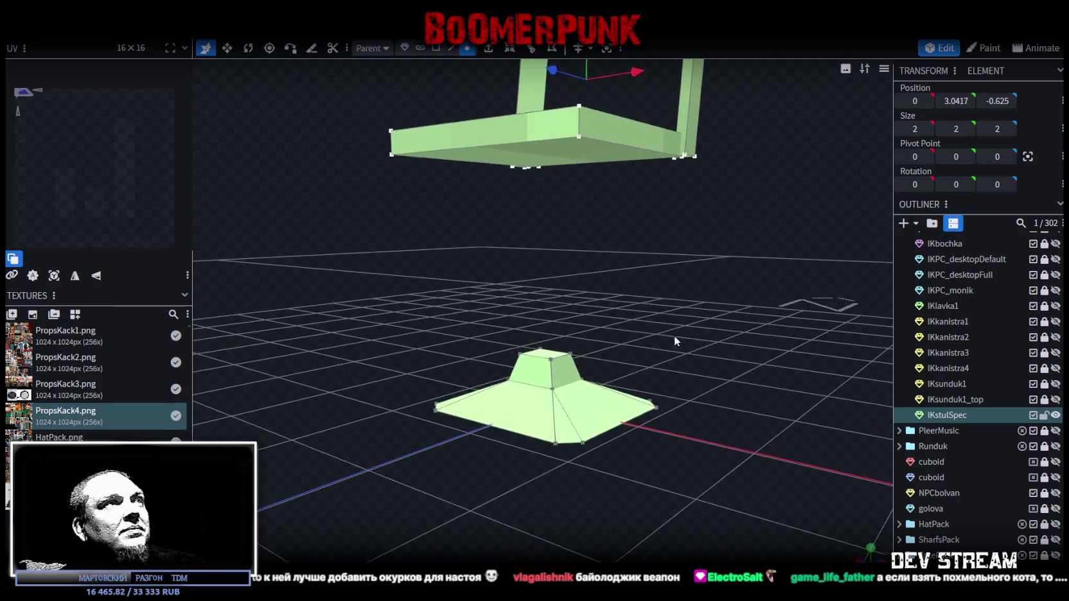
click(436, 48)
click(539, 164)
drag(623, 223, 543, 95)
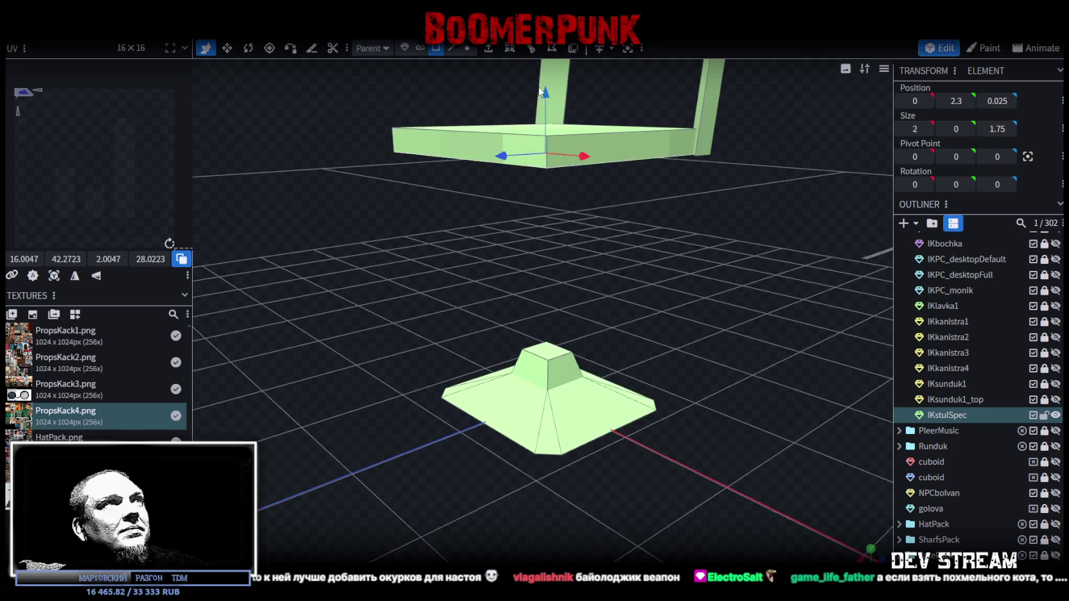
Extrude the seat's bottom face, raise it, and scale it to 0.8 by 0.55 with 0.75 depth
click(489, 48)
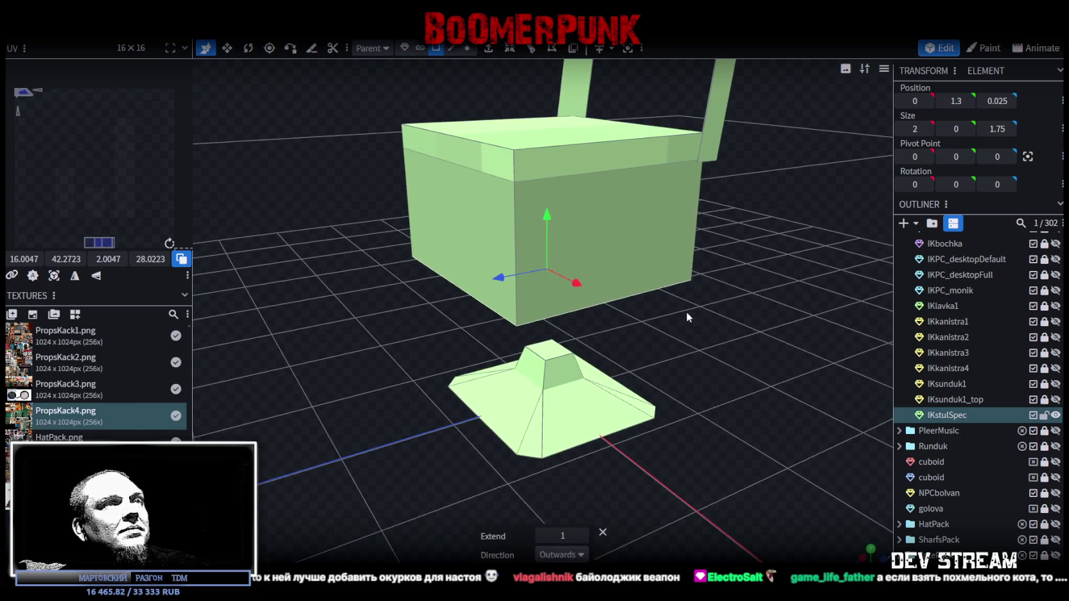
drag(545, 211, 547, 174)
key(s)
mouse_move(610, 193)
mouse_down()
mouse_move(724, 230)
mouse_move(643, 257)
mouse_up()
mouse_move(554, 278)
mouse_down()
mouse_move(577, 301)
mouse_move(514, 265)
mouse_up()
mouse_move(565, 302)
mouse_down()
mouse_move(695, 361)
mouse_move(613, 226)
mouse_up()
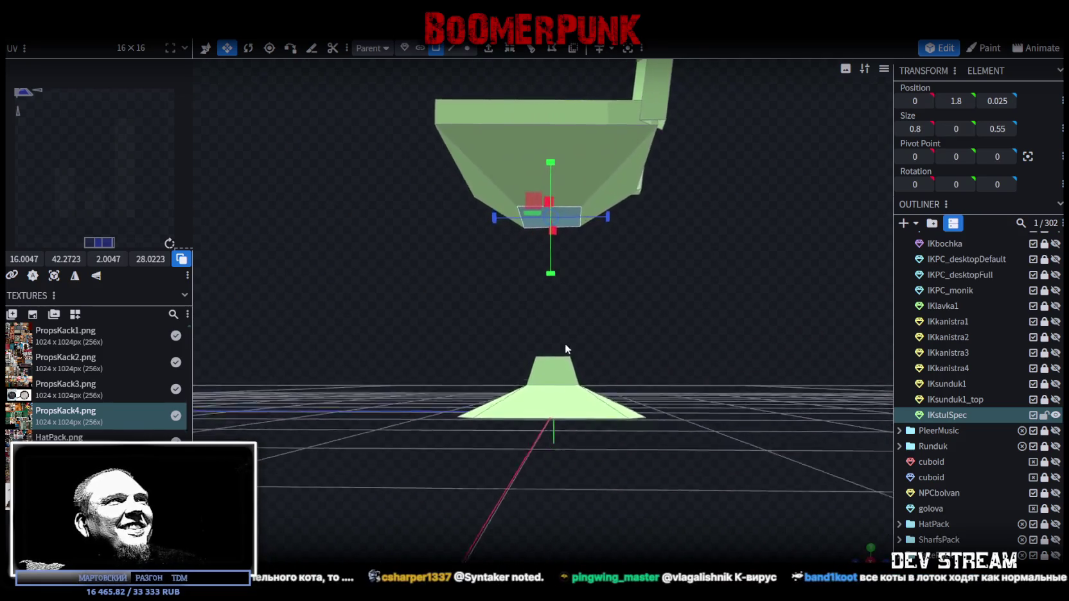
drag(609, 217, 625, 220)
drag(639, 289, 558, 354)
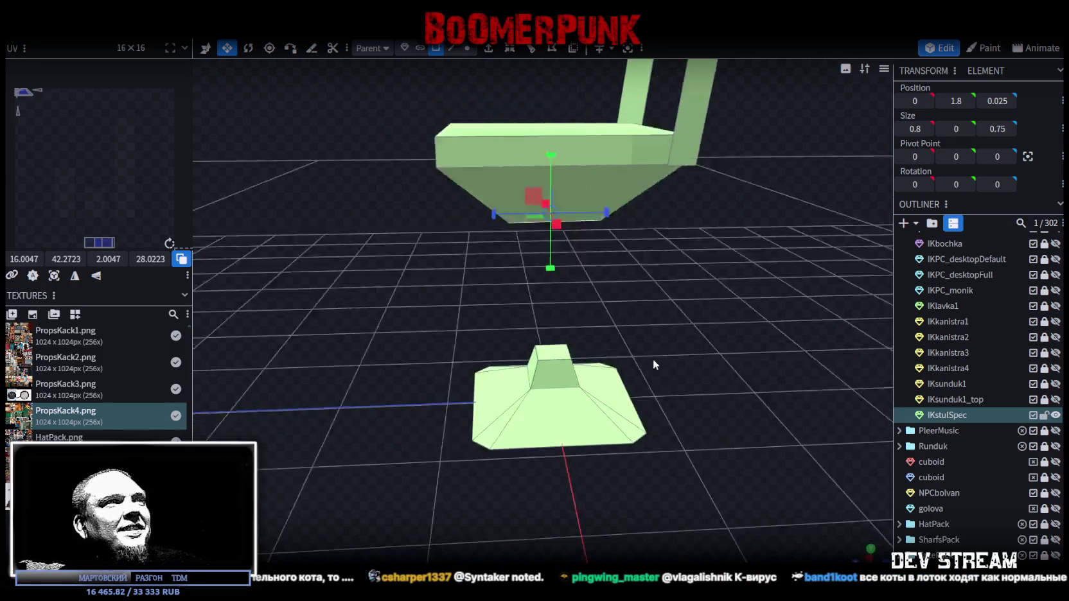
click(557, 353)
drag(715, 345, 655, 278)
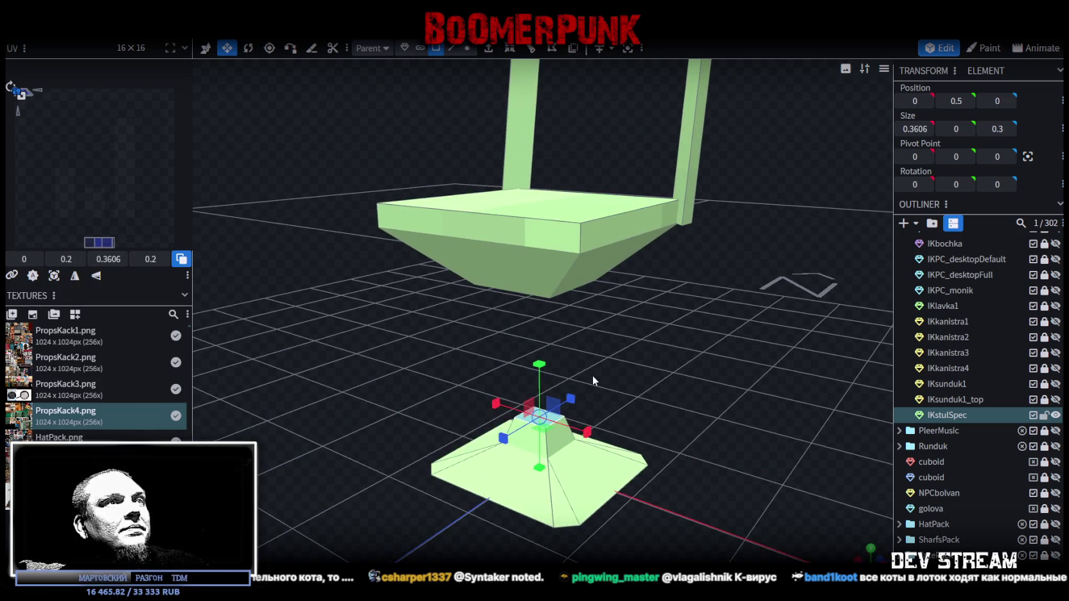
Copy the base's top face and paste it as a new face
scroll(668, 440, up, 2)
scroll(648, 372, up, 2)
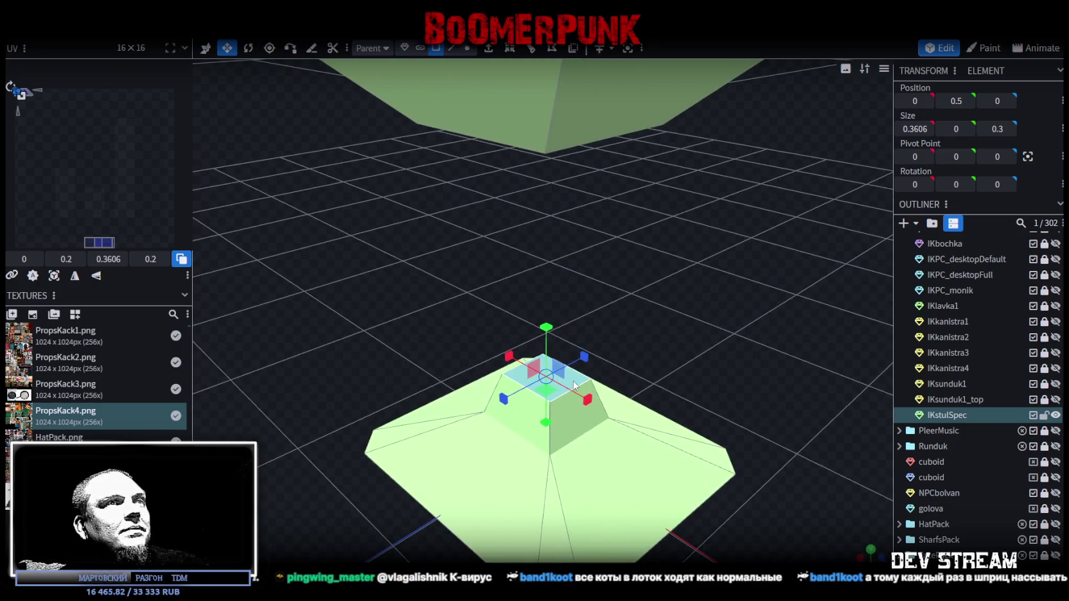
right_click(574, 386)
click(598, 387)
right_click(575, 389)
click(603, 407)
click(638, 421)
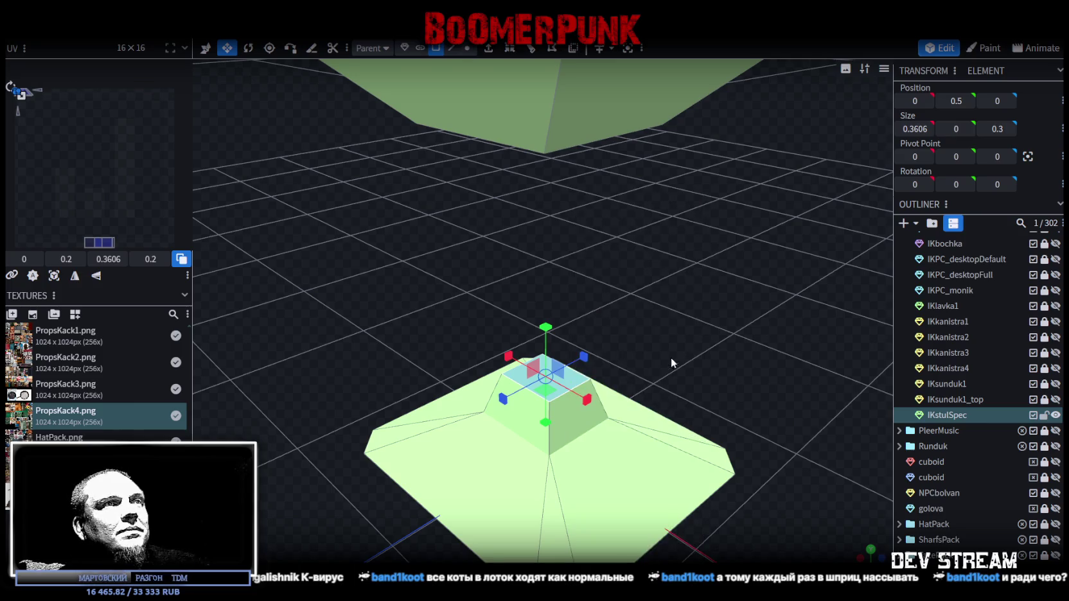
scroll(670, 364, down, 3)
scroll(662, 326, down, 1)
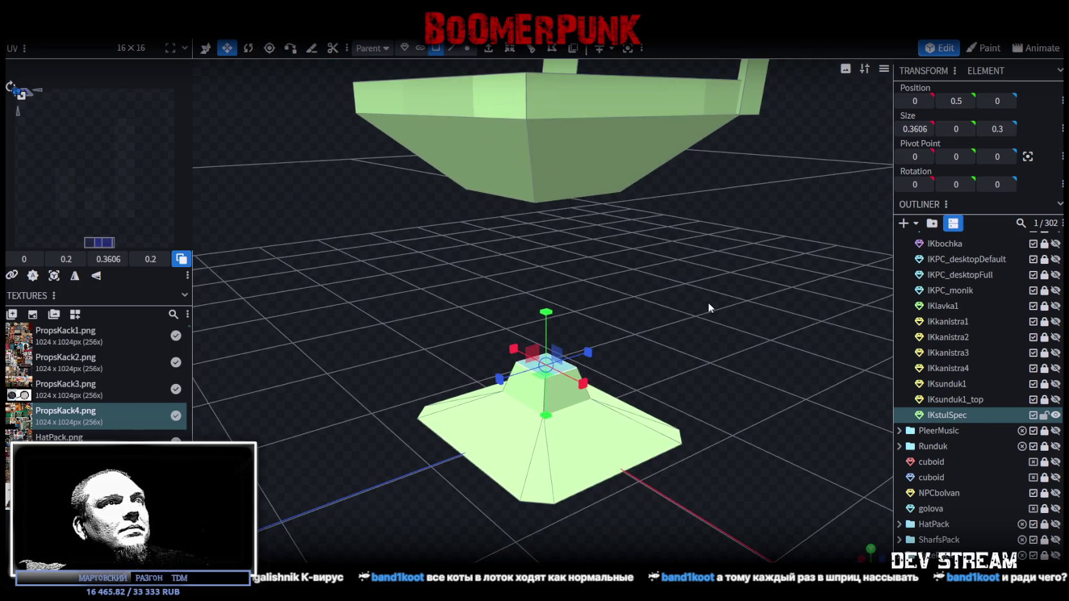
Resize the pasted face to about 0.26 wide and 0.2 deep, then extrude it up into a pillar
drag(708, 302, 748, 345)
drag(596, 368, 590, 369)
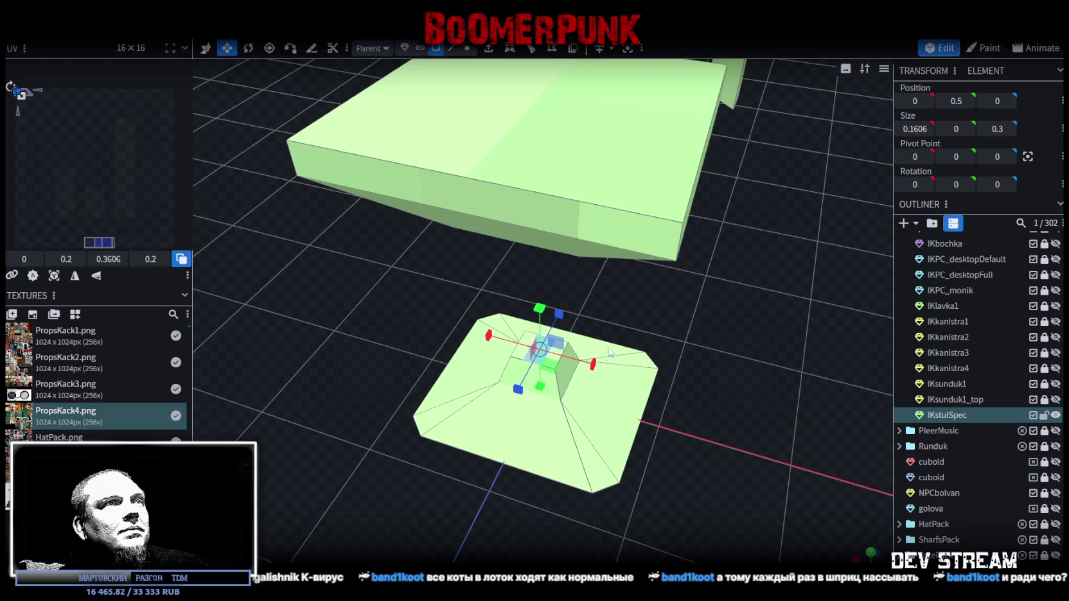
mouse_move(658, 287)
mouse_down()
mouse_move(715, 298)
mouse_move(632, 301)
mouse_up()
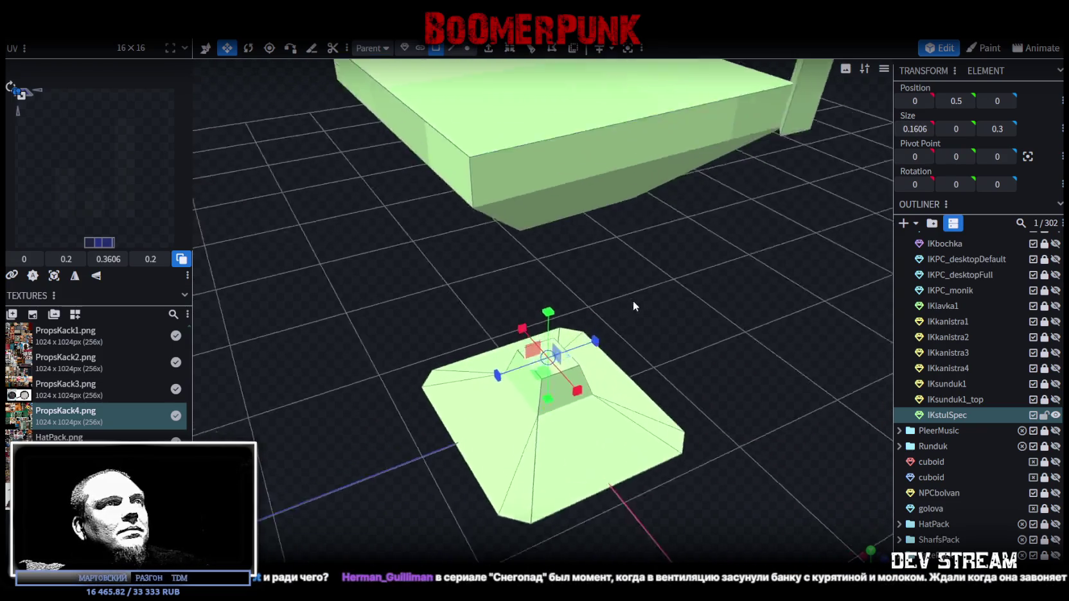
scroll(626, 347, up, 2)
drag(598, 390, 559, 384)
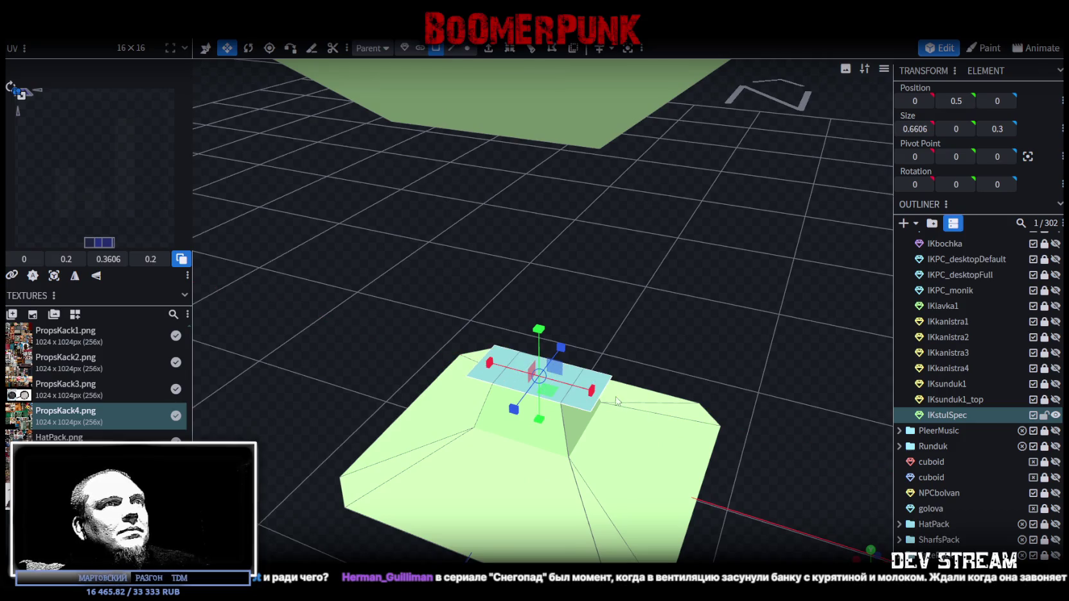
mouse_move(696, 338)
mouse_down()
mouse_move(621, 365)
mouse_move(636, 371)
mouse_move(565, 377)
mouse_up()
mouse_move(610, 331)
mouse_down()
mouse_move(769, 280)
mouse_move(739, 296)
mouse_up()
drag(603, 381, 551, 392)
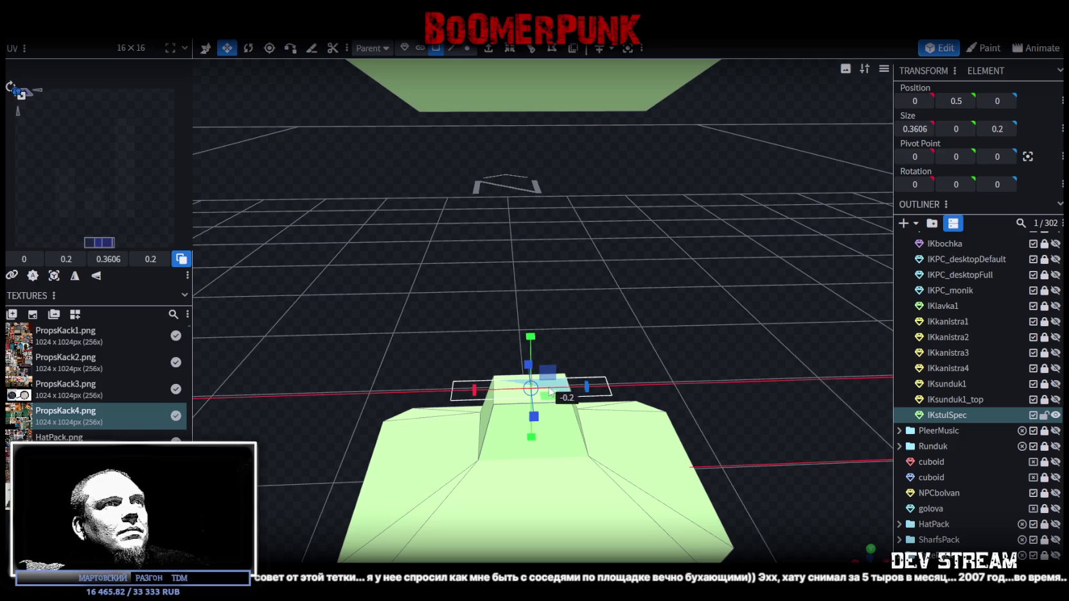
mouse_move(604, 302)
mouse_down()
mouse_move(620, 351)
mouse_move(594, 384)
mouse_move(631, 390)
mouse_move(545, 390)
mouse_move(647, 257)
mouse_move(616, 247)
mouse_move(682, 322)
mouse_move(747, 281)
mouse_move(515, 244)
mouse_move(534, 197)
mouse_move(693, 346)
mouse_move(741, 355)
mouse_move(752, 385)
mouse_up()
click(489, 49)
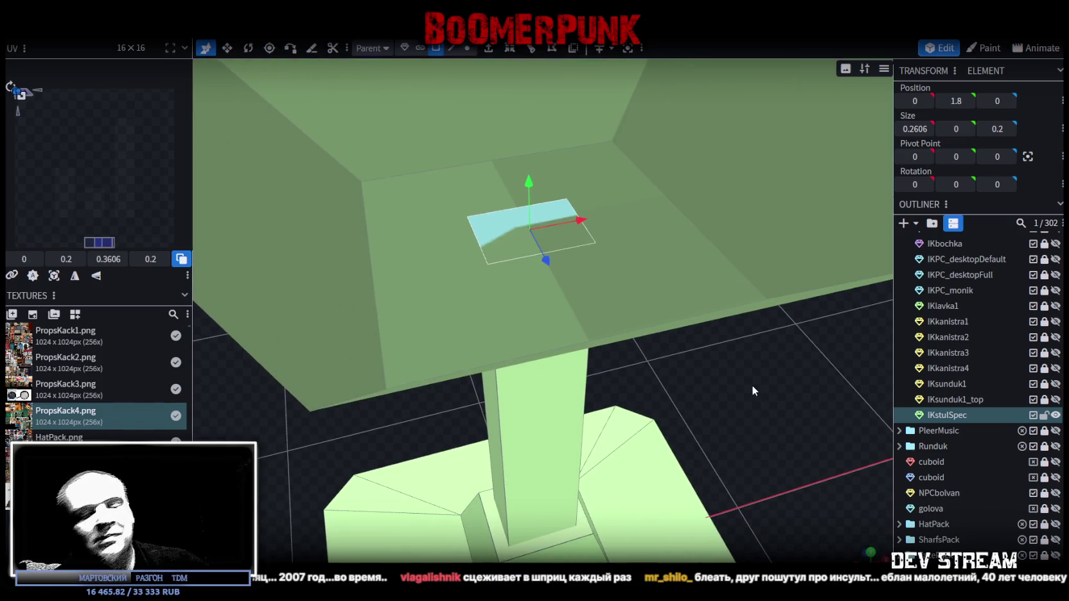
click(500, 227)
mouse_move(530, 223)
mouse_down()
mouse_move(704, 366)
mouse_move(649, 268)
mouse_move(638, 282)
mouse_move(649, 304)
mouse_move(612, 359)
mouse_up()
scroll(649, 299, up, 5)
click(457, 183)
drag(457, 183, 488, 194)
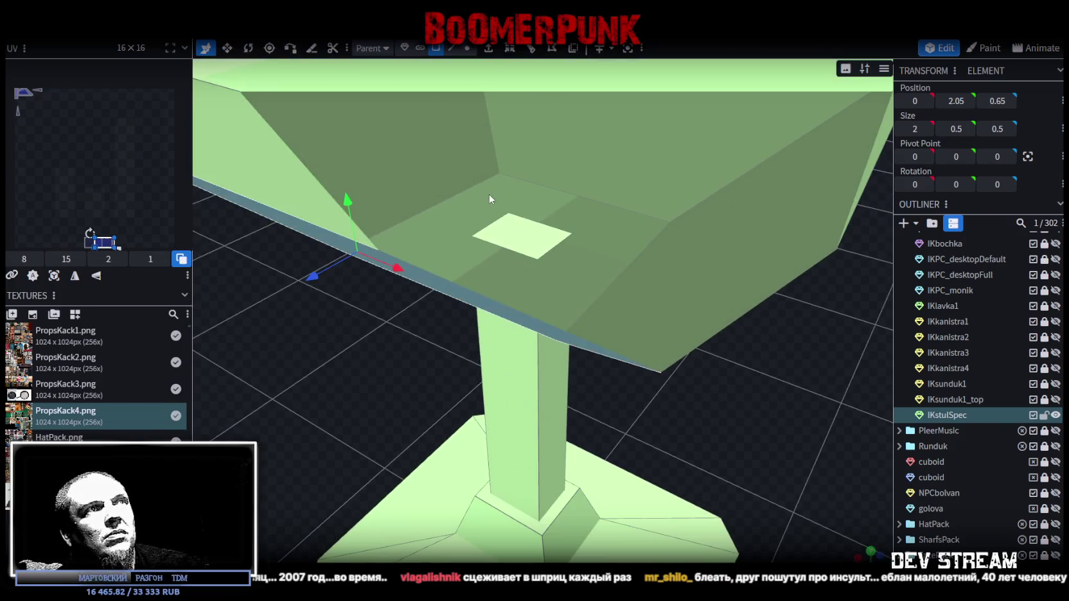
click(509, 239)
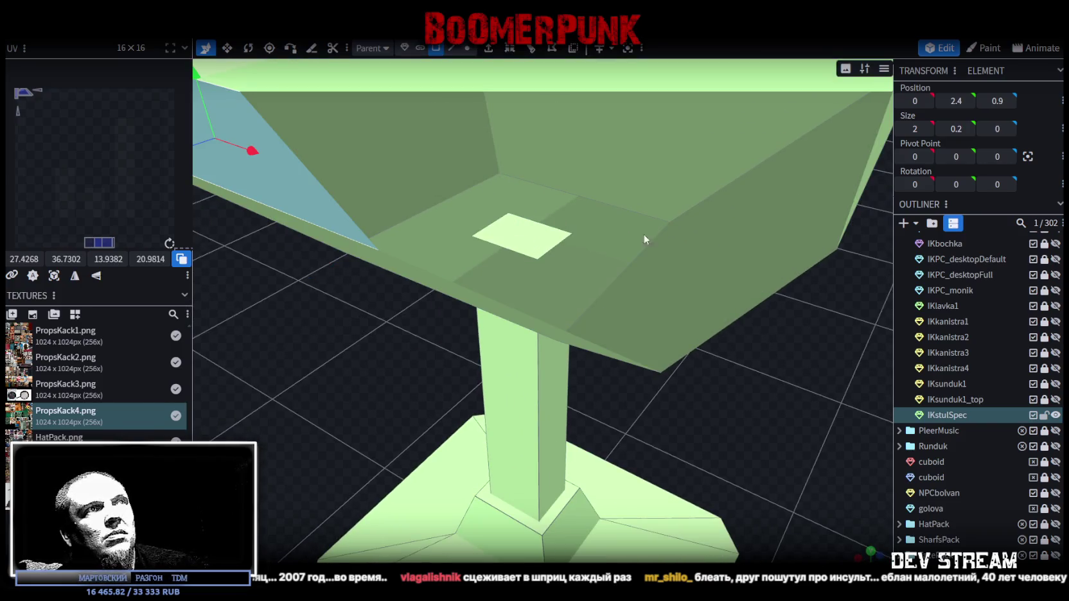
mouse_move(770, 324)
mouse_down()
mouse_move(645, 254)
mouse_move(669, 321)
mouse_move(762, 325)
mouse_move(748, 296)
mouse_move(668, 244)
mouse_up()
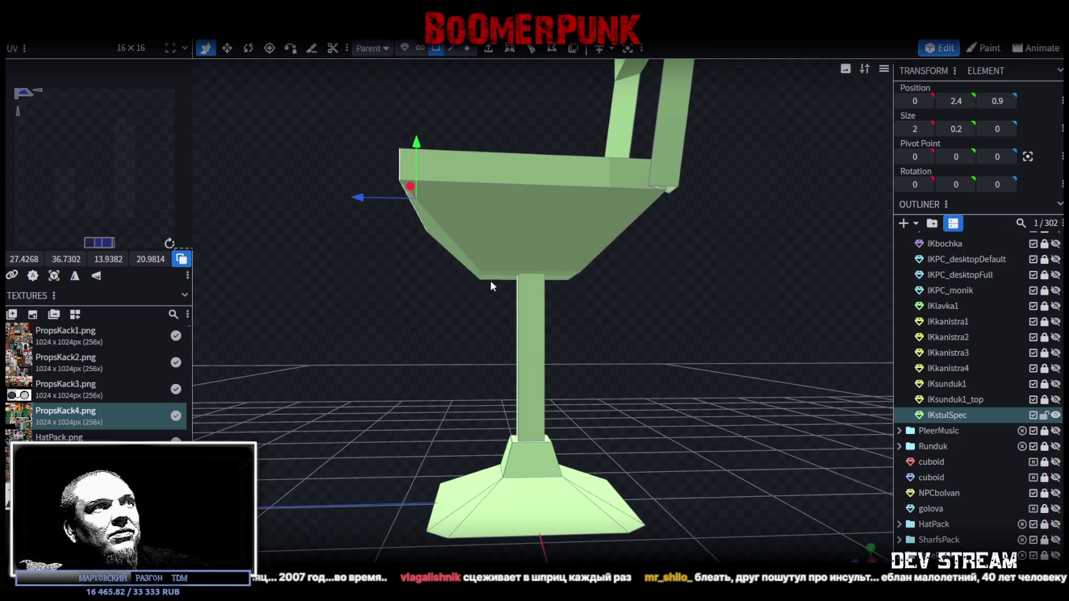
click(531, 302)
mouse_move(486, 361)
mouse_down()
mouse_move(703, 362)
mouse_move(760, 447)
mouse_move(799, 390)
mouse_up()
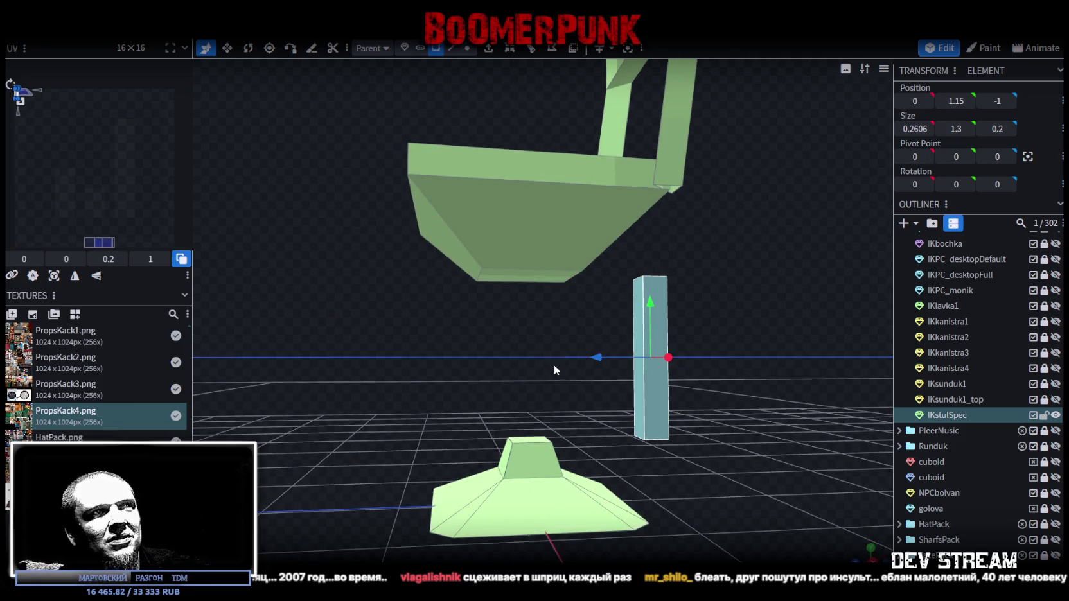
key(ctrl+z)
mouse_move(551, 357)
mouse_down()
mouse_move(637, 365)
mouse_move(765, 338)
mouse_move(653, 325)
mouse_move(718, 312)
mouse_move(708, 378)
mouse_move(771, 397)
mouse_move(715, 413)
mouse_move(710, 388)
mouse_move(757, 367)
mouse_move(730, 357)
mouse_move(665, 368)
mouse_move(708, 347)
mouse_up()
click(467, 48)
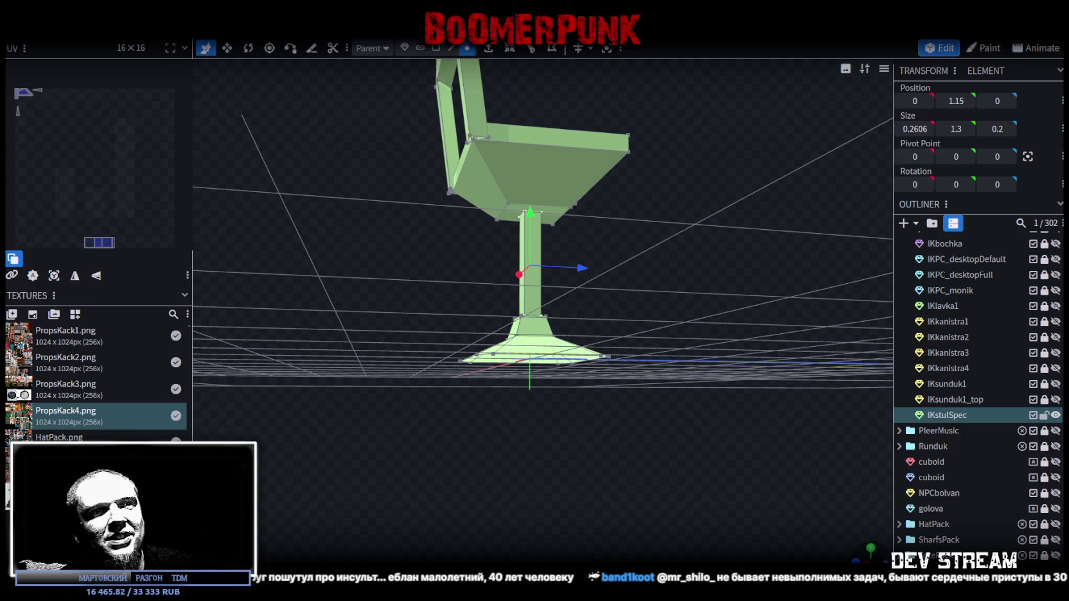
key(KP_1)
scroll(593, 504, up, 2)
scroll(601, 445, up, 2)
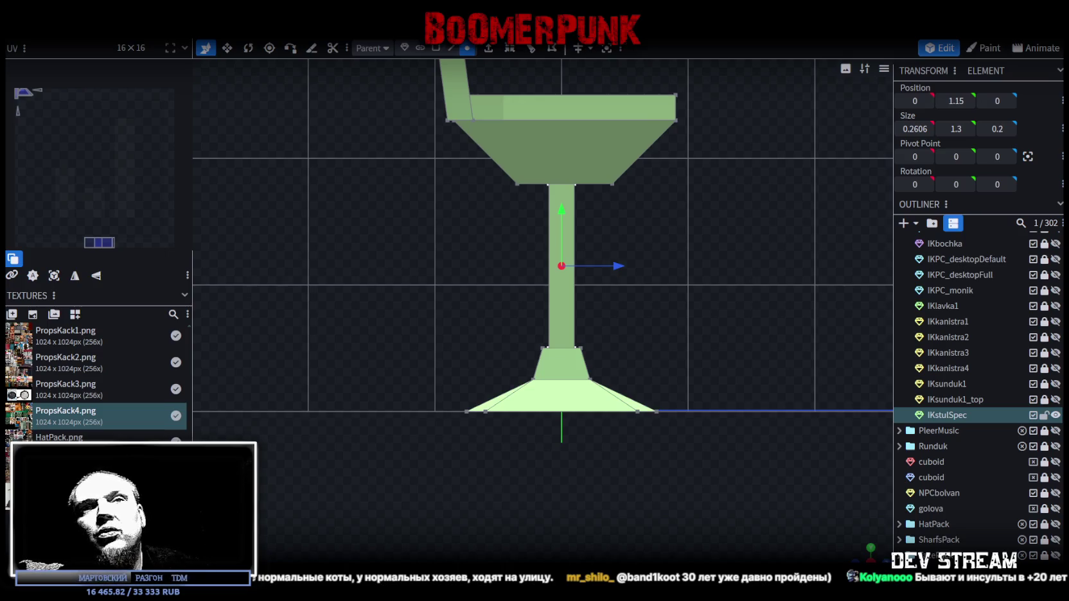
scroll(660, 391, down, 2)
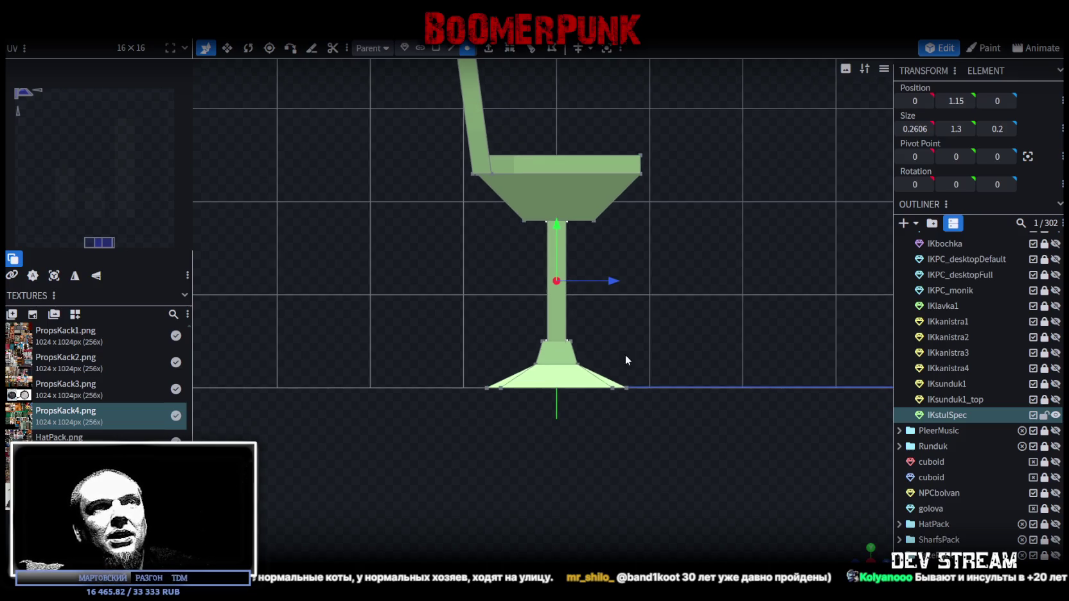
drag(659, 391, 649, 302)
mouse_move(797, 297)
mouse_down()
mouse_move(722, 430)
mouse_move(772, 453)
mouse_move(746, 428)
mouse_move(626, 405)
mouse_move(620, 415)
mouse_move(704, 355)
mouse_move(636, 366)
mouse_move(595, 391)
mouse_move(615, 397)
mouse_move(622, 365)
mouse_move(498, 369)
mouse_move(695, 326)
mouse_move(702, 372)
mouse_move(598, 380)
mouse_move(596, 366)
mouse_move(630, 347)
mouse_move(721, 410)
mouse_move(742, 392)
mouse_move(572, 370)
mouse_move(887, 456)
mouse_up()
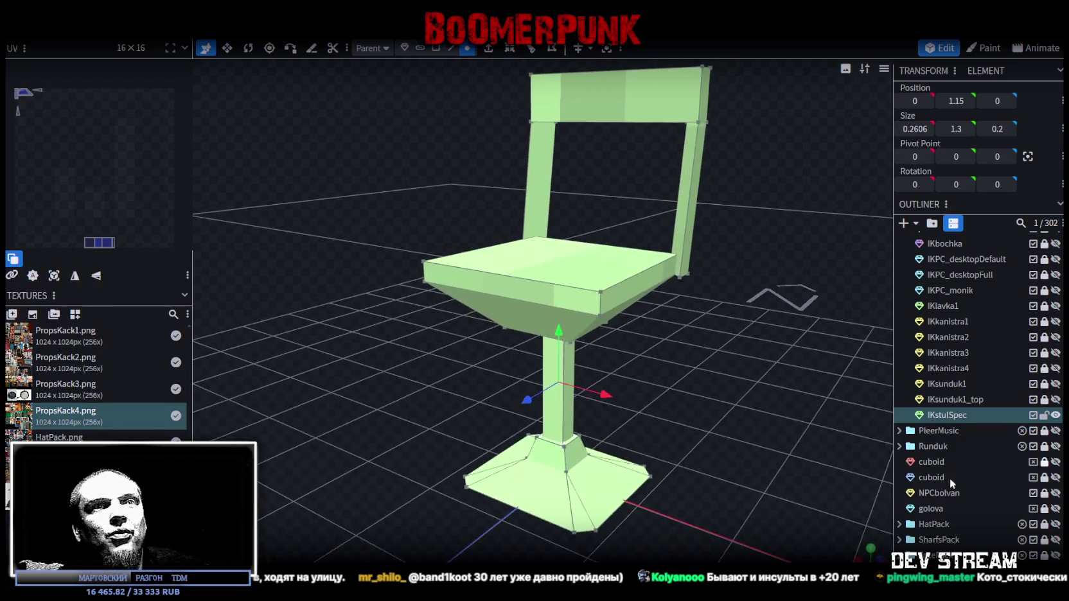
Move the column's side faces to X positions of ±0.125 to slim it
scroll(962, 504, down, 3)
scroll(962, 504, down, 1)
mouse_move(702, 433)
mouse_down()
mouse_move(721, 430)
mouse_move(727, 405)
mouse_move(746, 392)
mouse_move(726, 388)
mouse_up()
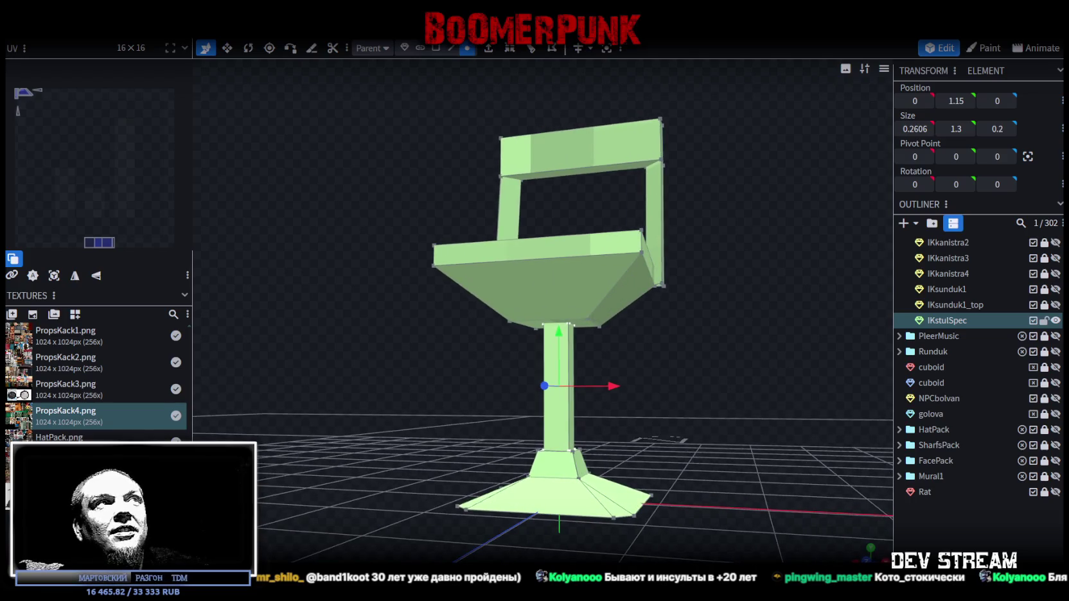
click(436, 48)
drag(703, 269, 649, 338)
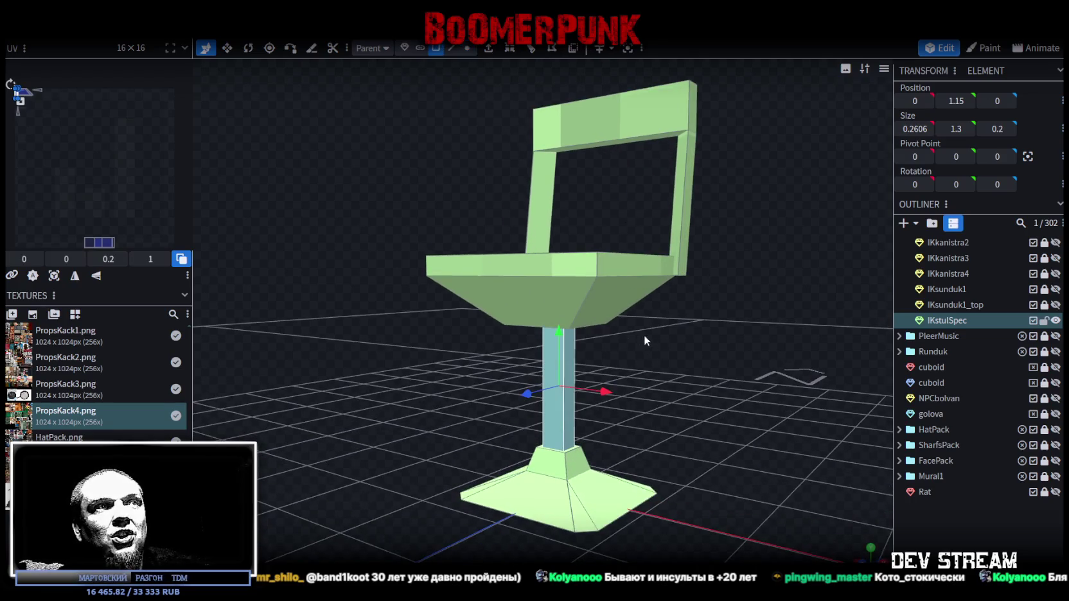
mouse_move(570, 361)
mouse_down()
mouse_move(721, 352)
mouse_move(889, 82)
mouse_up()
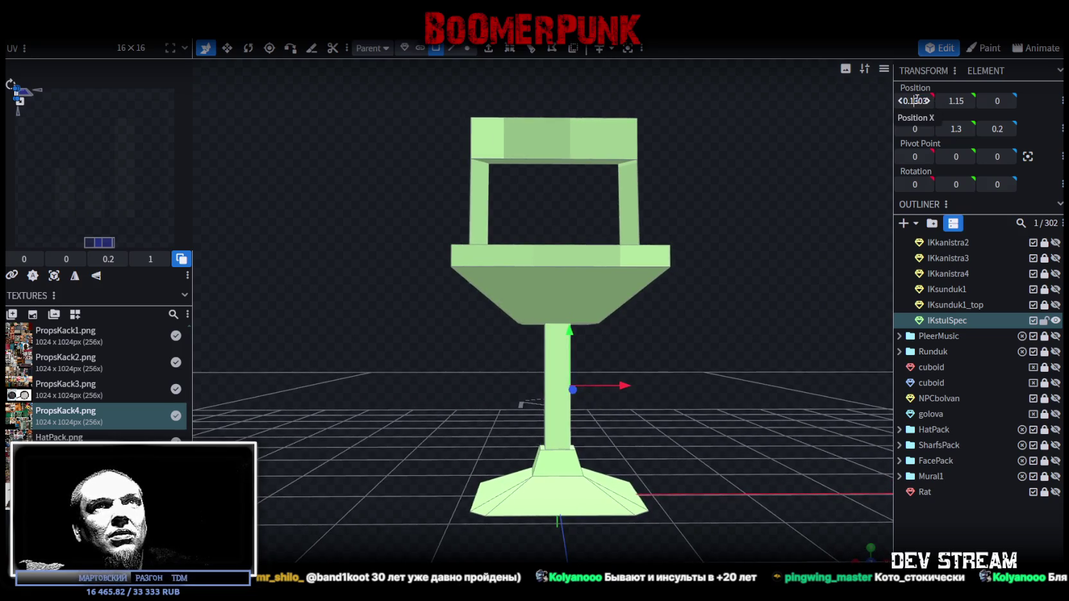
text(25)
key(Return)
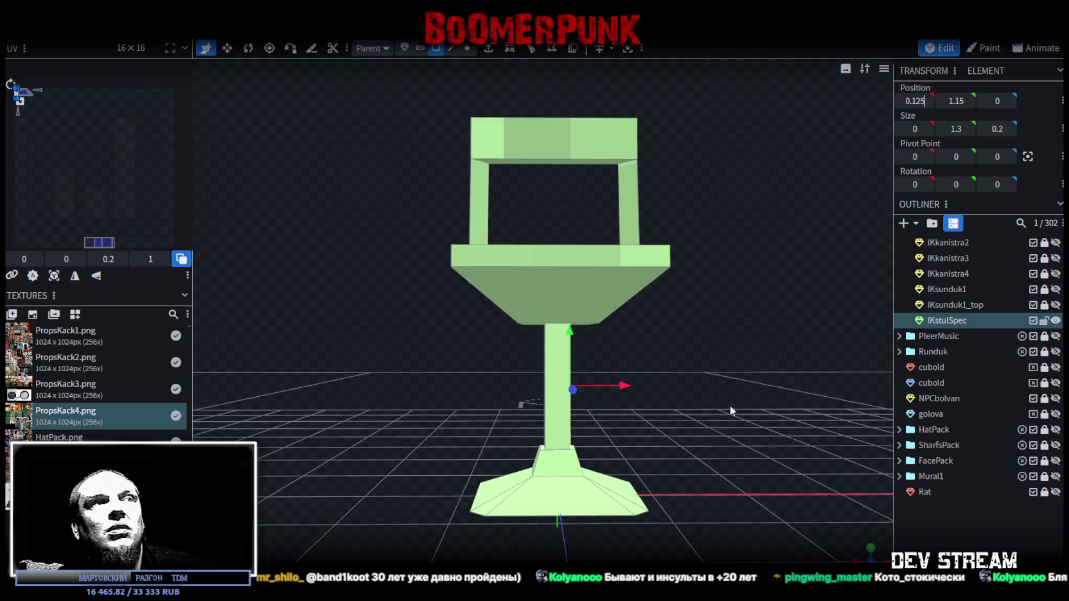
drag(662, 343, 807, 210)
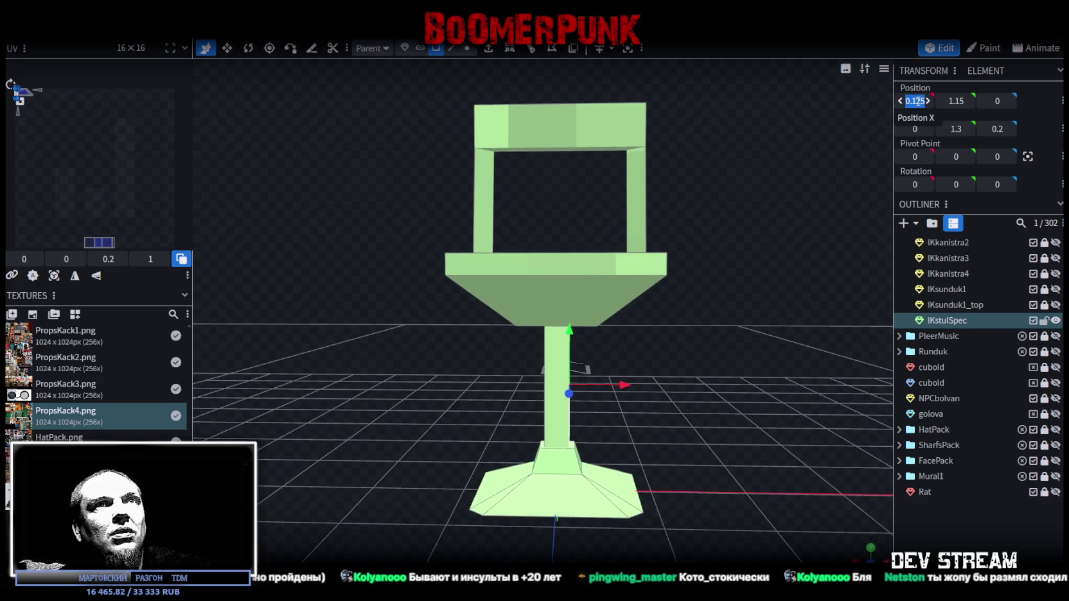
text(0.1)
mouse_move(646, 435)
mouse_down()
mouse_move(722, 437)
mouse_move(555, 418)
mouse_up()
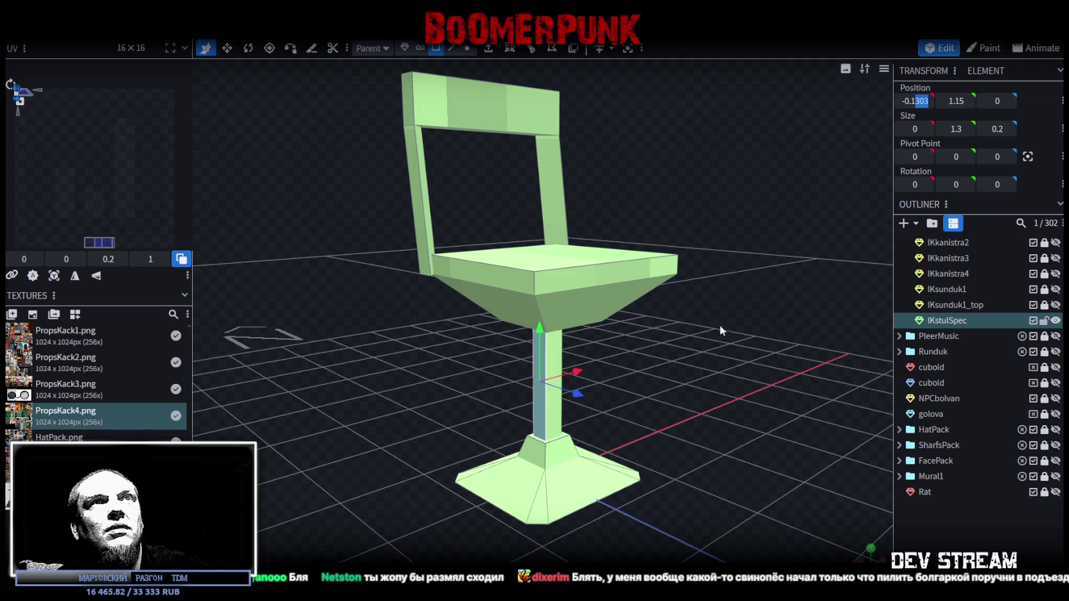
click(566, 418)
mouse_move(566, 418)
mouse_down()
mouse_move(723, 349)
mouse_move(812, 347)
mouse_up()
mouse_move(522, 414)
mouse_down()
mouse_move(715, 345)
mouse_move(622, 349)
mouse_move(637, 347)
mouse_up()
Shrink the seat's underside face to 0.4 by 0.35
scroll(541, 347, up, 4)
drag(541, 347, 486, 314)
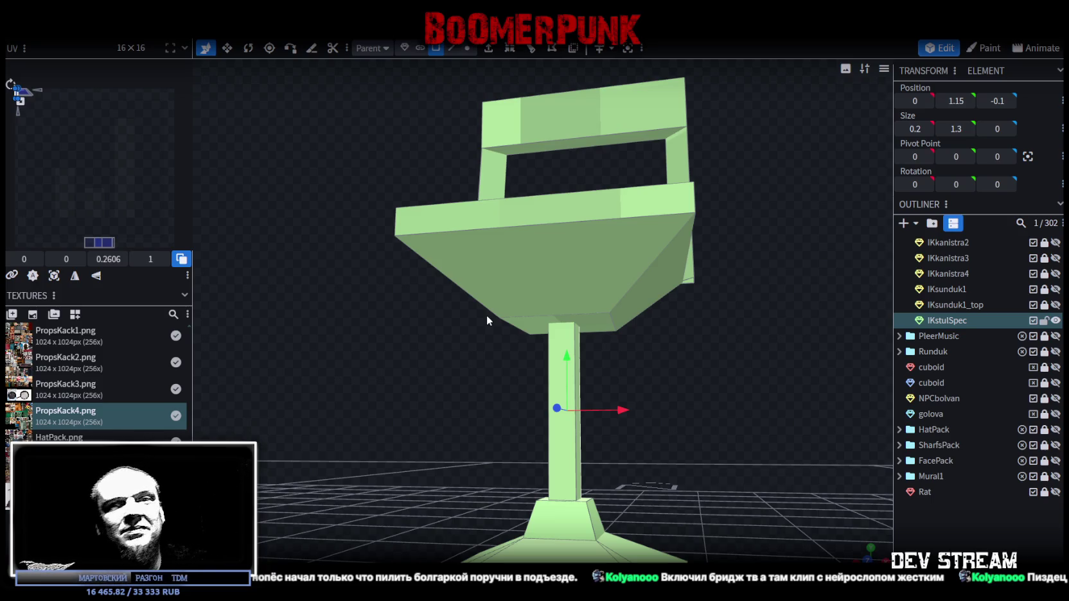
mouse_move(626, 253)
mouse_down()
mouse_move(717, 351)
mouse_move(600, 278)
mouse_up()
click(599, 277)
mouse_move(683, 381)
mouse_down()
mouse_move(564, 295)
mouse_move(752, 378)
mouse_move(765, 353)
mouse_up()
mouse_move(575, 302)
mouse_down()
mouse_move(698, 326)
mouse_move(672, 331)
mouse_move(692, 339)
mouse_move(646, 317)
mouse_move(643, 302)
mouse_move(751, 326)
mouse_move(393, 268)
mouse_move(530, 304)
mouse_up()
key(v)
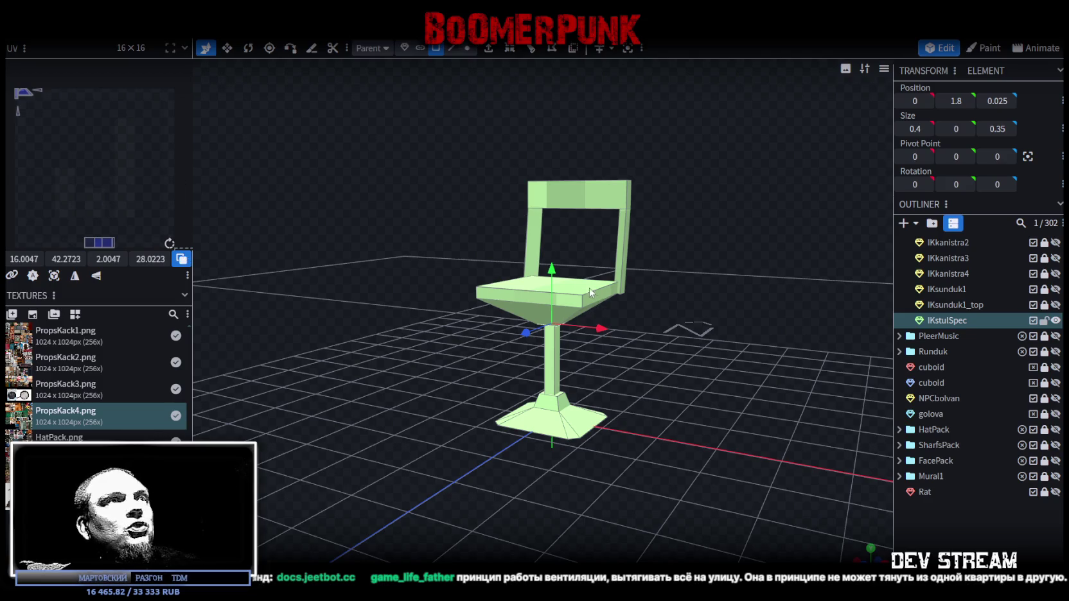
Assign the props atlas texture to the IKstulSpec chair, then widen and zoom the UV panel
click(590, 292)
right_click(962, 323)
mouse_move(869, 520)
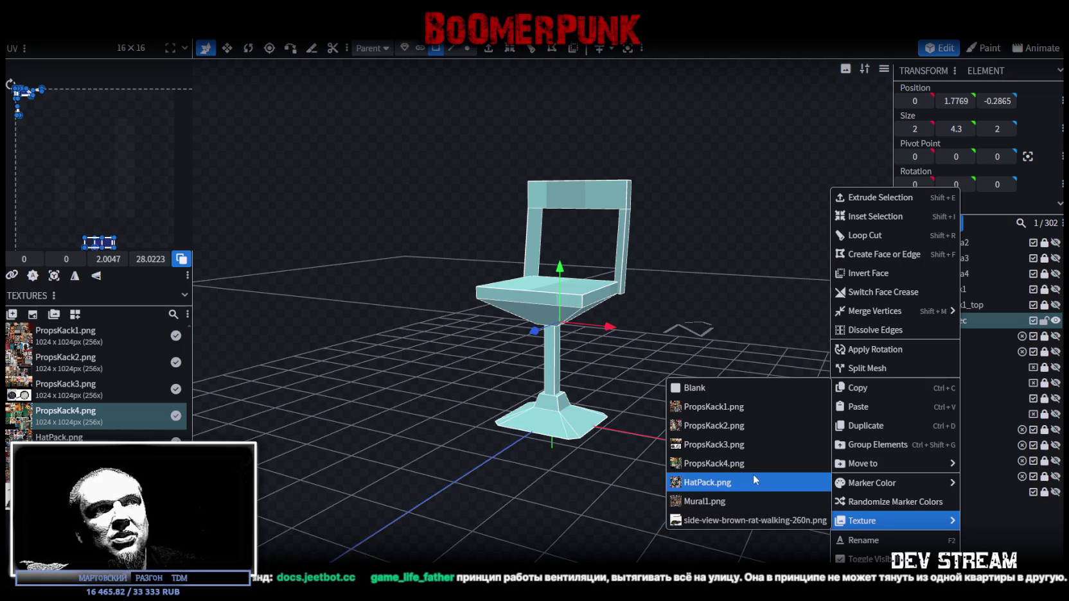
click(759, 466)
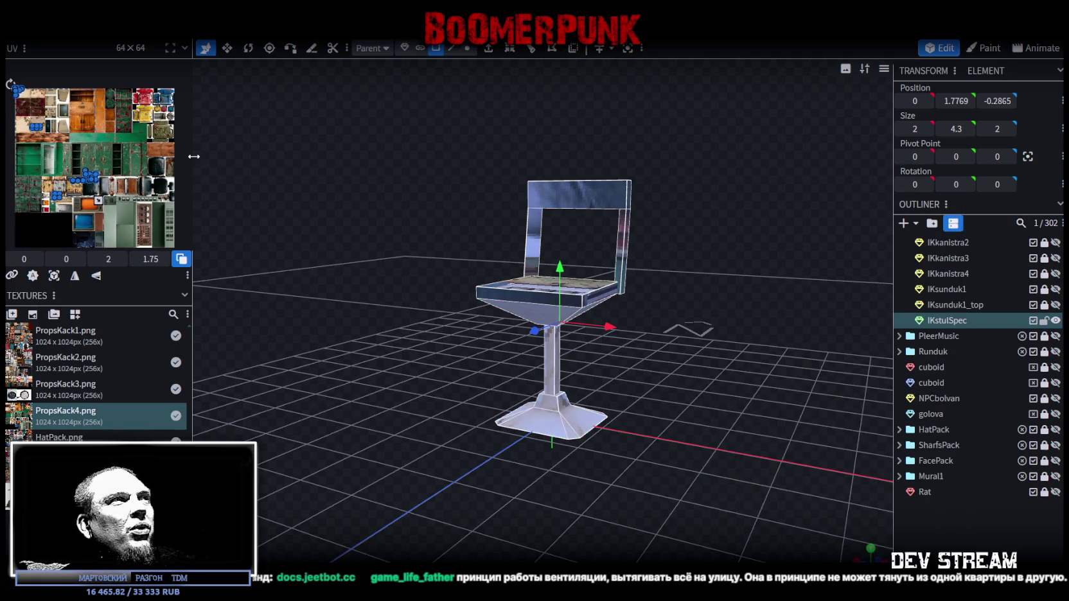
drag(193, 156, 521, 156)
scroll(461, 460, down, 1)
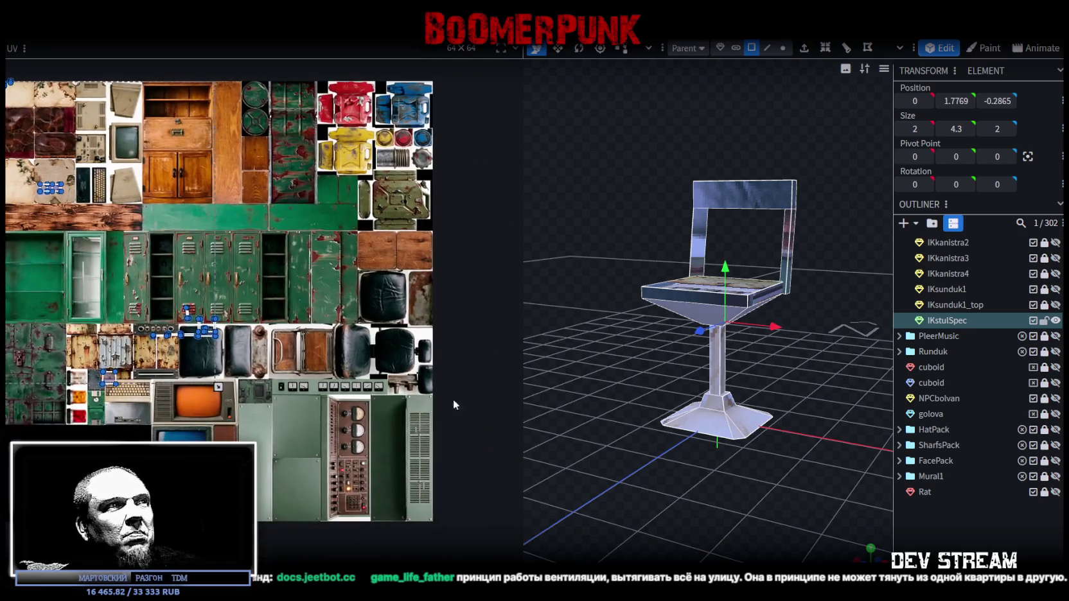
Select the backrest panel, top bar, central column and block atop the column for texturing
mouse_move(624, 426)
mouse_down()
mouse_move(585, 464)
mouse_move(484, 430)
mouse_move(770, 424)
mouse_move(672, 392)
mouse_move(643, 398)
mouse_move(707, 443)
mouse_move(768, 466)
mouse_move(822, 438)
mouse_move(817, 402)
mouse_move(768, 411)
mouse_move(755, 438)
mouse_move(733, 402)
mouse_move(777, 468)
mouse_move(783, 458)
mouse_move(744, 439)
mouse_move(620, 449)
mouse_move(636, 446)
mouse_up()
mouse_move(799, 388)
mouse_down()
mouse_move(806, 363)
mouse_move(780, 366)
mouse_move(845, 362)
mouse_move(789, 329)
mouse_move(796, 322)
mouse_move(748, 312)
mouse_move(787, 253)
mouse_move(809, 260)
mouse_move(817, 286)
mouse_move(794, 281)
mouse_up()
click(808, 269)
click(768, 308)
click(645, 393)
mouse_move(716, 393)
mouse_down()
mouse_move(706, 308)
mouse_move(688, 330)
mouse_move(693, 354)
mouse_move(660, 345)
mouse_move(666, 321)
mouse_move(628, 109)
mouse_up()
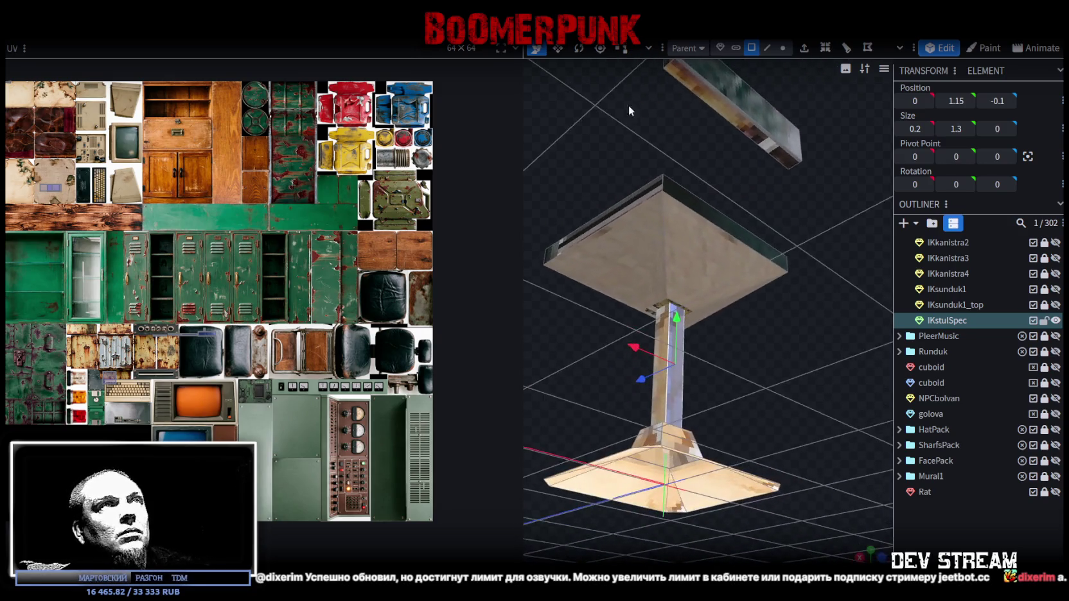
click(663, 313)
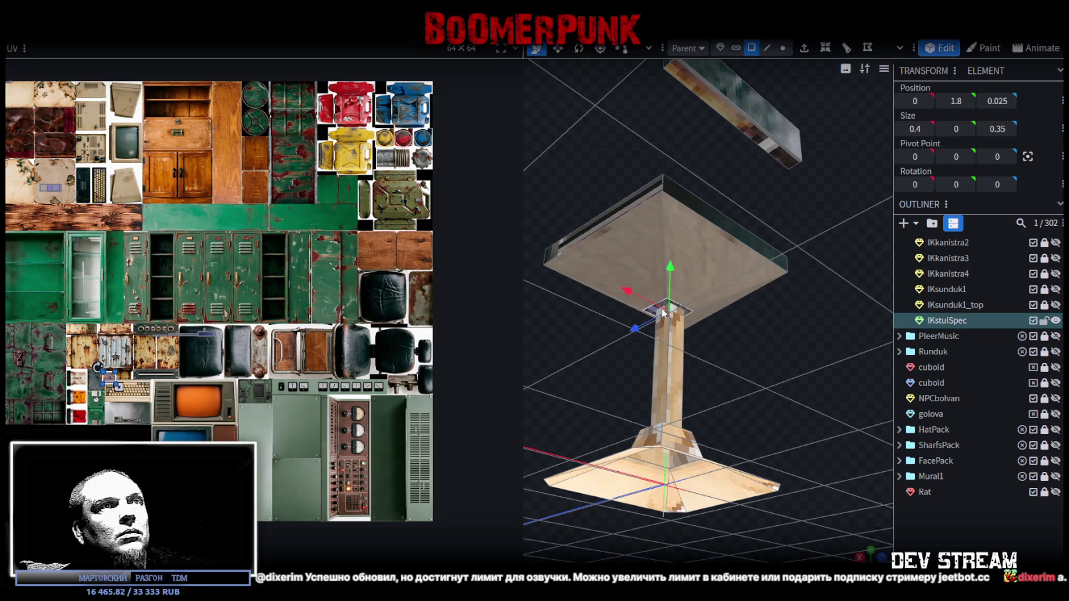
mouse_move(685, 353)
mouse_down()
mouse_move(665, 405)
mouse_move(677, 388)
mouse_up()
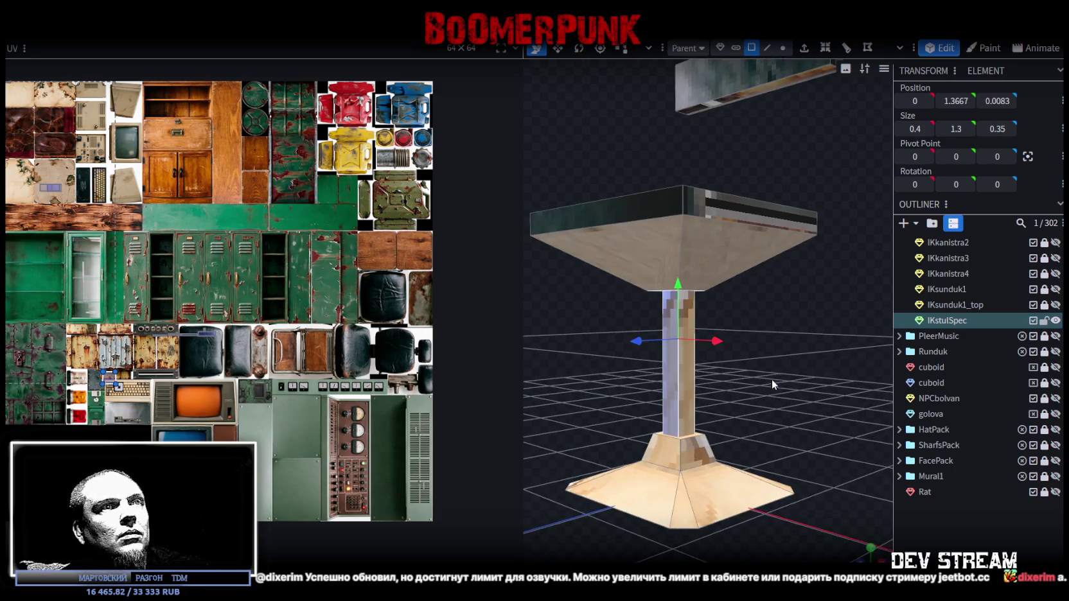
mouse_move(763, 422)
mouse_down()
mouse_move(679, 424)
mouse_move(818, 369)
mouse_move(740, 367)
mouse_move(681, 521)
mouse_move(823, 493)
mouse_move(644, 487)
mouse_up()
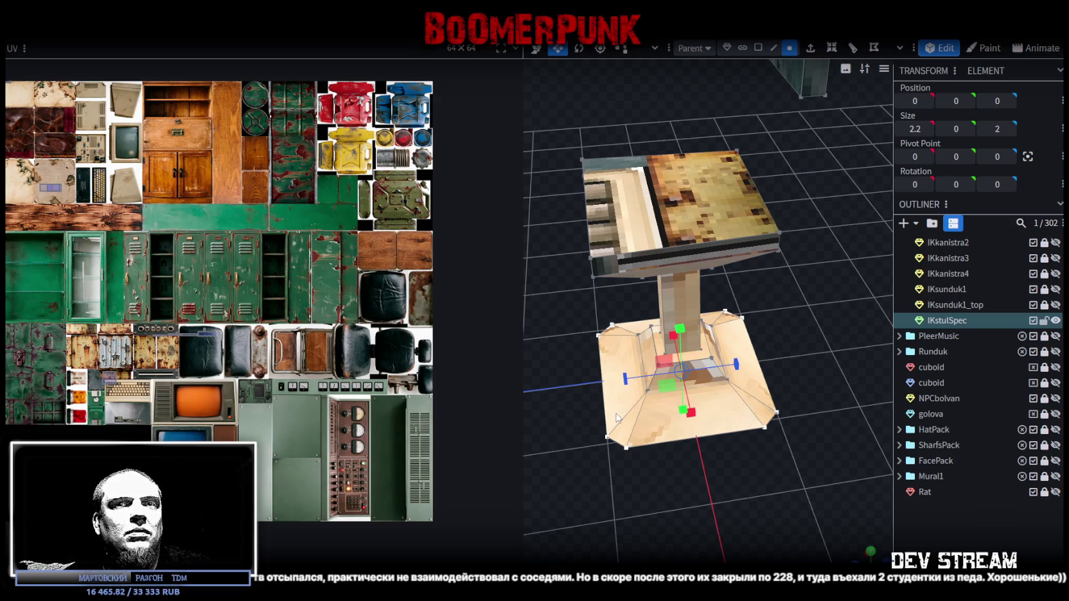
In edge mode with the Move tool, box-select the entire central column
mouse_move(715, 505)
mouse_down()
mouse_move(704, 495)
mouse_move(605, 491)
mouse_move(632, 480)
mouse_move(845, 504)
mouse_move(760, 496)
mouse_move(780, 448)
mouse_move(706, 431)
mouse_move(623, 446)
mouse_move(738, 462)
mouse_move(800, 313)
mouse_move(675, 334)
mouse_move(772, 338)
mouse_move(782, 253)
mouse_move(631, 329)
mouse_move(784, 332)
mouse_move(755, 91)
mouse_up()
click(785, 49)
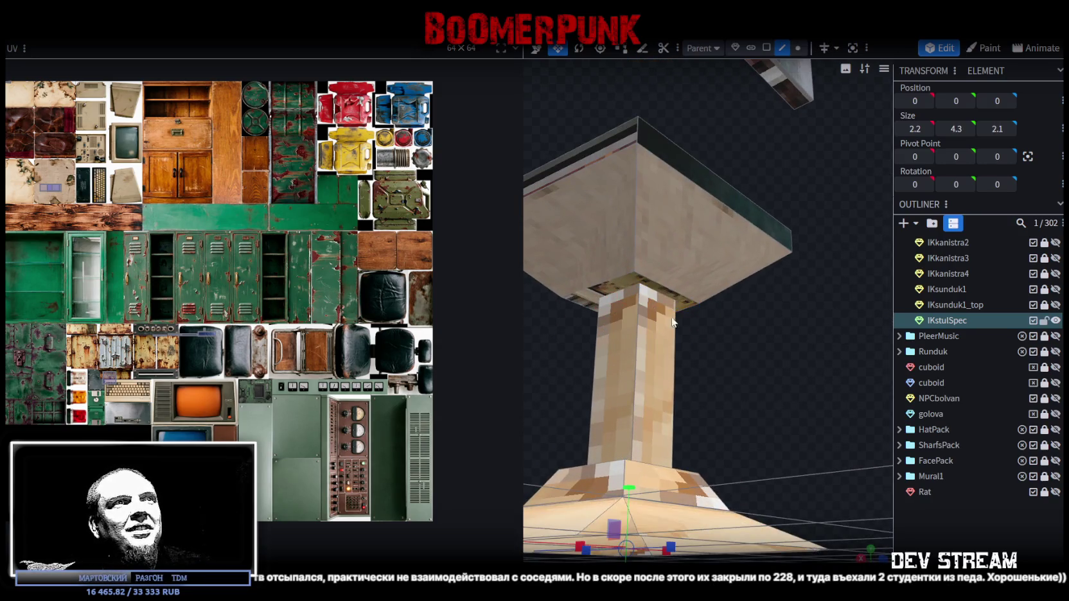
click(657, 290)
key(v)
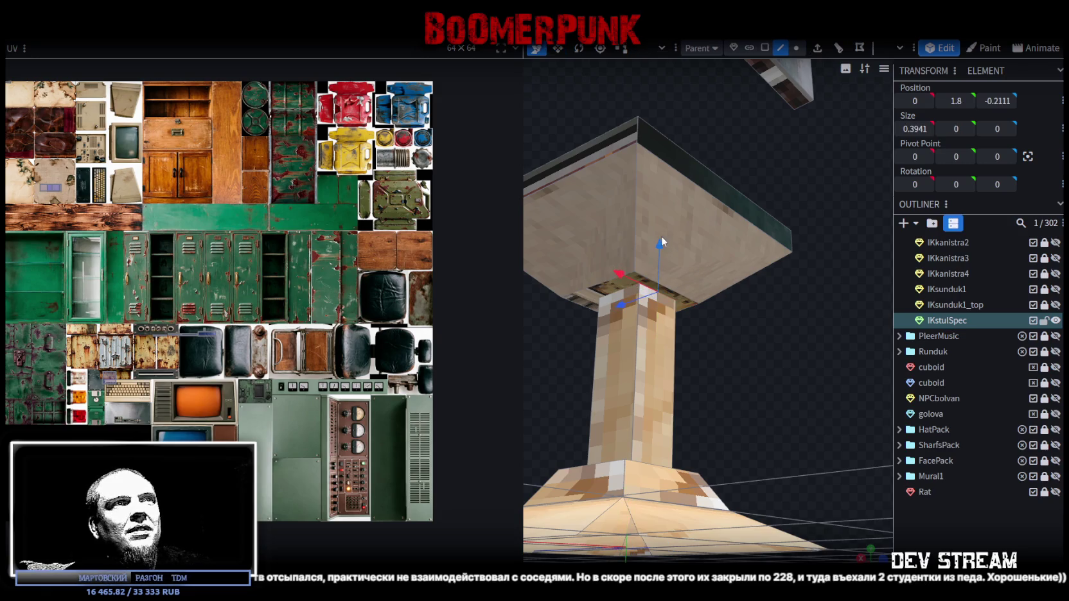
mouse_move(669, 265)
mouse_down()
mouse_move(728, 337)
mouse_move(735, 373)
mouse_move(792, 302)
mouse_up()
mouse_move(719, 184)
mouse_down()
mouse_move(687, 239)
mouse_move(724, 285)
mouse_move(804, 308)
mouse_up()
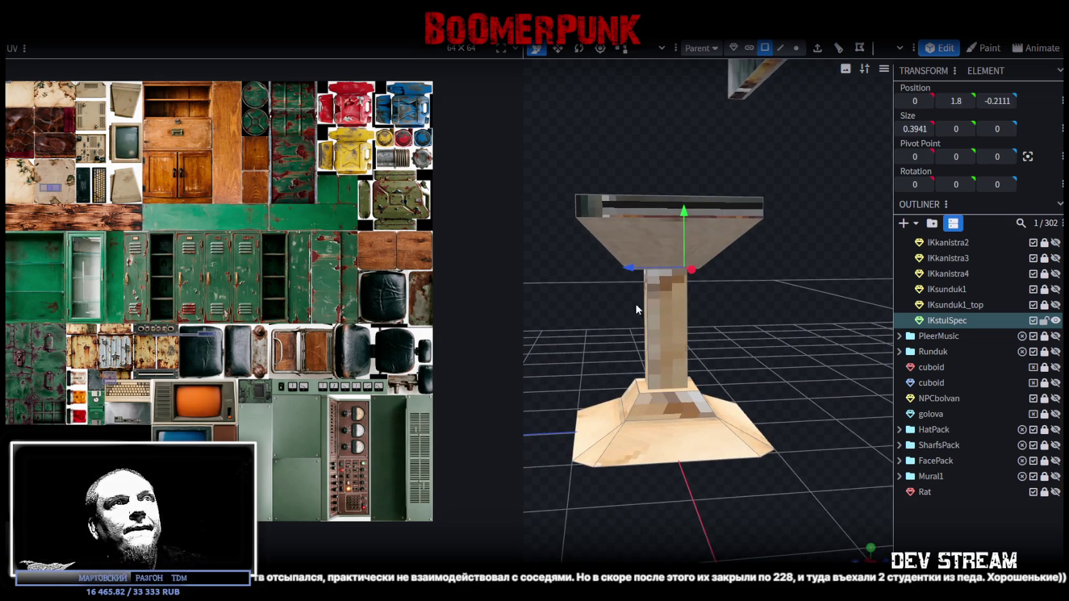
drag(620, 315, 746, 328)
Copy the column's faces and paste them as a new mesh
right_click(680, 362)
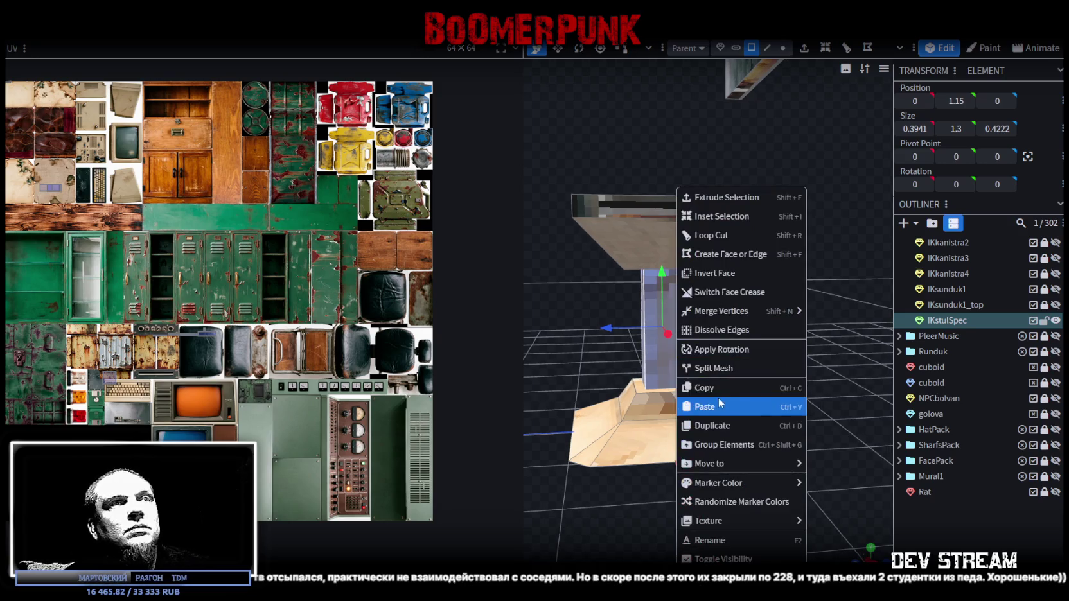
click(707, 388)
right_click(652, 363)
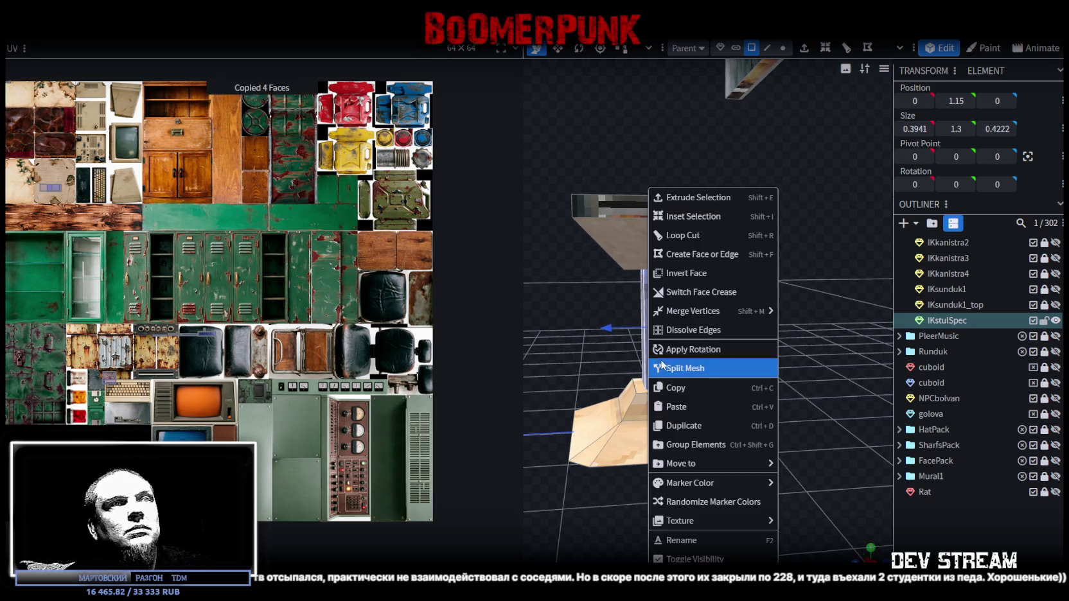
click(697, 409)
click(731, 440)
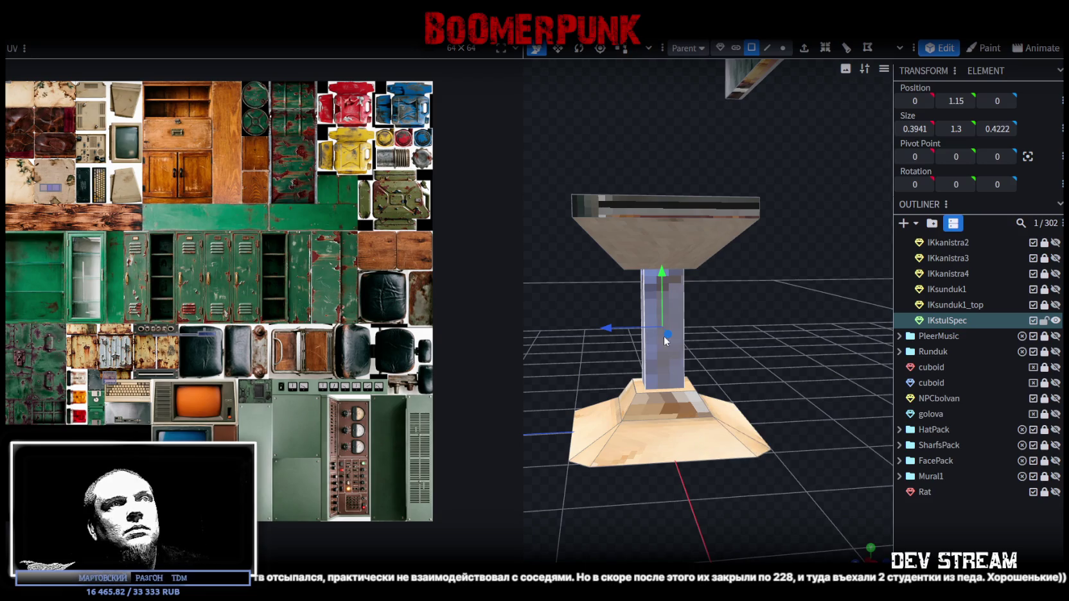
Move the copy above the seat's rear to about Z -0.8 and flatten its depth to 0
drag(606, 328, 662, 332)
mouse_move(731, 316)
mouse_down()
mouse_move(710, 329)
mouse_move(756, 160)
mouse_up()
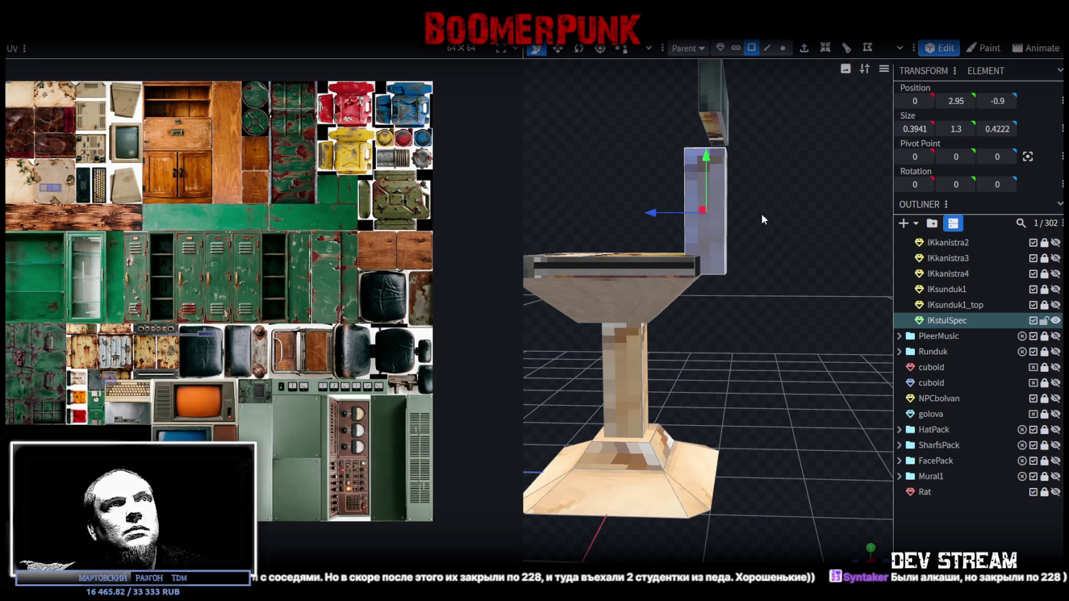
drag(762, 214, 772, 297)
mouse_move(676, 257)
mouse_down()
mouse_move(632, 296)
mouse_move(640, 302)
mouse_up()
mouse_move(816, 349)
mouse_down()
mouse_move(791, 320)
mouse_move(805, 326)
mouse_move(638, 273)
mouse_move(600, 273)
mouse_up()
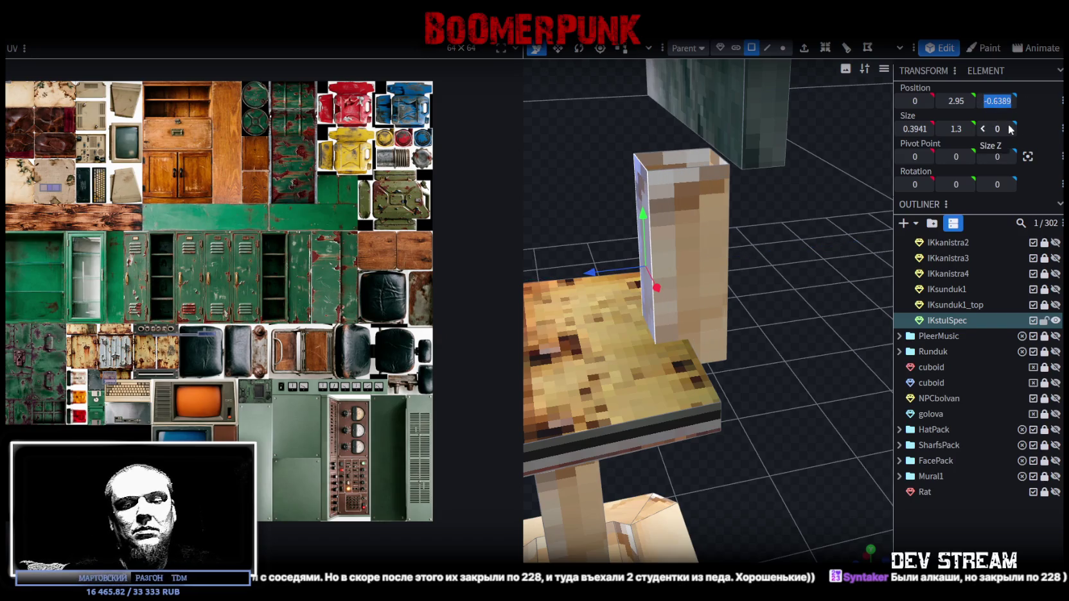
key(Return)
drag(656, 261, 754, 330)
Slide the post's top face backward in edge mode so the post tilts slightly
mouse_move(600, 330)
mouse_down()
mouse_move(735, 265)
mouse_move(799, 284)
mouse_up()
click(695, 236)
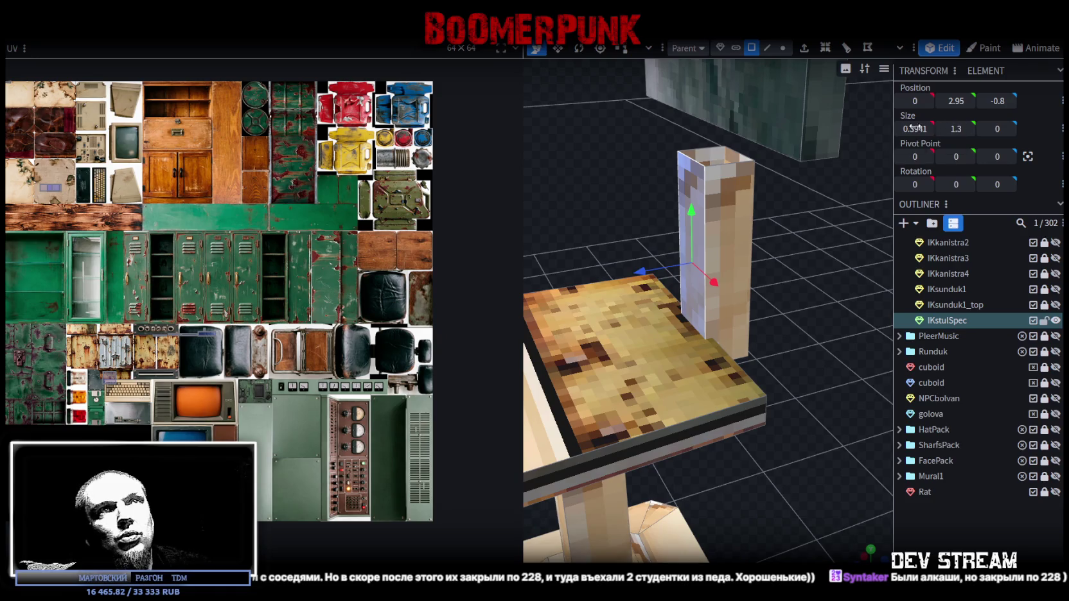
mouse_move(860, 271)
mouse_down()
mouse_move(810, 198)
mouse_move(781, 219)
mouse_move(735, 196)
mouse_move(752, 129)
mouse_up()
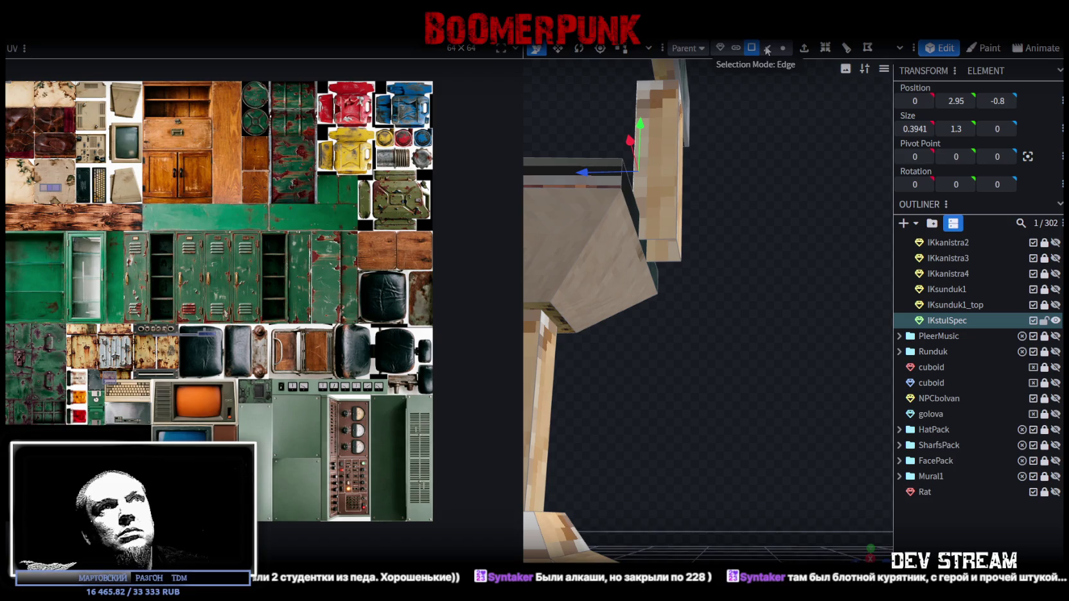
click(767, 50)
click(658, 244)
drag(672, 257, 733, 247)
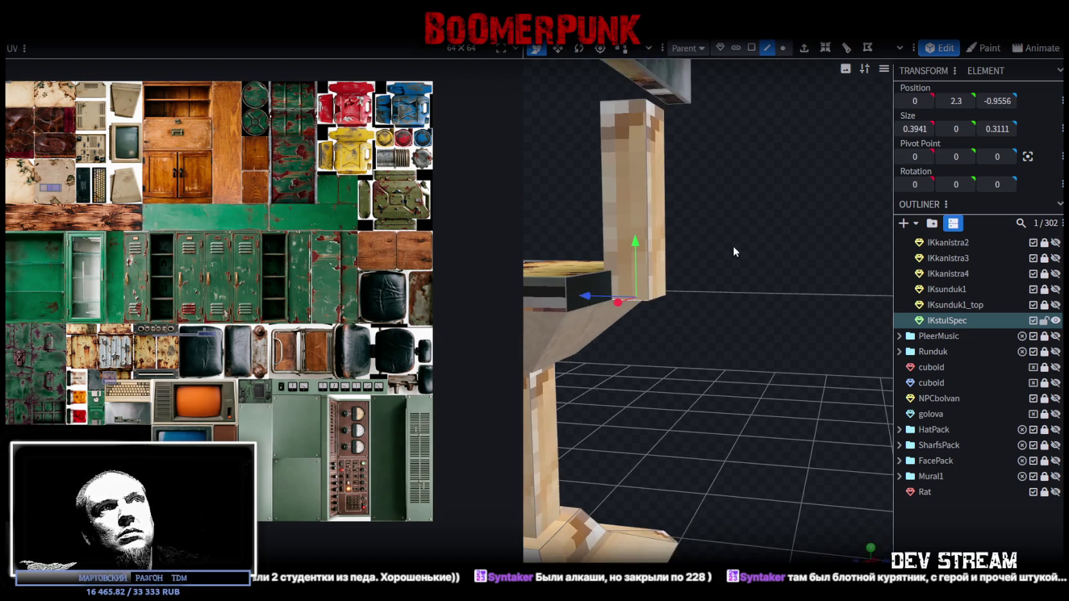
mouse_move(667, 173)
mouse_down()
mouse_move(746, 238)
mouse_move(593, 223)
mouse_up()
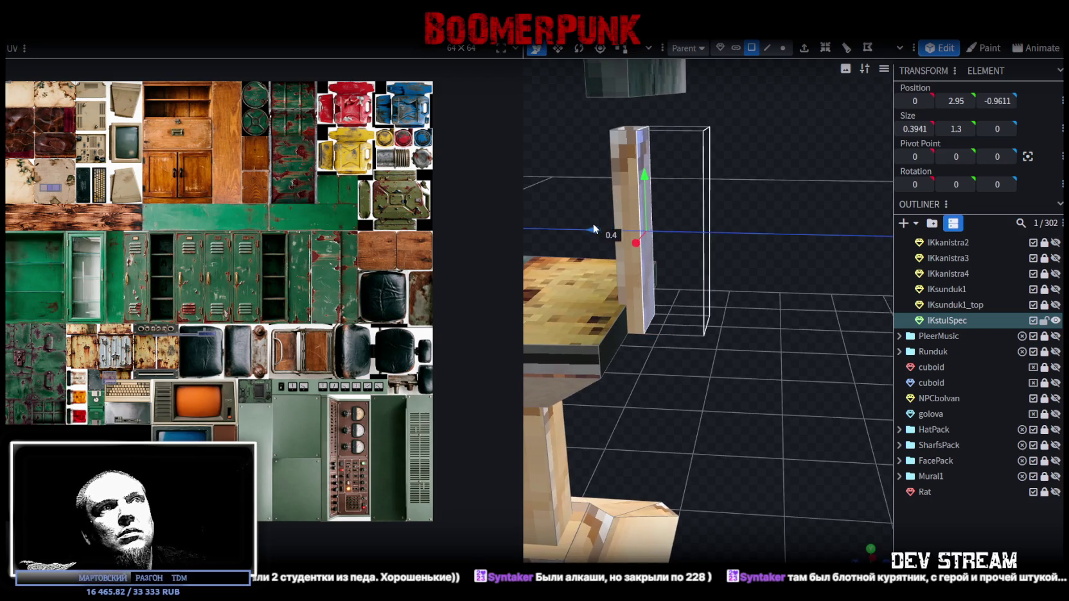
mouse_move(689, 238)
mouse_down()
mouse_move(749, 209)
mouse_move(744, 235)
mouse_move(740, 216)
mouse_move(764, 234)
mouse_move(724, 235)
mouse_up()
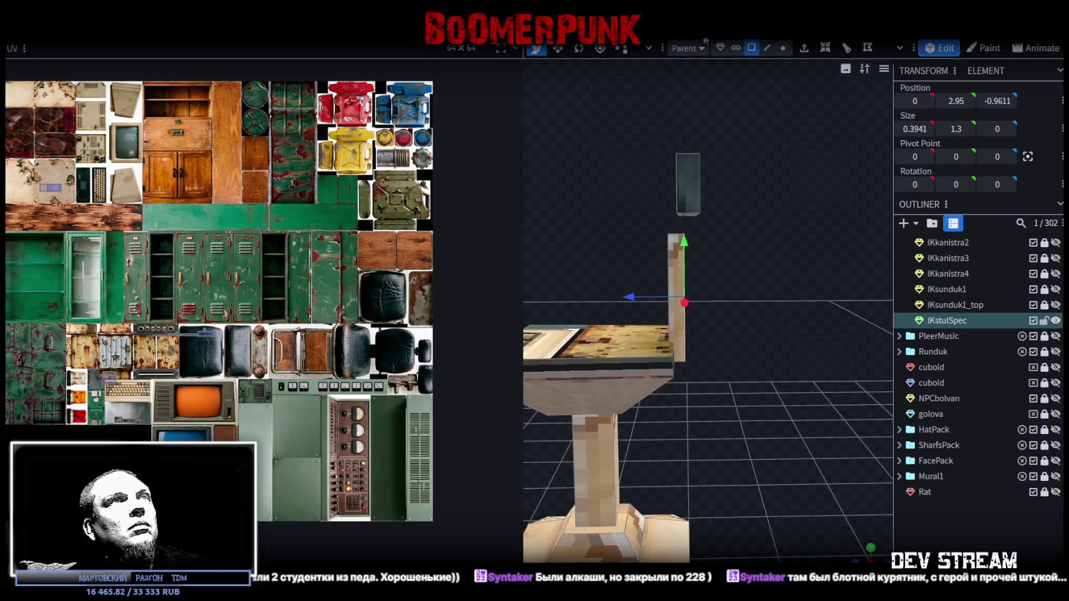
Select the top backrest block from a side view of the chair
drag(719, 136, 741, 199)
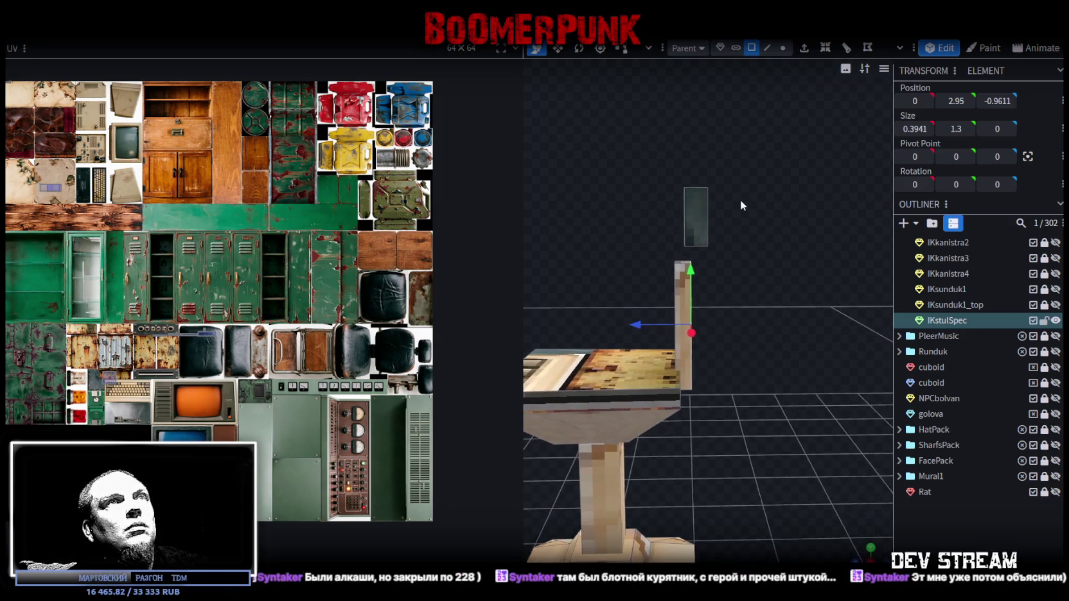
mouse_move(782, 215)
mouse_down()
mouse_move(830, 205)
mouse_move(831, 221)
mouse_move(760, 187)
mouse_move(711, 188)
mouse_up()
mouse_move(745, 128)
mouse_down()
mouse_move(731, 198)
mouse_move(617, 223)
mouse_up()
click(653, 254)
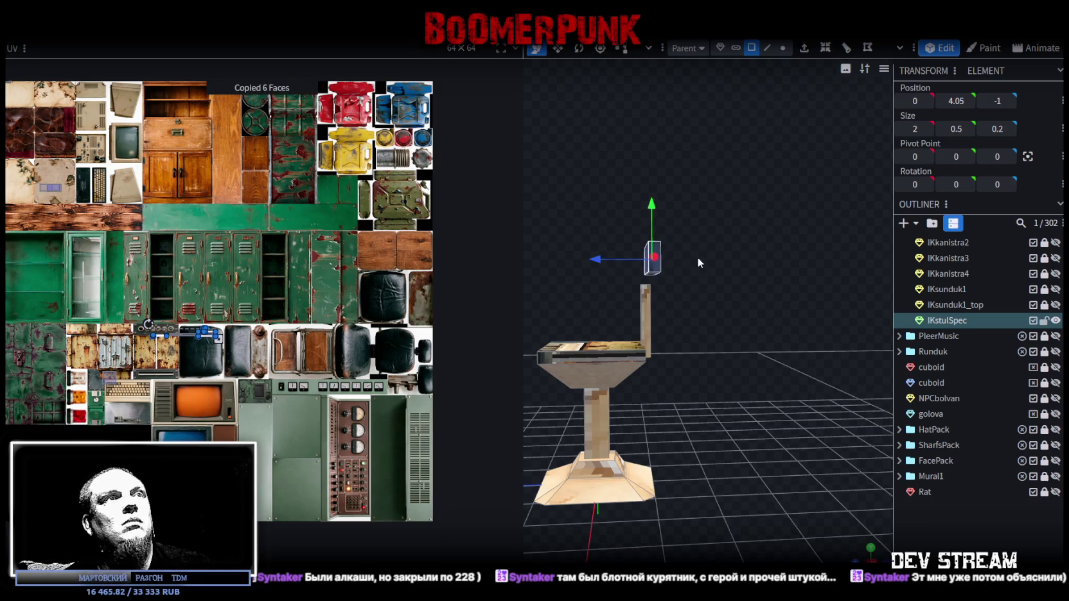
Paste the backrest box and move it to height 4.4 and depth -1.2
right_click(708, 250)
click(740, 277)
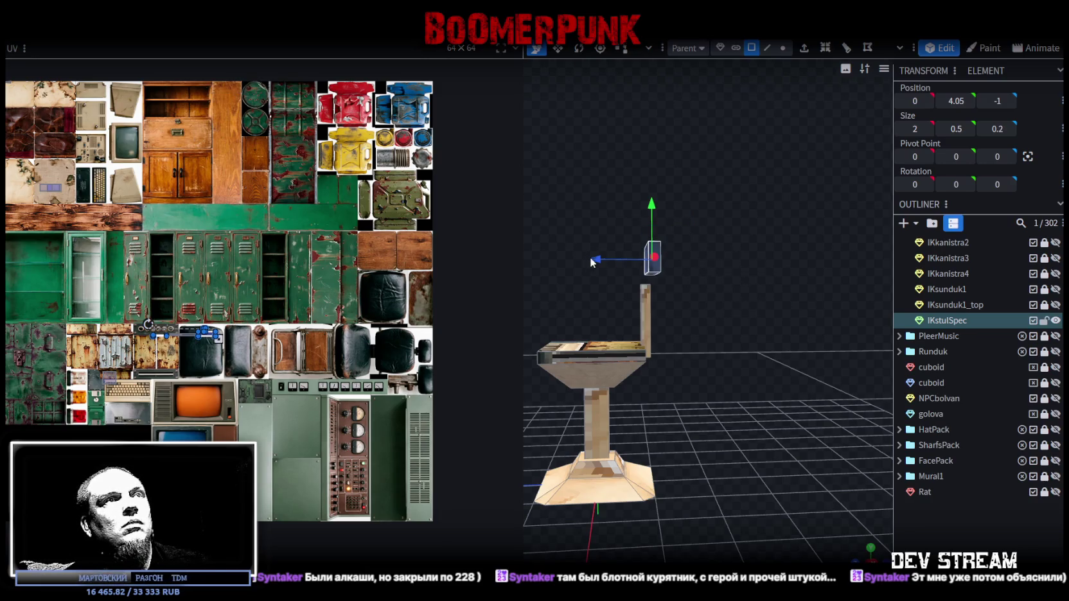
key(Right)
scroll(674, 278, up, 3)
mouse_move(643, 232)
mouse_down()
mouse_move(650, 197)
mouse_move(730, 290)
mouse_move(692, 282)
mouse_up()
mouse_move(651, 173)
mouse_down()
mouse_move(639, 225)
mouse_move(638, 207)
mouse_up()
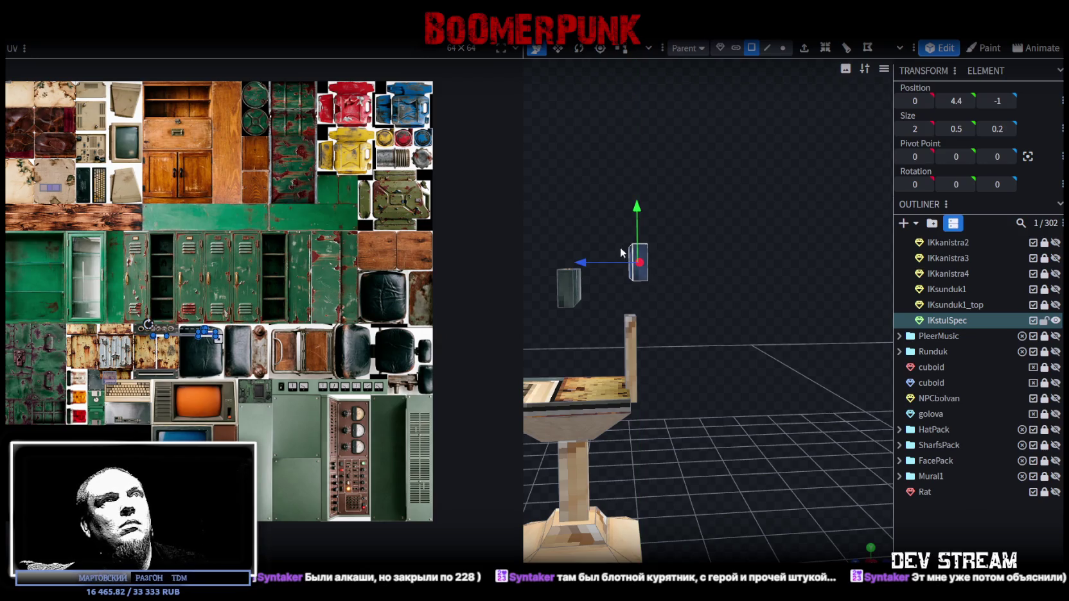
mouse_move(594, 264)
mouse_down()
mouse_move(615, 261)
mouse_move(727, 330)
mouse_up()
Resize the backrest box's width from 2 down to 0.9
scroll(824, 341, up, 3)
drag(824, 341, 745, 338)
key(s)
drag(677, 318, 612, 315)
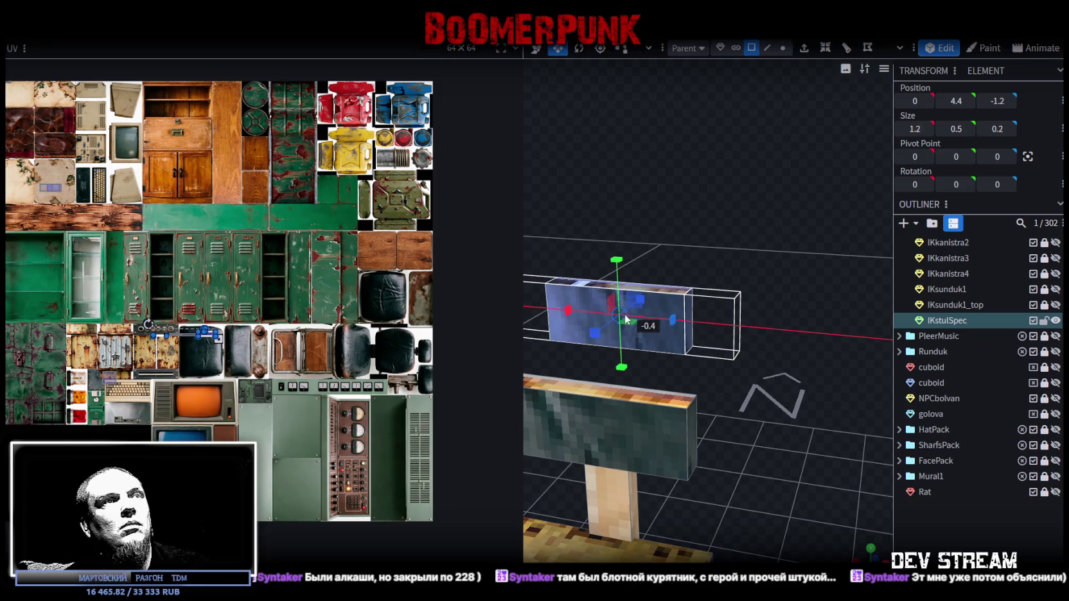
mouse_move(687, 311)
mouse_down()
mouse_move(746, 261)
mouse_move(736, 324)
mouse_up()
scroll(765, 266, up, 3)
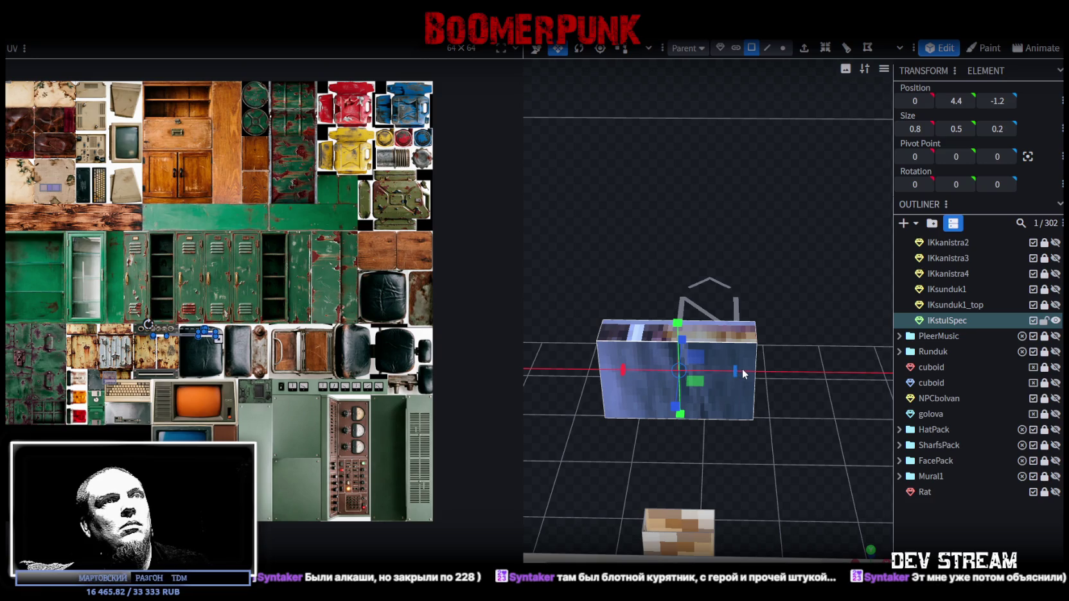
drag(743, 369, 694, 374)
scroll(773, 282, up, 3)
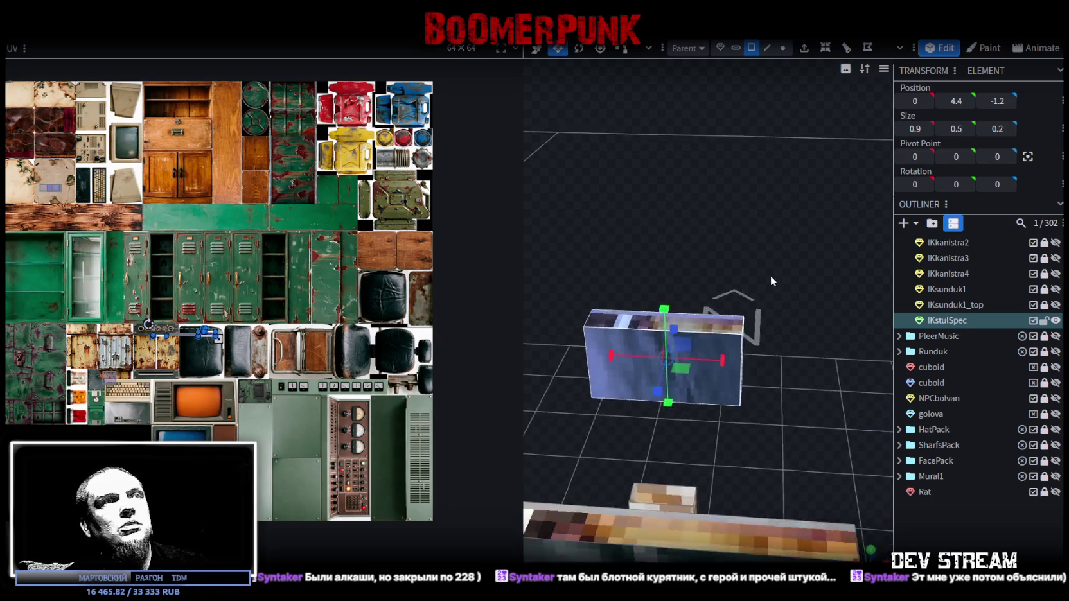
click(767, 47)
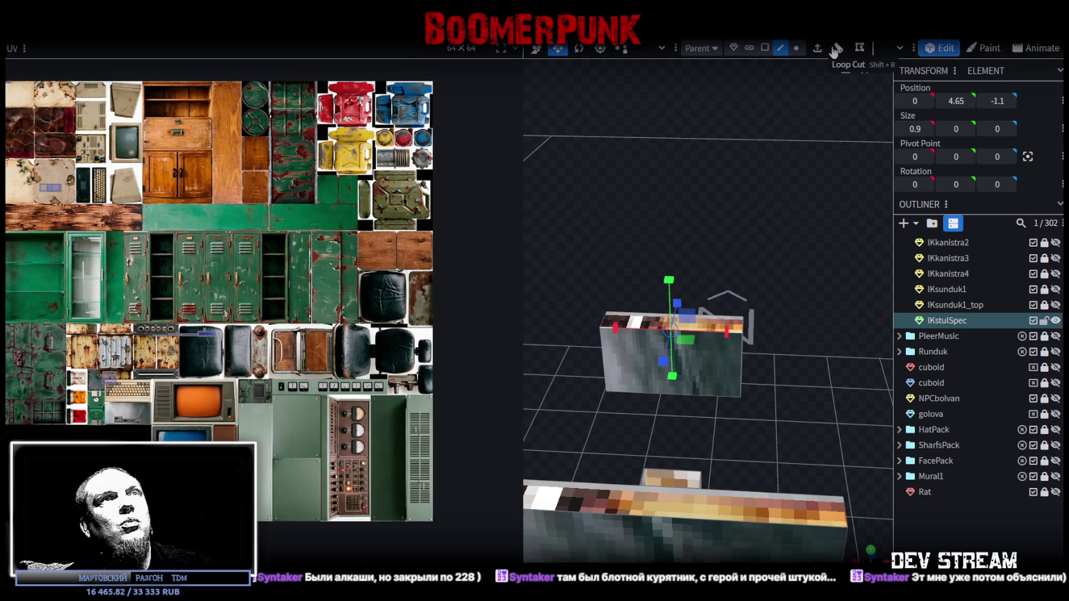
Loop-cut the backrest box and push the selected edge back to bend it
click(839, 48)
drag(744, 290, 734, 295)
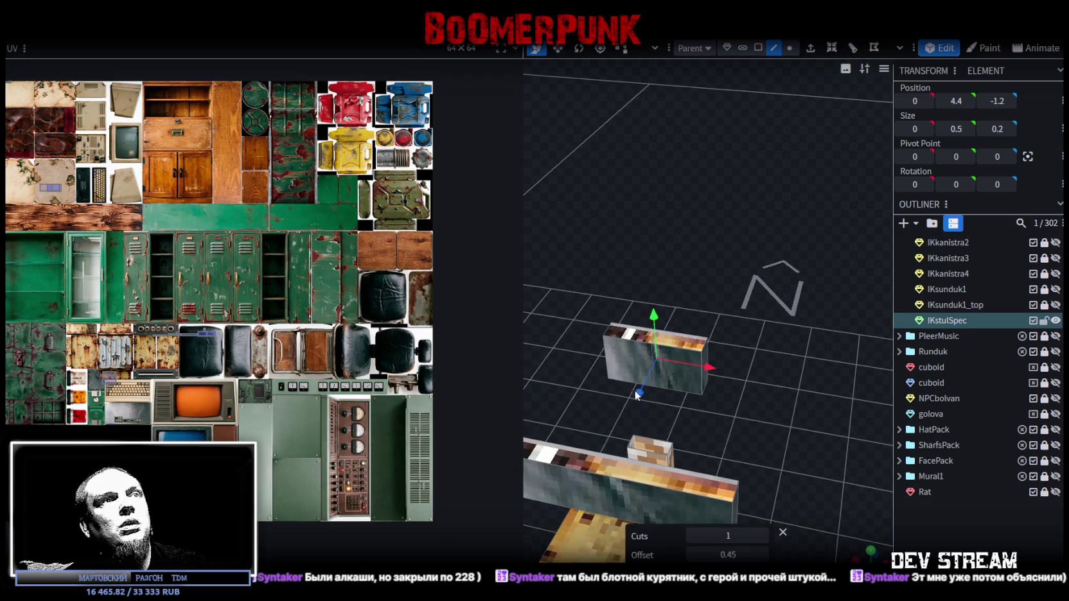
drag(638, 392, 651, 397)
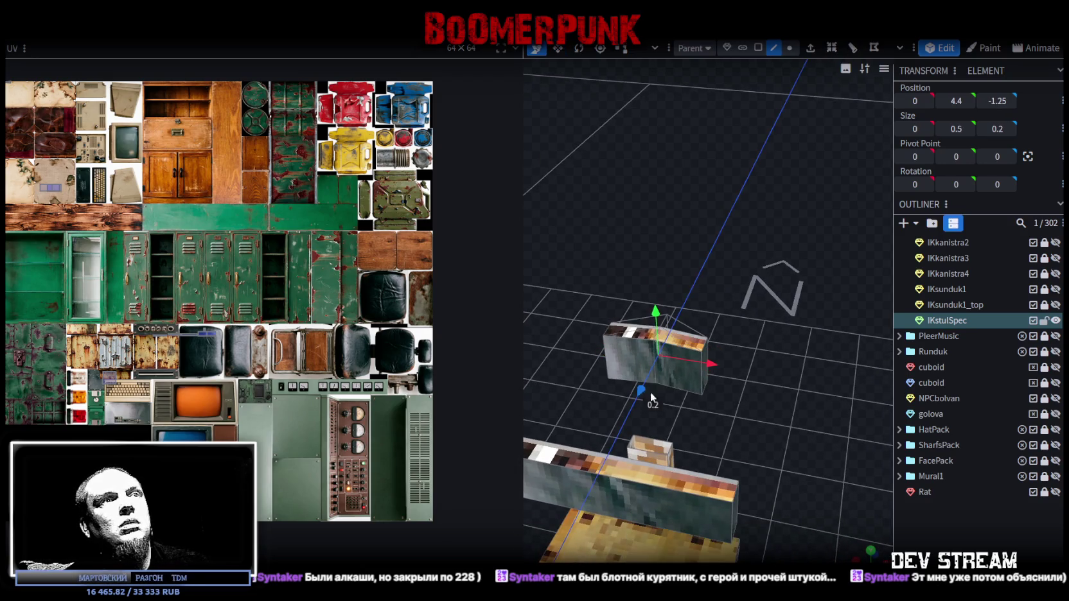
drag(655, 347, 785, 278)
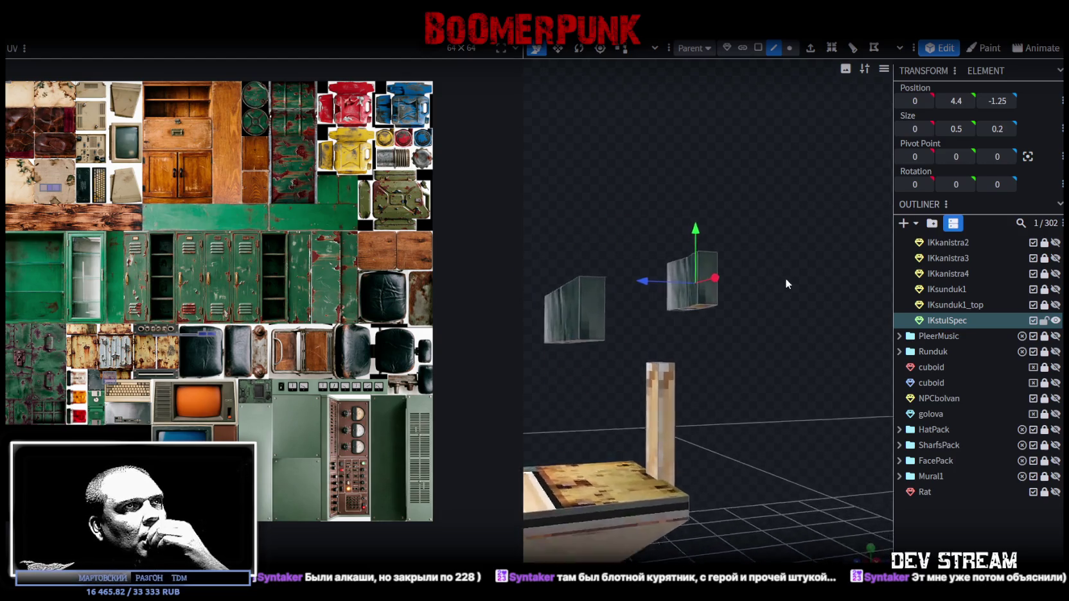
drag(785, 278, 789, 295)
Resize the box's front to 0.4 tall and 0.8 wide
click(719, 327)
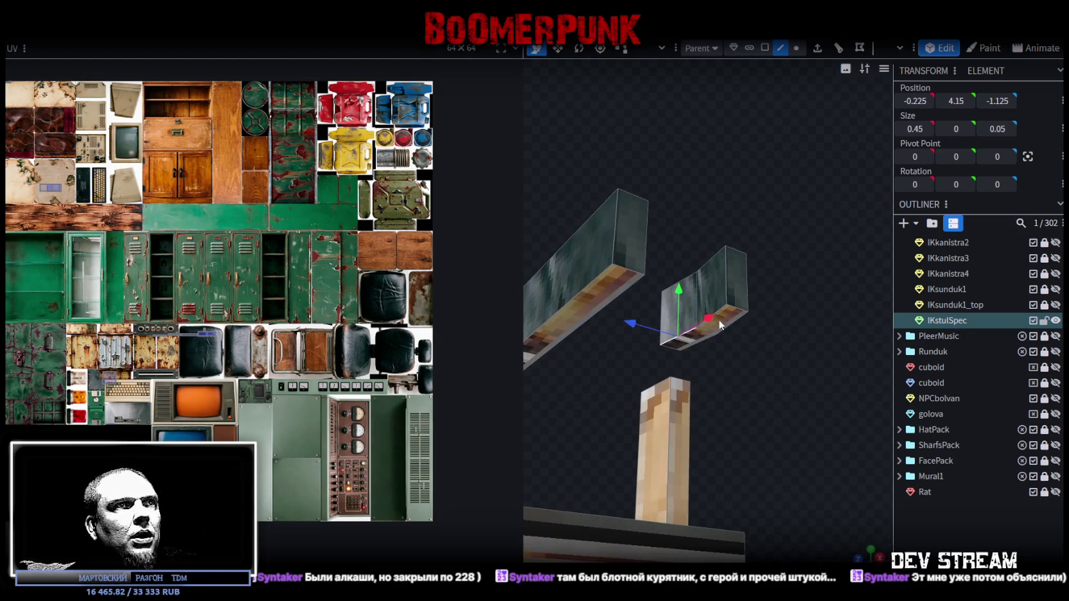
click(725, 311)
click(713, 260)
drag(713, 260, 797, 269)
key(s)
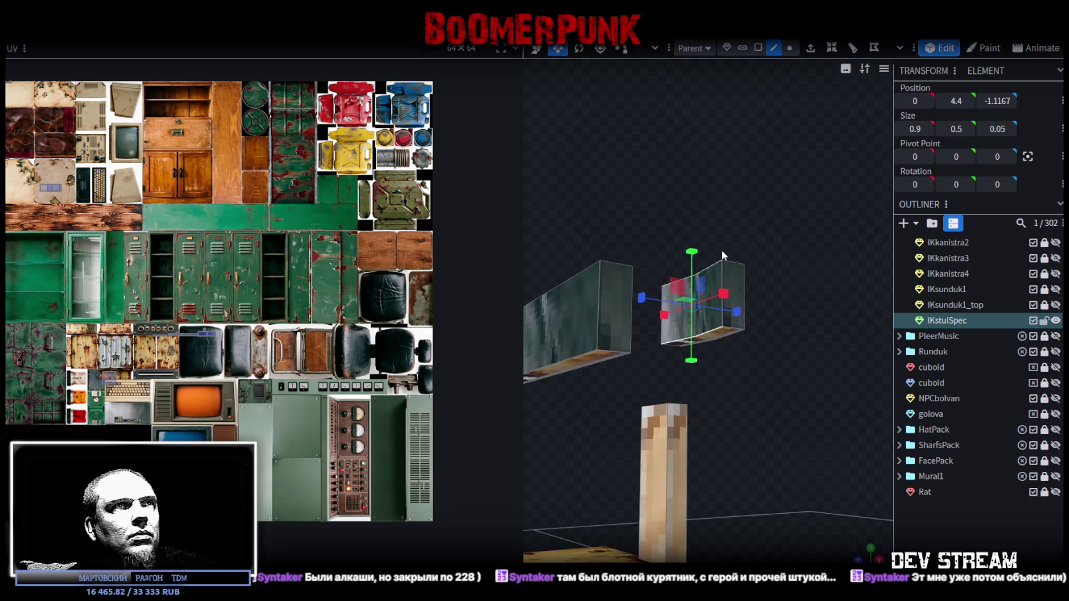
drag(692, 252, 690, 284)
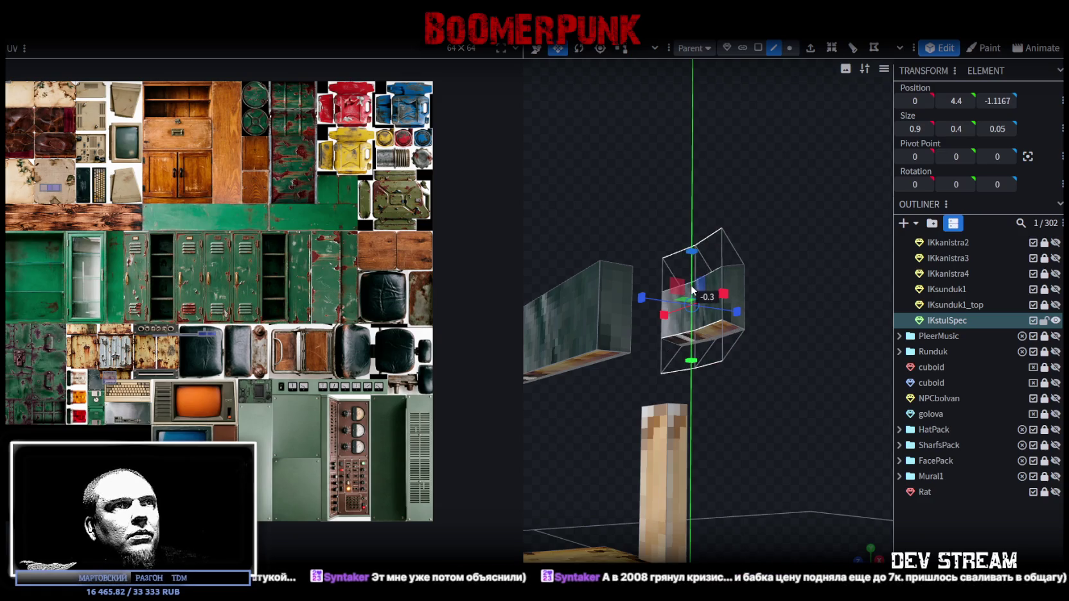
mouse_move(775, 253)
mouse_down()
mouse_move(854, 321)
mouse_move(747, 329)
mouse_up()
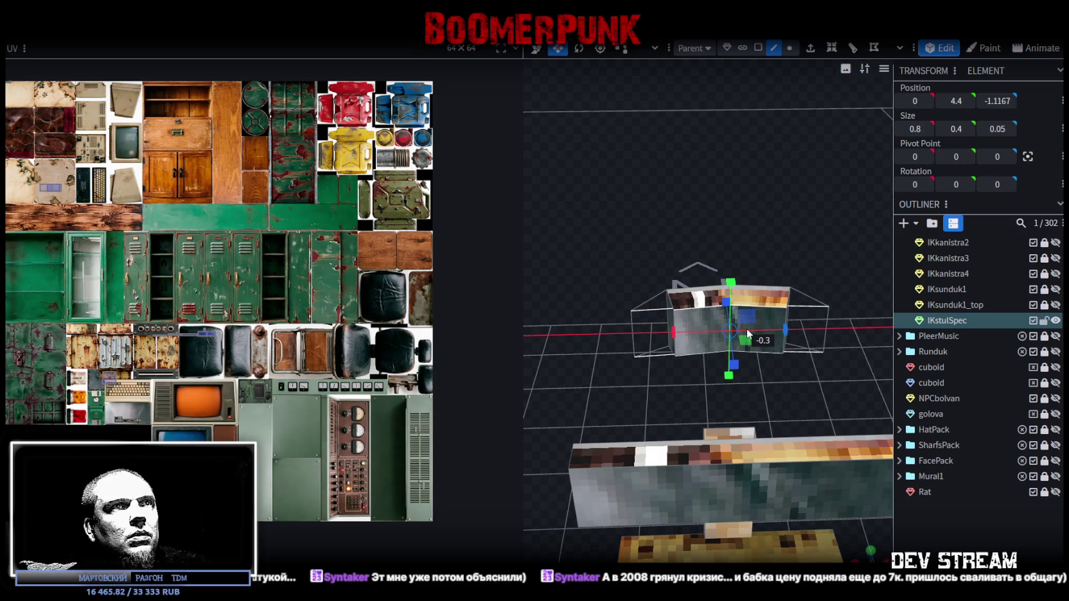
drag(824, 311, 692, 292)
Push the box's bottom and vertical edges back in depth to -1.25
scroll(692, 292, up, 3)
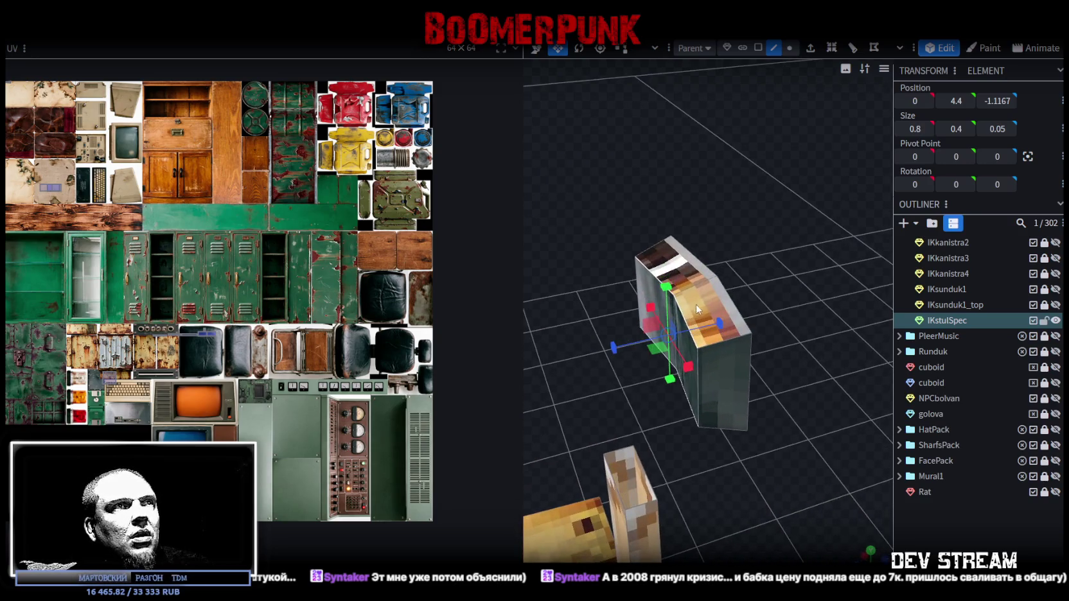
drag(672, 212, 781, 102)
drag(781, 153, 765, 284)
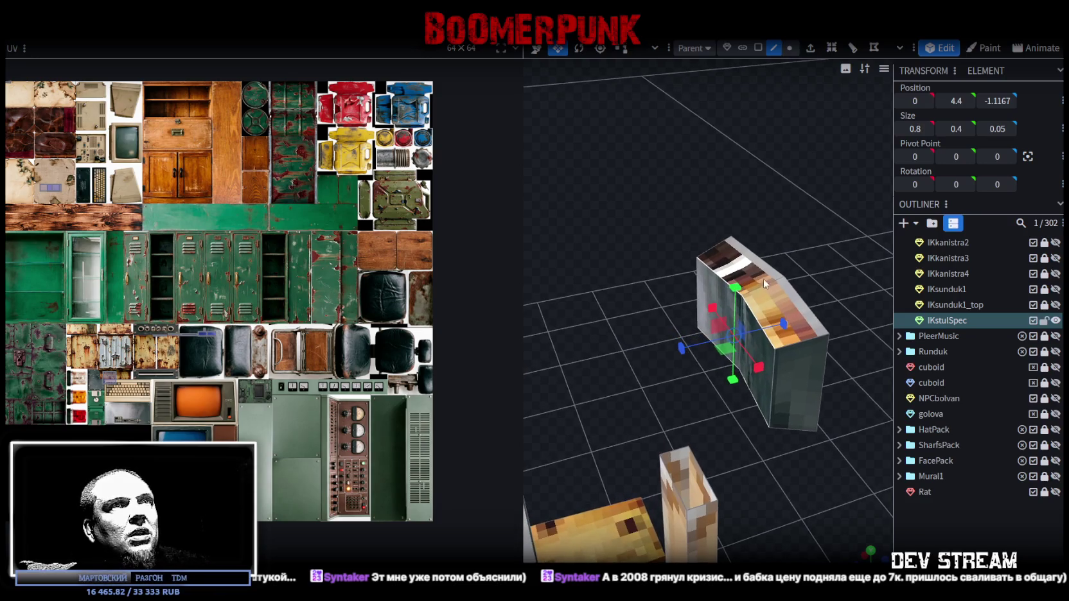
click(700, 283)
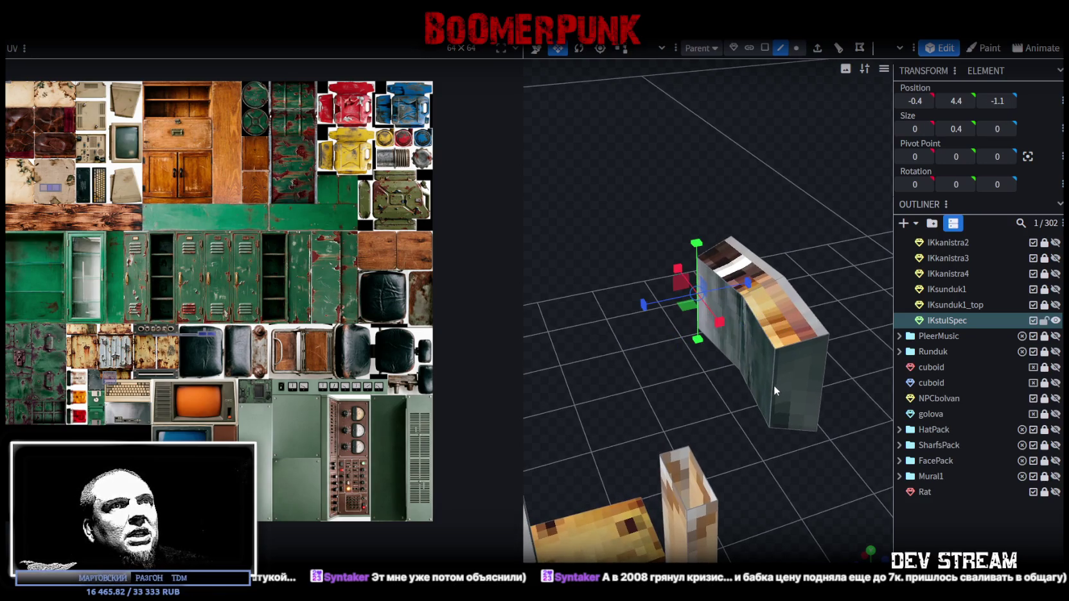
click(703, 341)
drag(661, 353, 684, 353)
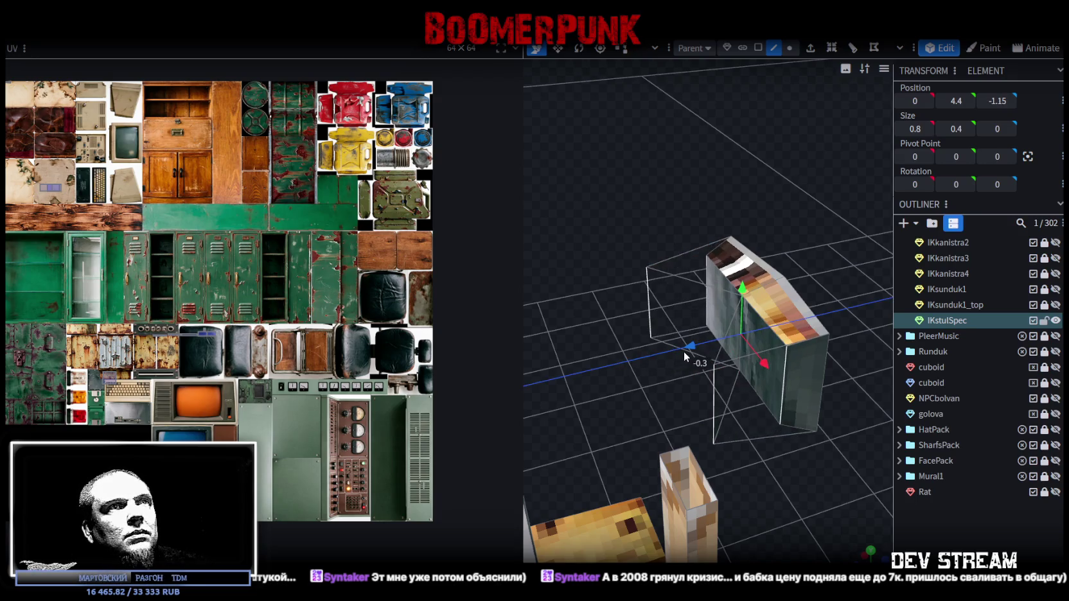
drag(684, 352, 779, 276)
click(746, 309)
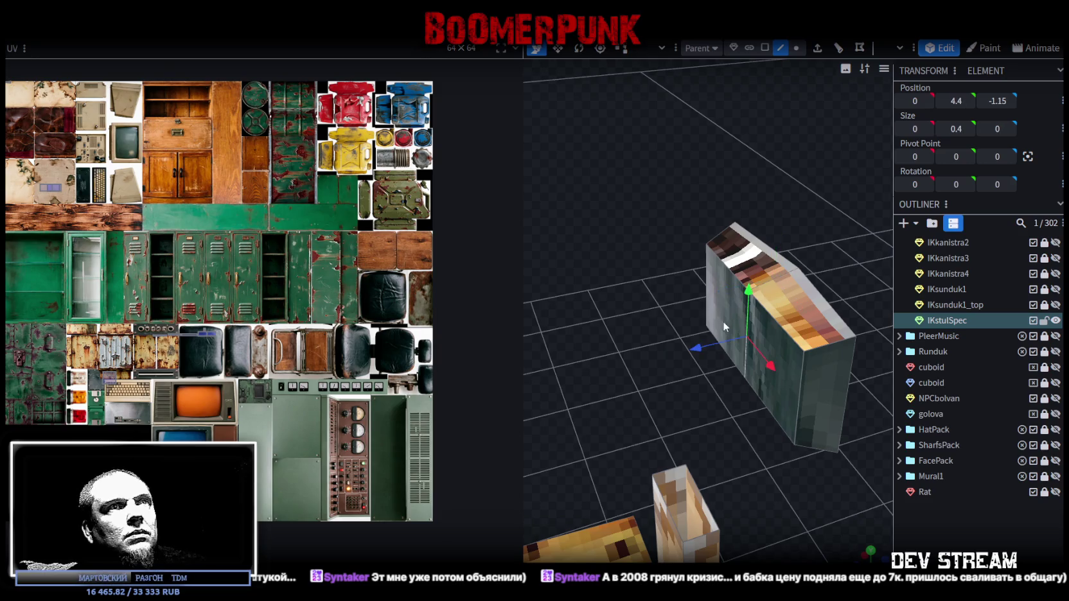
mouse_move(697, 348)
mouse_down()
mouse_move(820, 338)
mouse_move(786, 287)
mouse_move(724, 297)
mouse_move(788, 286)
mouse_move(789, 312)
mouse_up()
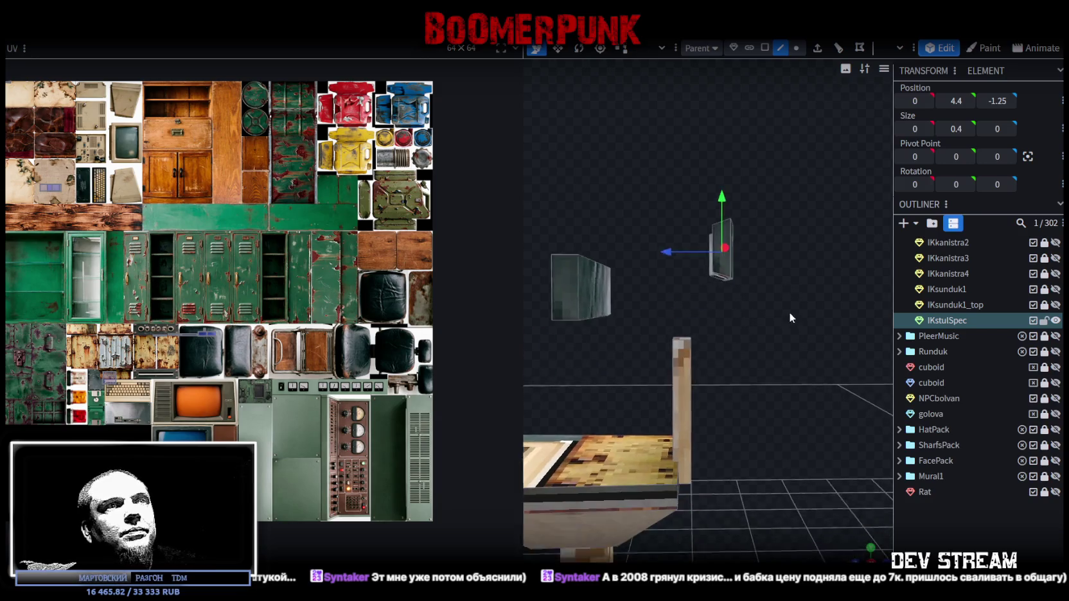
click(682, 327)
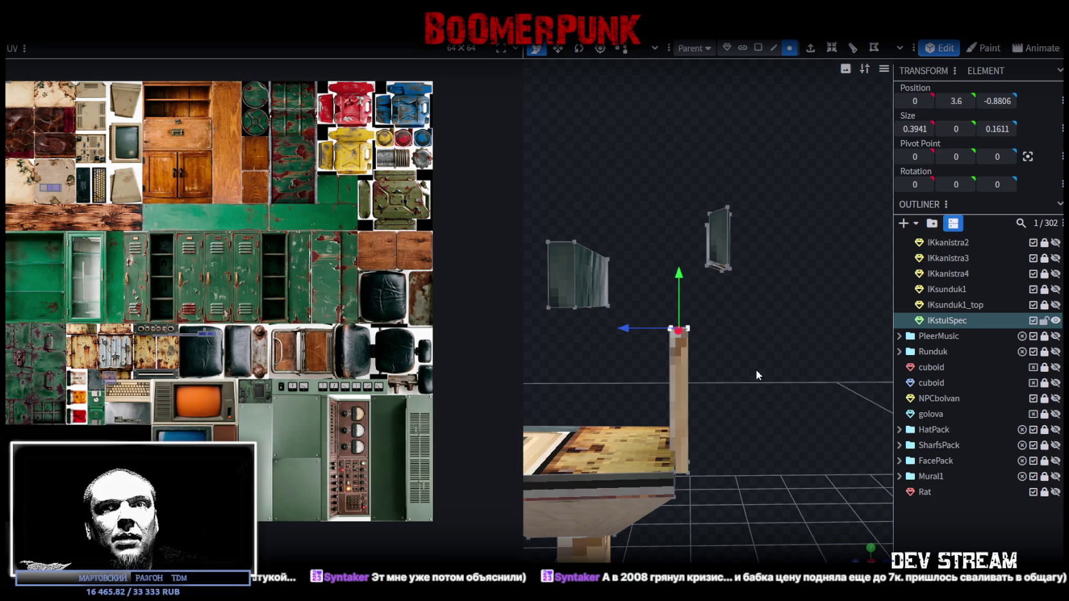
Add a loop cut across the backrest post at offset 1
scroll(757, 368, up, 3)
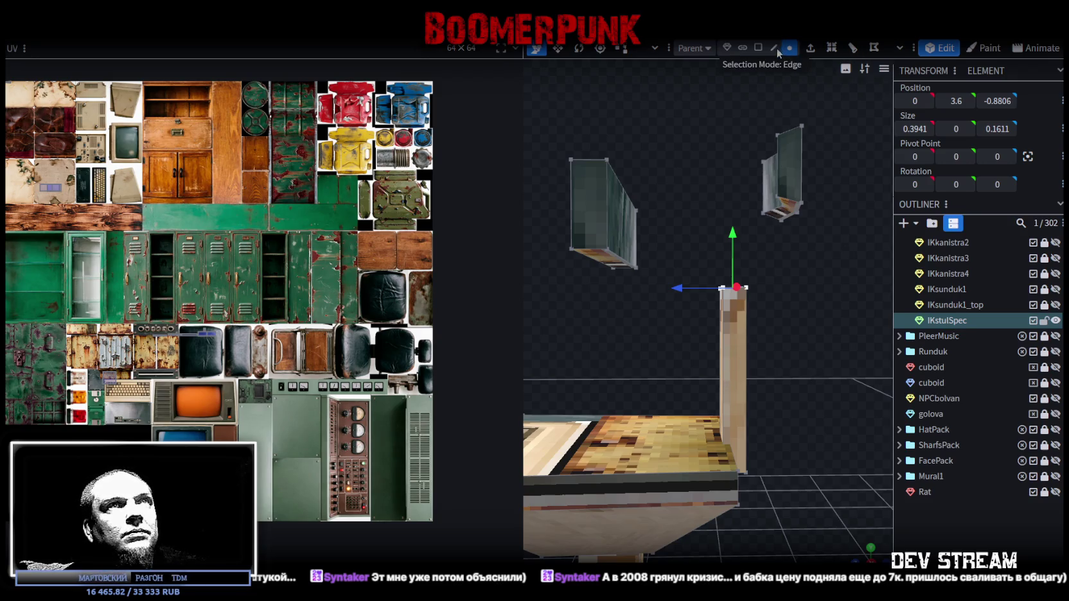
click(724, 395)
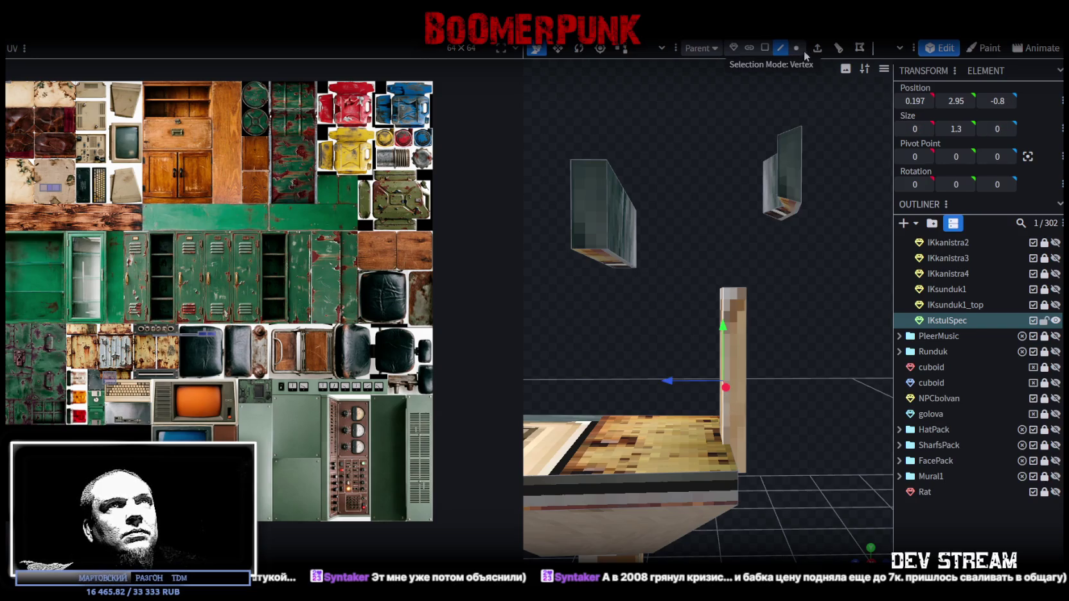
click(838, 48)
mouse_move(839, 291)
mouse_down()
mouse_move(771, 300)
mouse_move(706, 441)
mouse_up()
click(693, 555)
click(763, 555)
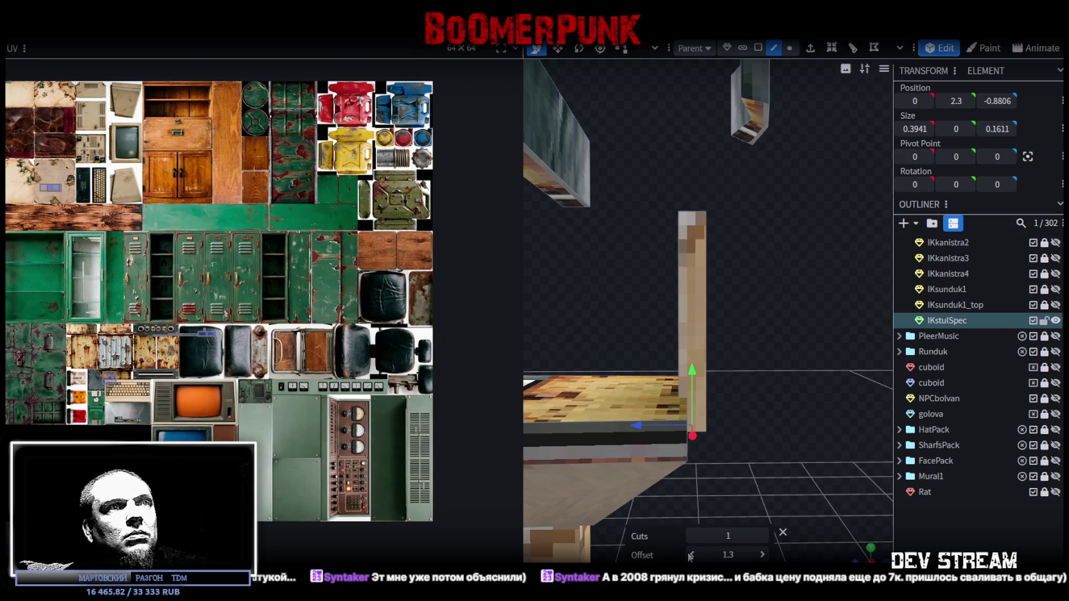
click(691, 556)
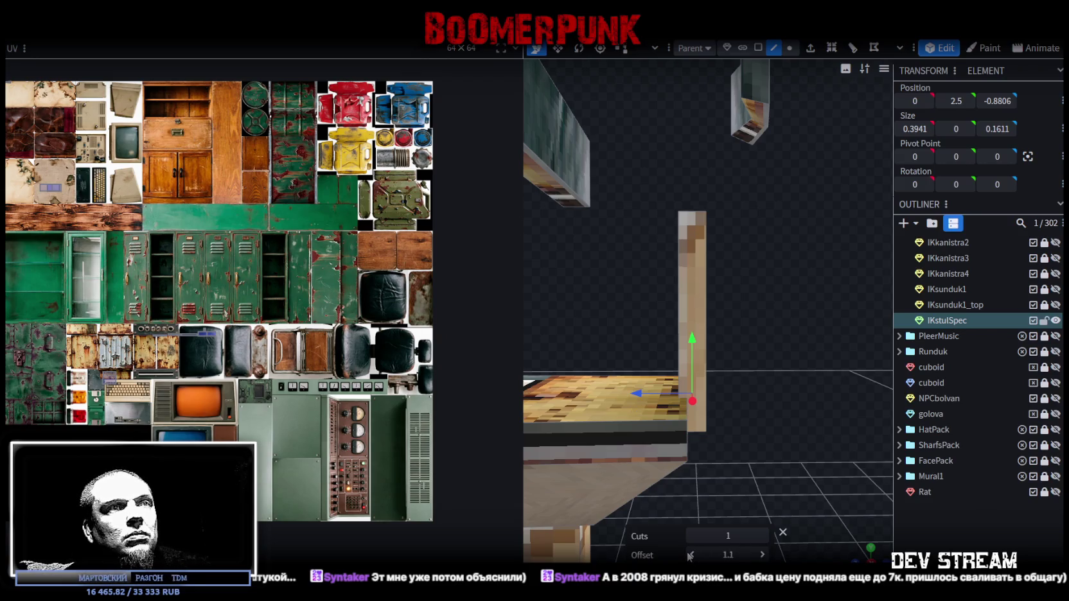
click(692, 555)
Add a second loop cut higher up the backrest post
drag(713, 463, 754, 376)
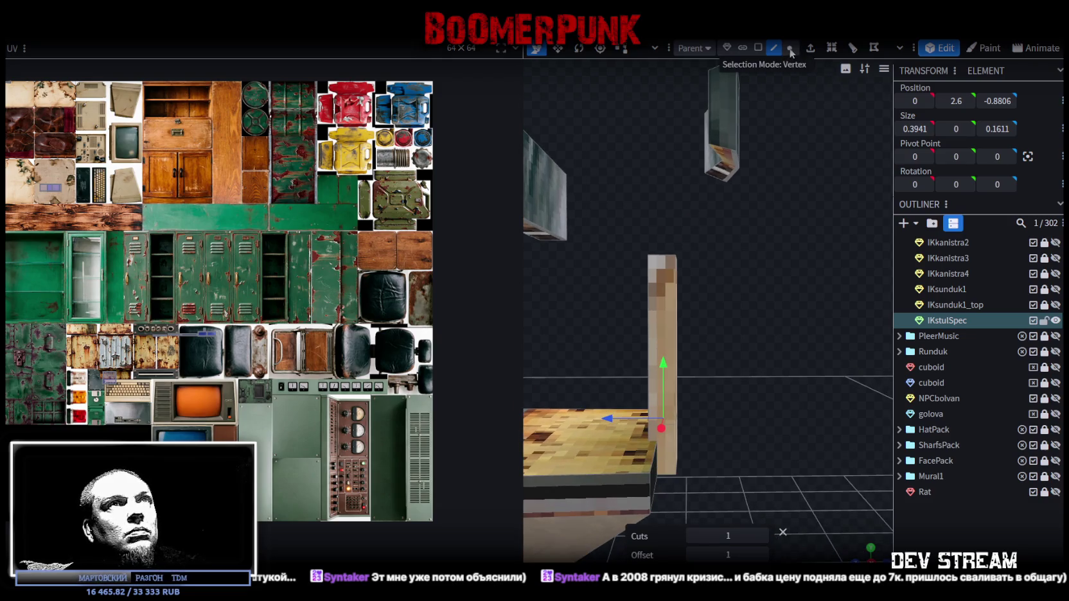
click(677, 307)
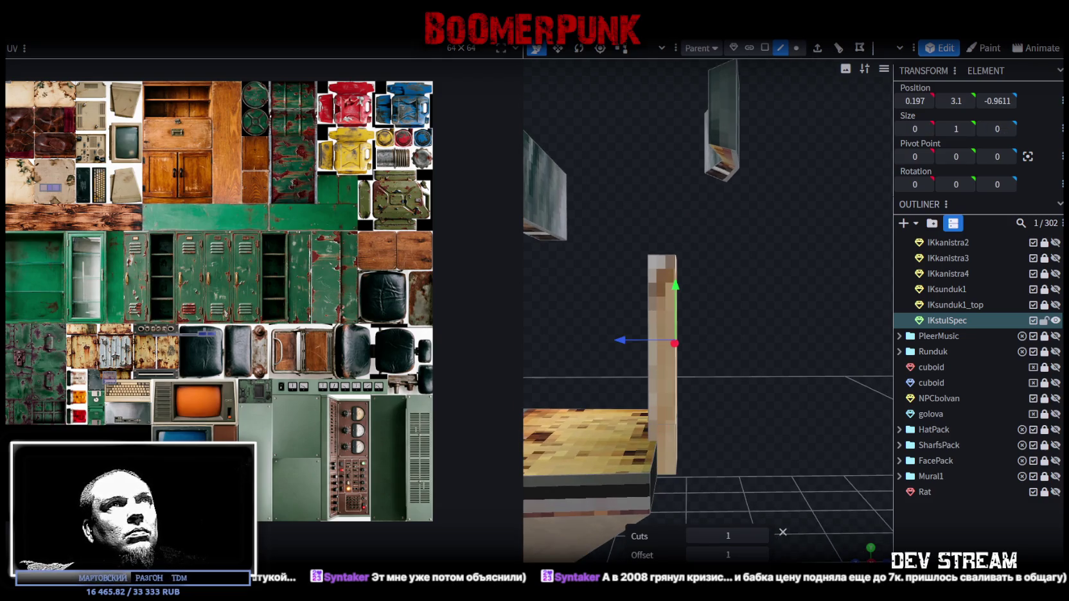
click(837, 51)
click(763, 555)
click(692, 555)
drag(721, 392, 702, 326)
Shift the post's upper segment back and raise it by 0.4
click(758, 48)
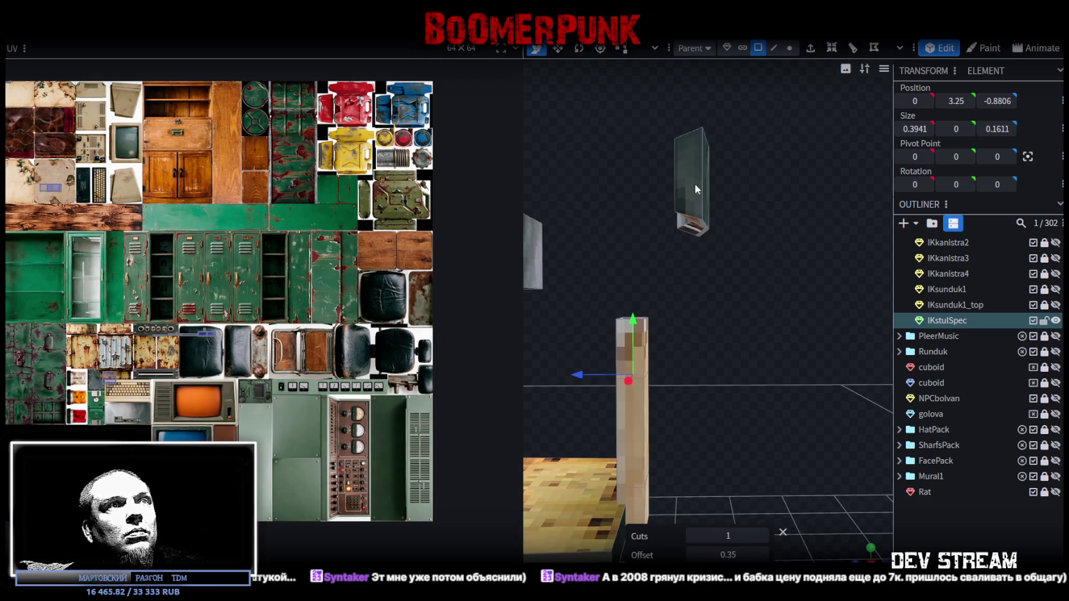
click(639, 322)
drag(581, 347, 681, 349)
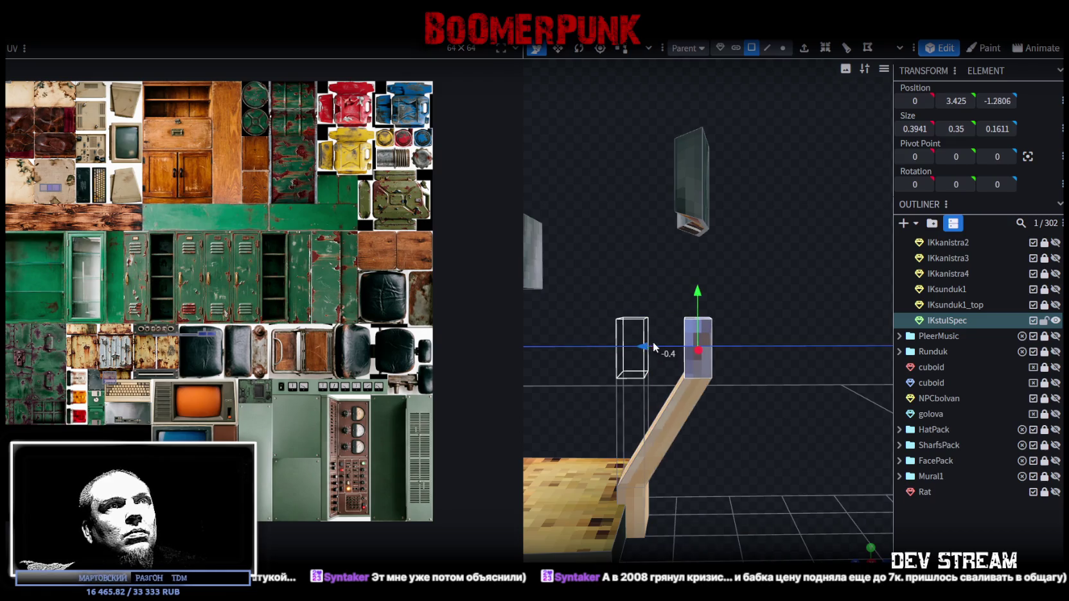
mouse_move(730, 292)
mouse_down()
mouse_move(729, 189)
mouse_move(725, 203)
mouse_move(668, 201)
mouse_up()
mouse_move(800, 282)
mouse_down()
mouse_move(751, 346)
mouse_move(769, 355)
mouse_move(748, 358)
mouse_up()
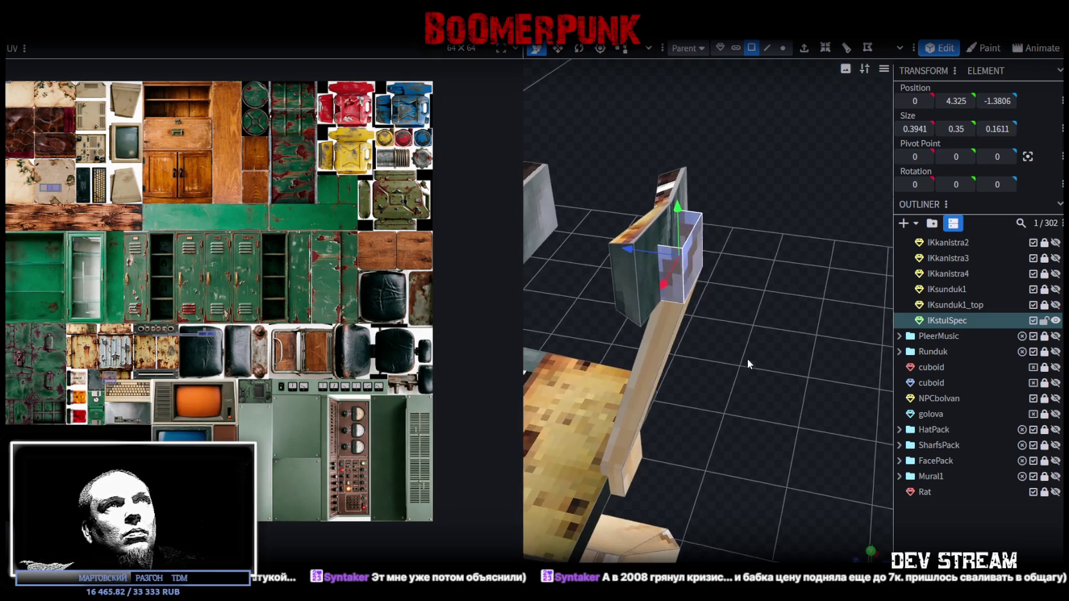
Lower the post's top edge to height 4.4
click(768, 47)
click(693, 232)
mouse_move(697, 231)
mouse_down()
mouse_move(698, 240)
mouse_move(779, 148)
mouse_move(765, 173)
mouse_move(765, 241)
mouse_up()
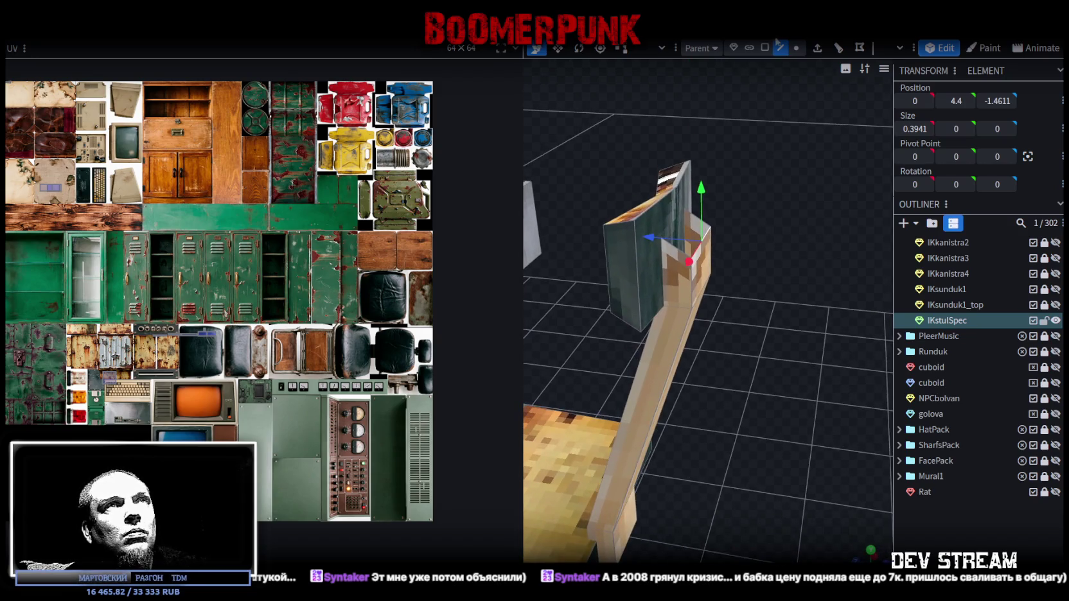
click(691, 226)
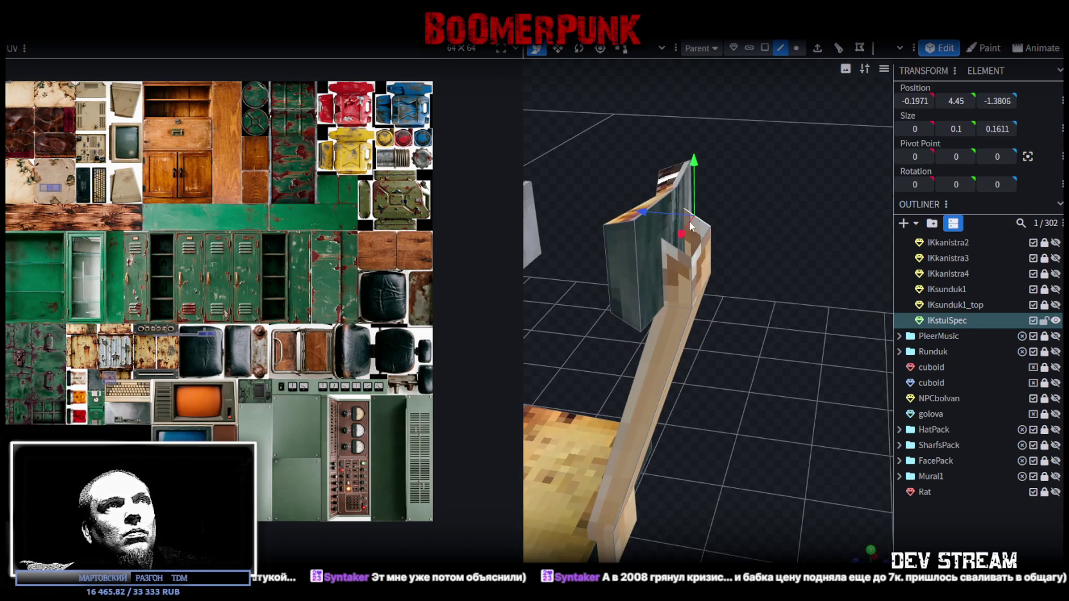
click(681, 254)
drag(731, 234, 768, 107)
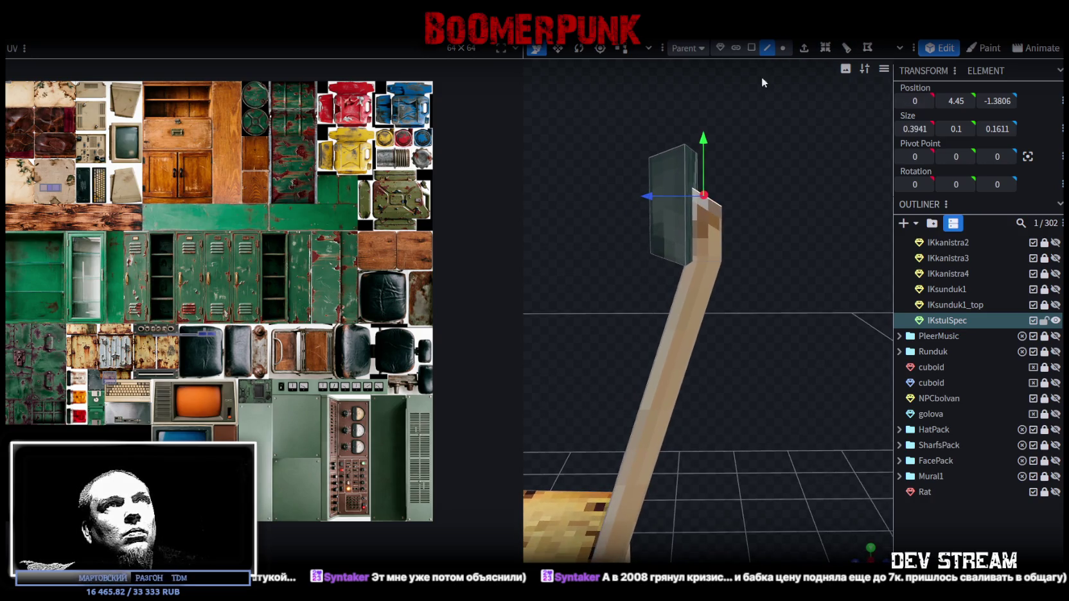
Move the post-top face to Z -1.4306 and Y 4.25
click(751, 48)
click(712, 226)
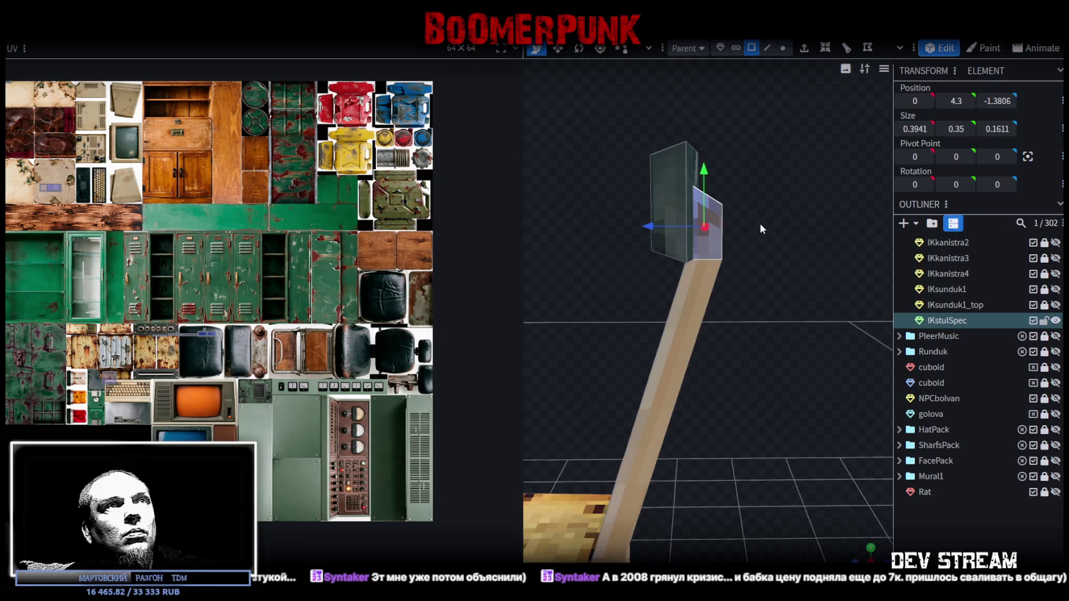
drag(760, 229, 761, 222)
drag(657, 225, 673, 219)
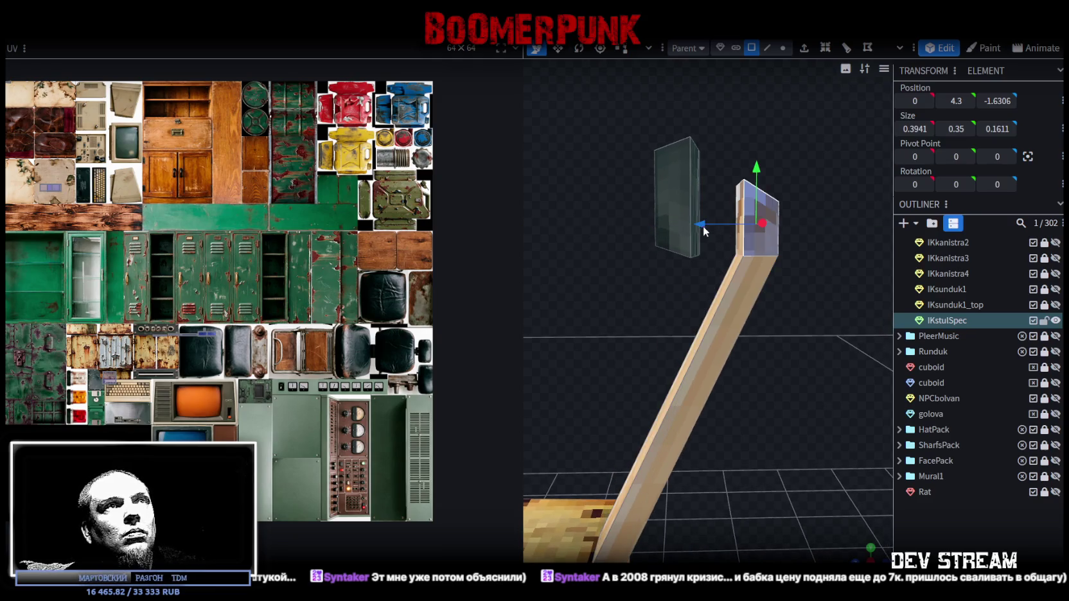
mouse_move(715, 169)
mouse_down()
mouse_move(718, 145)
mouse_move(721, 169)
mouse_up()
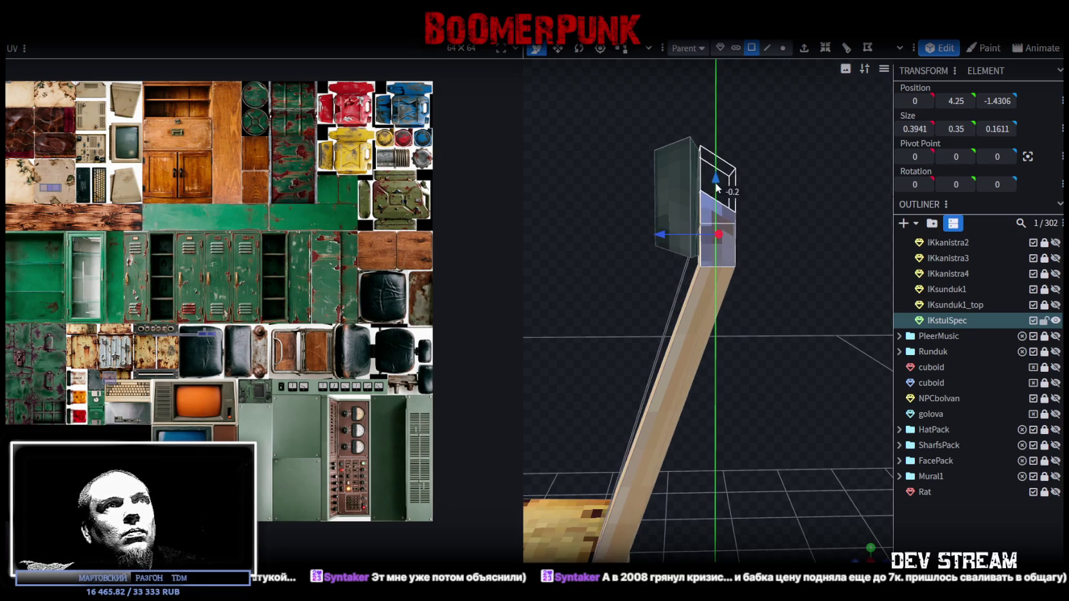
mouse_move(748, 209)
mouse_down()
mouse_move(804, 211)
mouse_move(759, 231)
mouse_move(748, 309)
mouse_move(795, 369)
mouse_move(772, 374)
mouse_move(756, 307)
mouse_move(674, 272)
mouse_move(686, 247)
mouse_move(777, 324)
mouse_move(707, 365)
mouse_move(554, 315)
mouse_move(522, 347)
mouse_move(840, 364)
mouse_move(828, 386)
mouse_move(820, 374)
mouse_up()
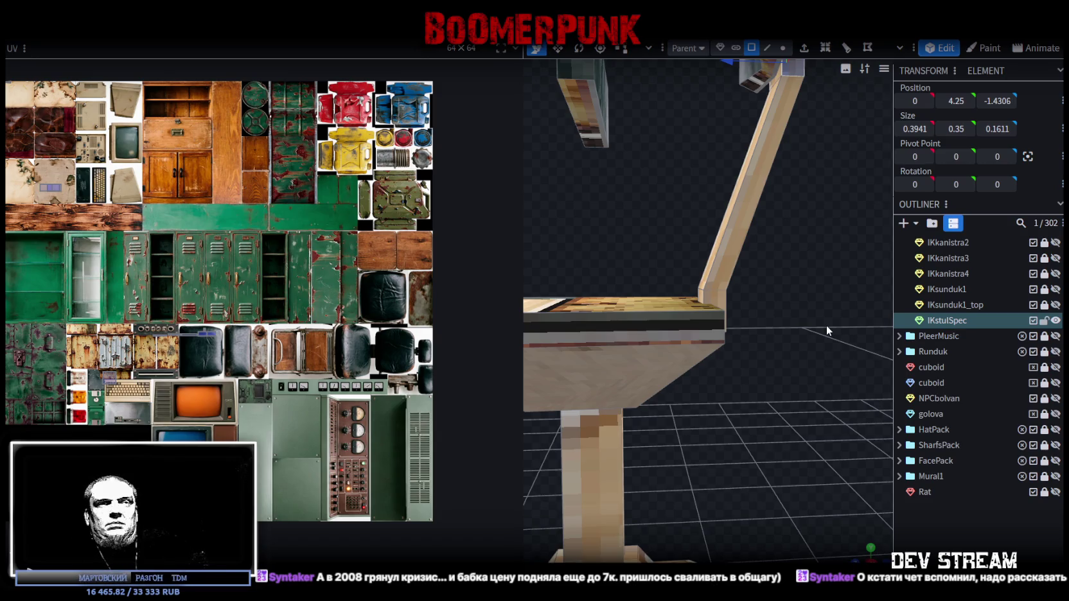
mouse_move(798, 316)
mouse_down()
mouse_move(774, 304)
mouse_move(703, 346)
mouse_move(459, 376)
mouse_move(646, 318)
mouse_move(819, 323)
mouse_move(706, 345)
mouse_move(774, 307)
mouse_move(632, 317)
mouse_up()
scroll(357, 364, down, 1)
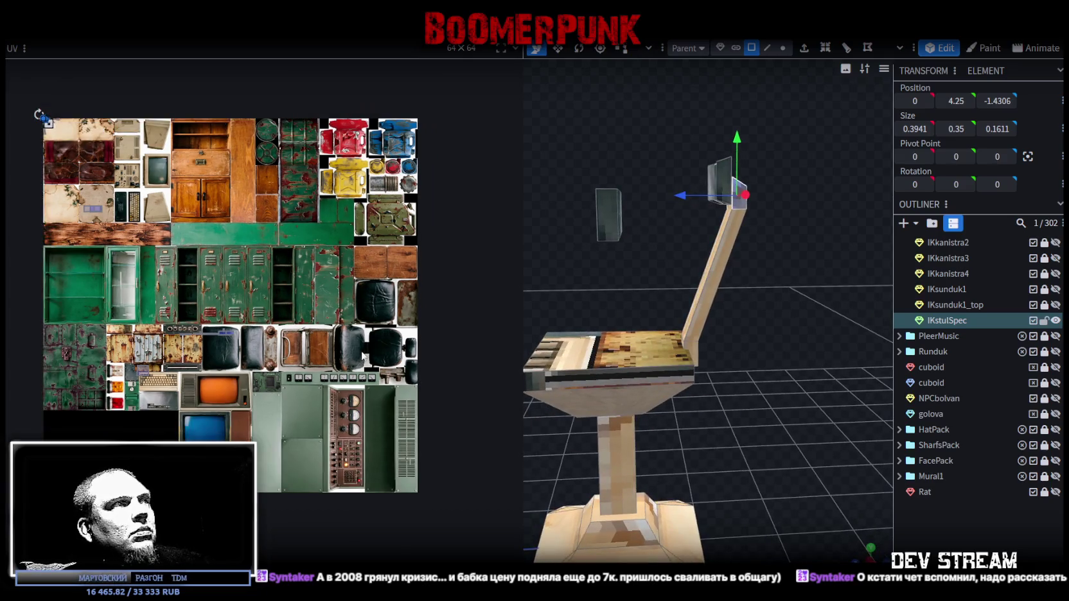
mouse_move(788, 387)
mouse_down()
mouse_move(761, 406)
mouse_move(768, 382)
mouse_move(786, 392)
mouse_move(806, 375)
mouse_move(760, 362)
mouse_move(783, 364)
mouse_move(767, 357)
mouse_move(772, 373)
mouse_move(759, 381)
mouse_move(778, 386)
mouse_move(769, 363)
mouse_move(837, 397)
mouse_up()
click(741, 341)
Trial-resize the seat's front element, undoing the width change to restore it
click(665, 364)
key(s)
mouse_move(821, 322)
mouse_down()
mouse_move(792, 314)
mouse_move(746, 345)
mouse_up()
mouse_move(797, 324)
mouse_down()
mouse_move(715, 300)
mouse_move(735, 304)
mouse_up()
drag(646, 348, 682, 350)
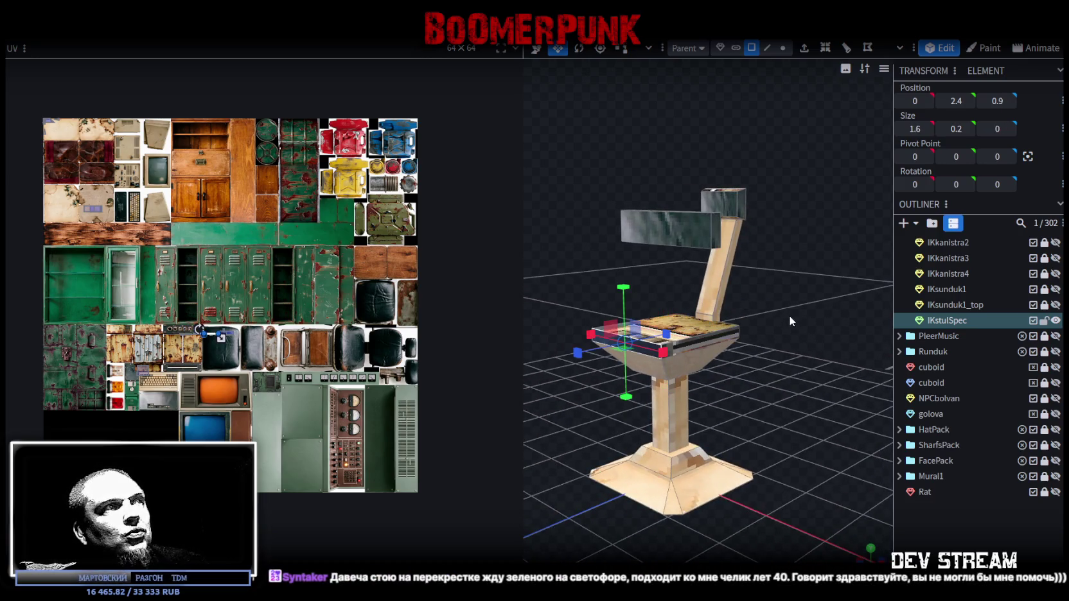
drag(800, 331, 815, 340)
key(ctrl+z)
mouse_move(770, 292)
mouse_down()
mouse_move(760, 287)
mouse_move(743, 314)
mouse_up()
Reselect the seat cube through edge and face selection modes with the Move tool active
click(767, 48)
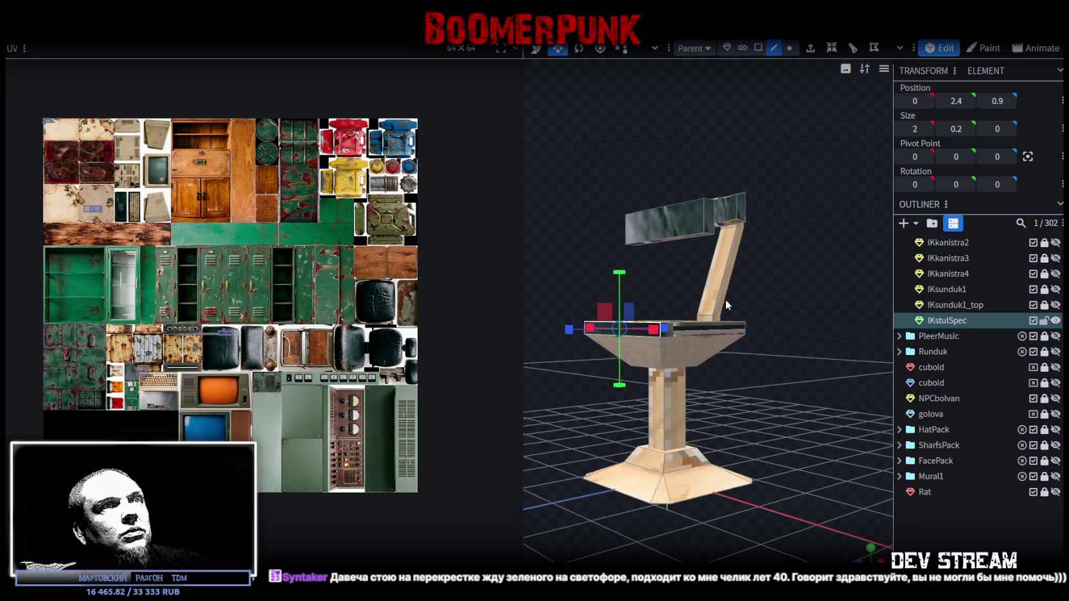
click(705, 331)
mouse_move(707, 336)
mouse_down()
mouse_move(682, 335)
mouse_move(766, 290)
mouse_move(751, 282)
mouse_move(800, 273)
mouse_move(783, 271)
mouse_move(775, 293)
mouse_move(757, 292)
mouse_move(796, 287)
mouse_move(640, 314)
mouse_up()
click(681, 330)
key(v)
click(790, 47)
click(704, 331)
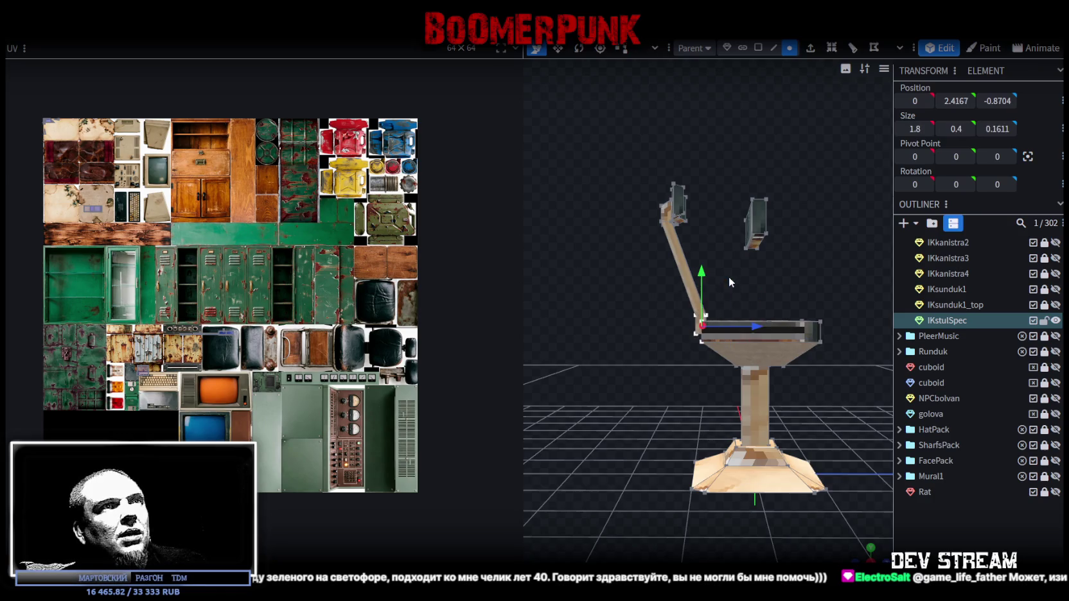
scroll(729, 279, up, 3)
mouse_move(752, 279)
mouse_down()
mouse_move(645, 298)
mouse_move(662, 303)
mouse_up()
click(756, 48)
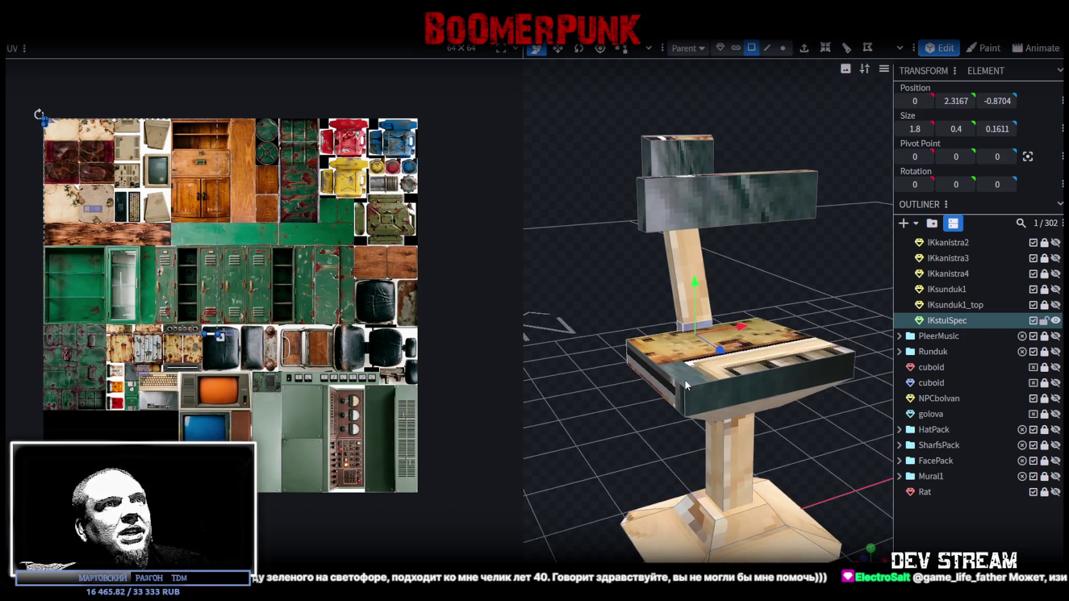
Resize the seat to 1.8 wide
click(687, 379)
mouse_move(685, 386)
mouse_down()
mouse_move(612, 323)
mouse_move(611, 284)
mouse_move(635, 323)
mouse_up()
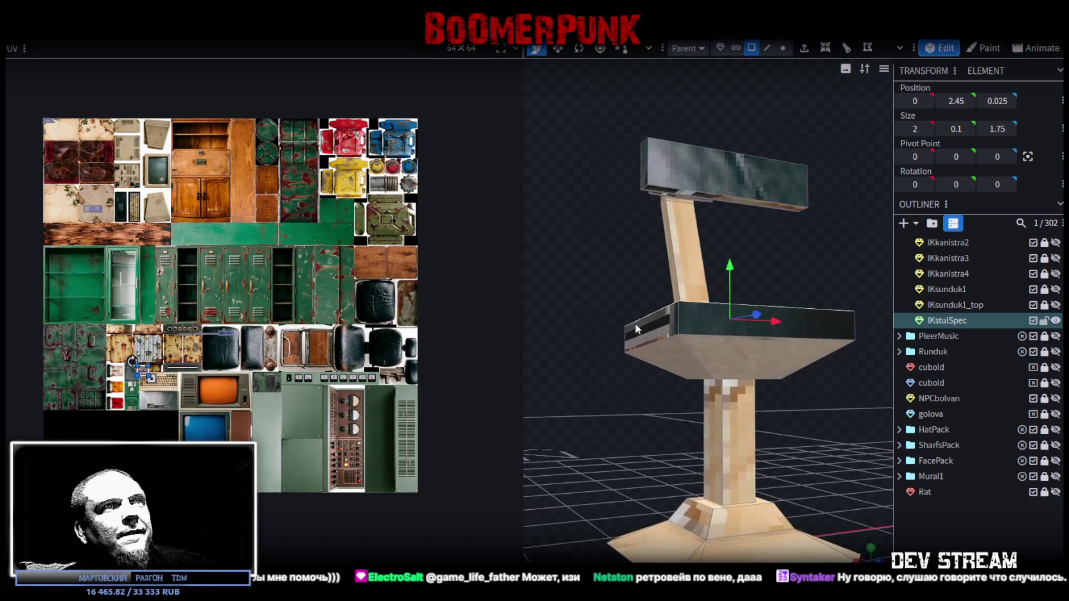
drag(798, 416, 770, 446)
click(756, 367)
drag(757, 367, 818, 444)
key(s)
drag(754, 359, 736, 360)
Extrude the seat's right face outward by 1 into a new slab
drag(829, 380, 748, 363)
click(748, 363)
drag(833, 434, 830, 243)
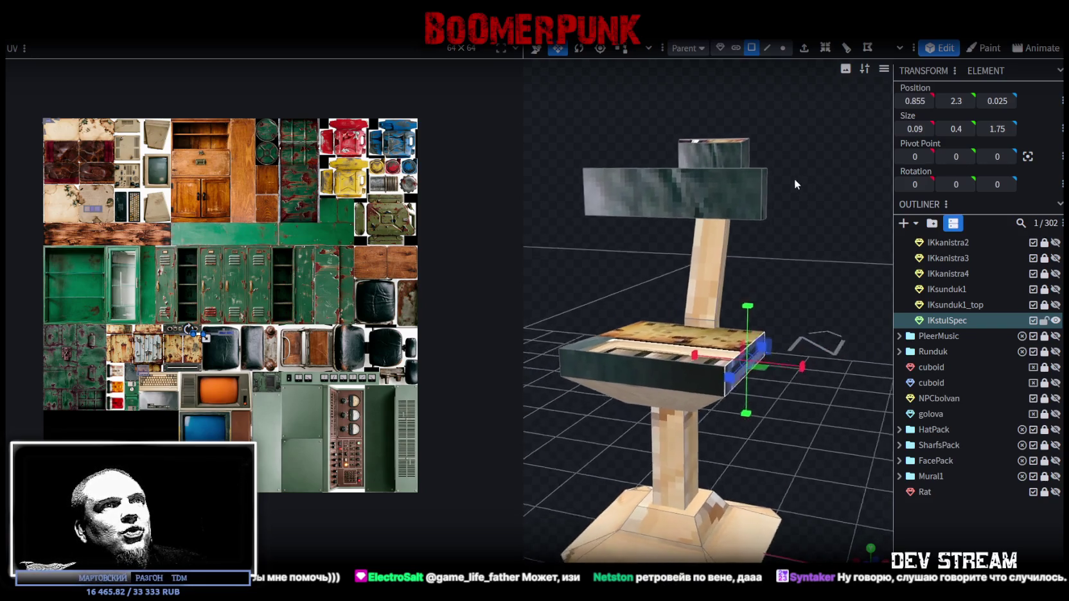
drag(790, 156, 792, 176)
drag(908, 175, 724, 326)
click(702, 360)
mouse_move(703, 360)
mouse_down()
mouse_move(794, 272)
mouse_move(725, 267)
mouse_move(760, 386)
mouse_up()
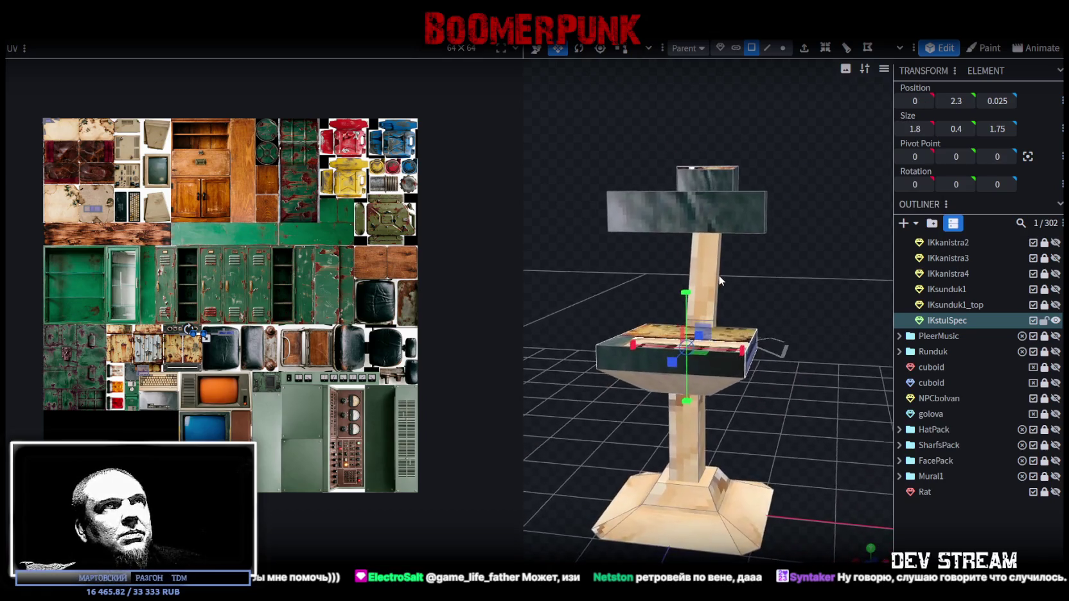
click(760, 345)
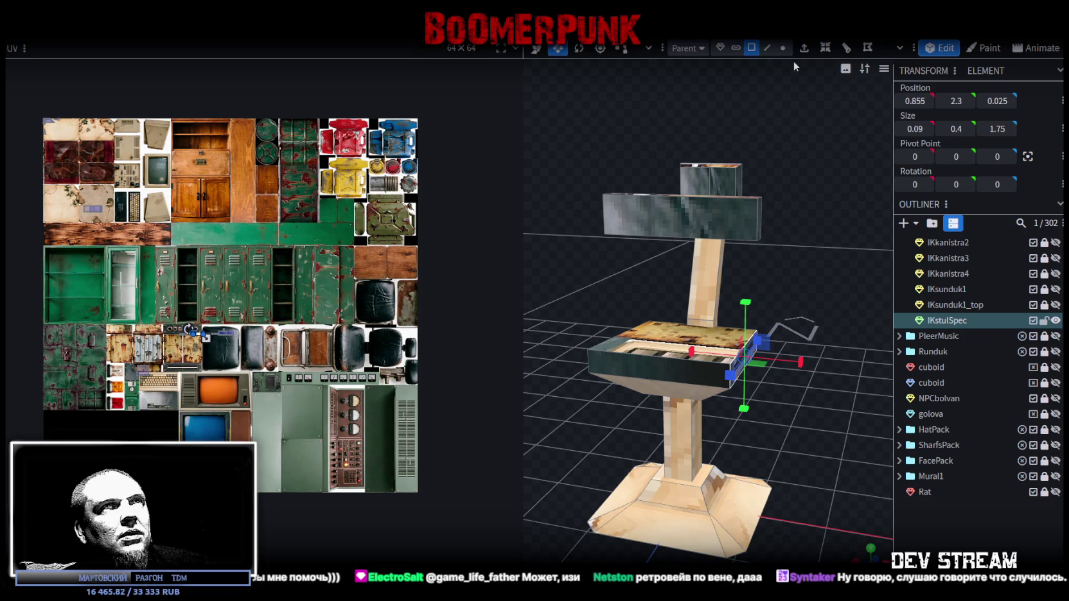
click(804, 48)
right_drag(811, 246, 785, 181)
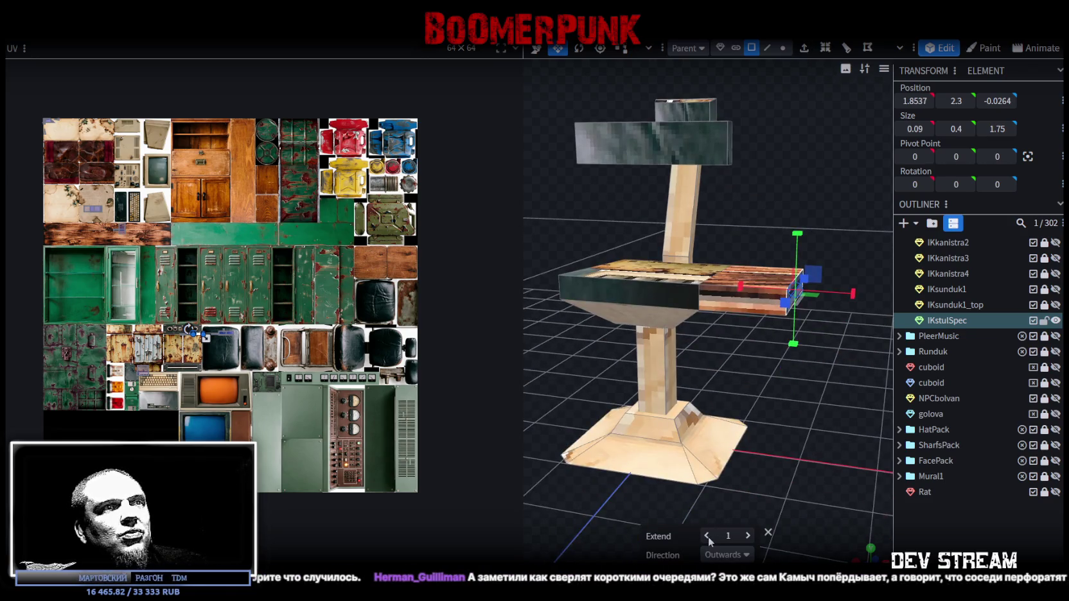
Extrude the rail along X+ only with an extend length of 0.1
click(745, 555)
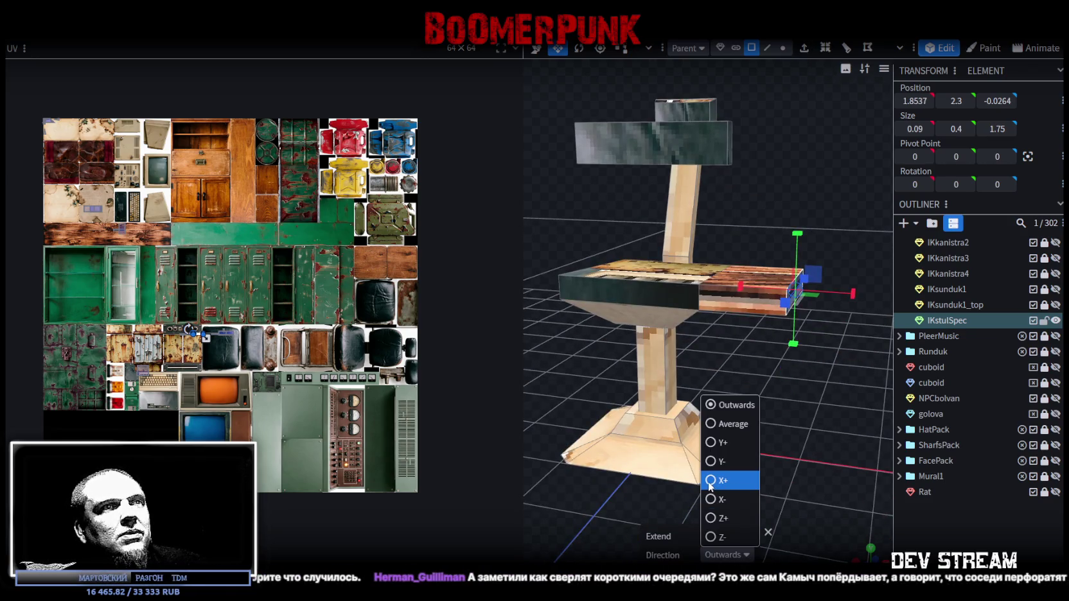
click(709, 481)
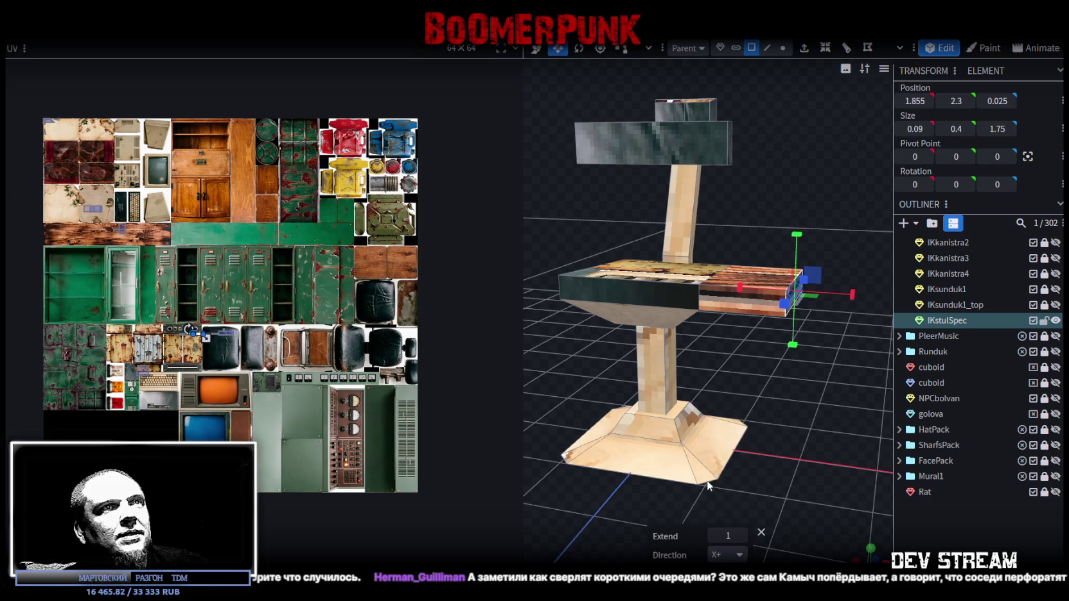
click(714, 536)
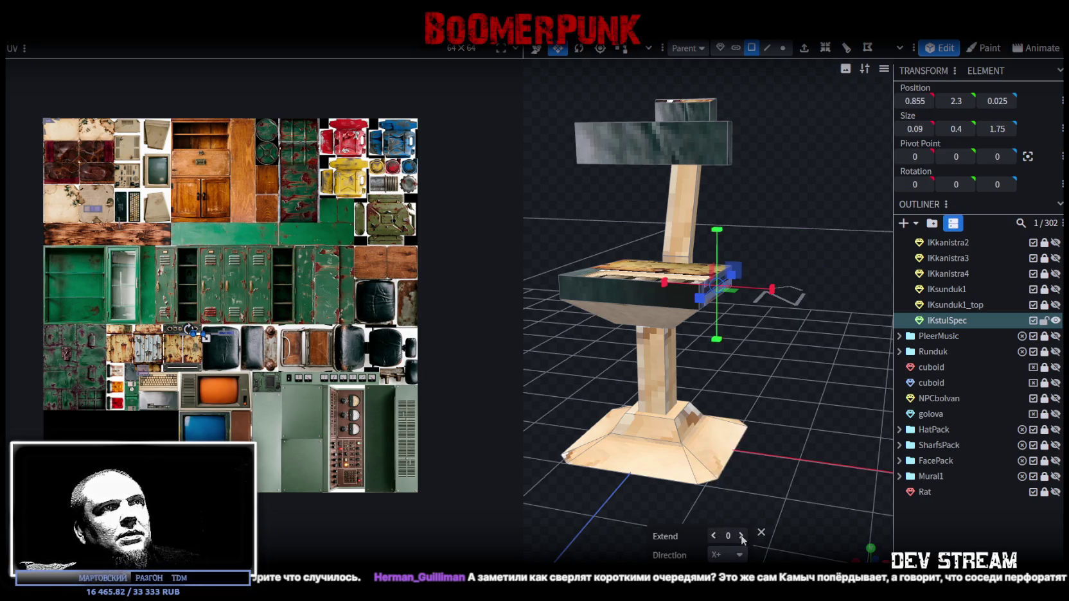
click(742, 536)
Adjust the side piece's height, raising it to 0.5 and then lowering it to 0.3
mouse_move(804, 447)
mouse_down()
mouse_move(756, 409)
mouse_move(787, 401)
mouse_up()
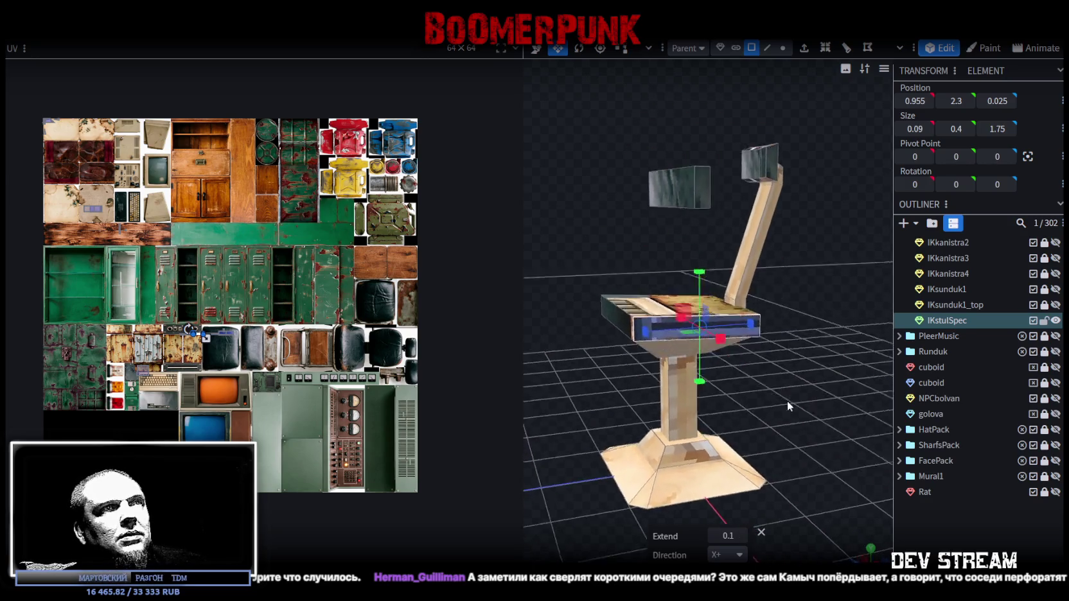
scroll(782, 393, up, 5)
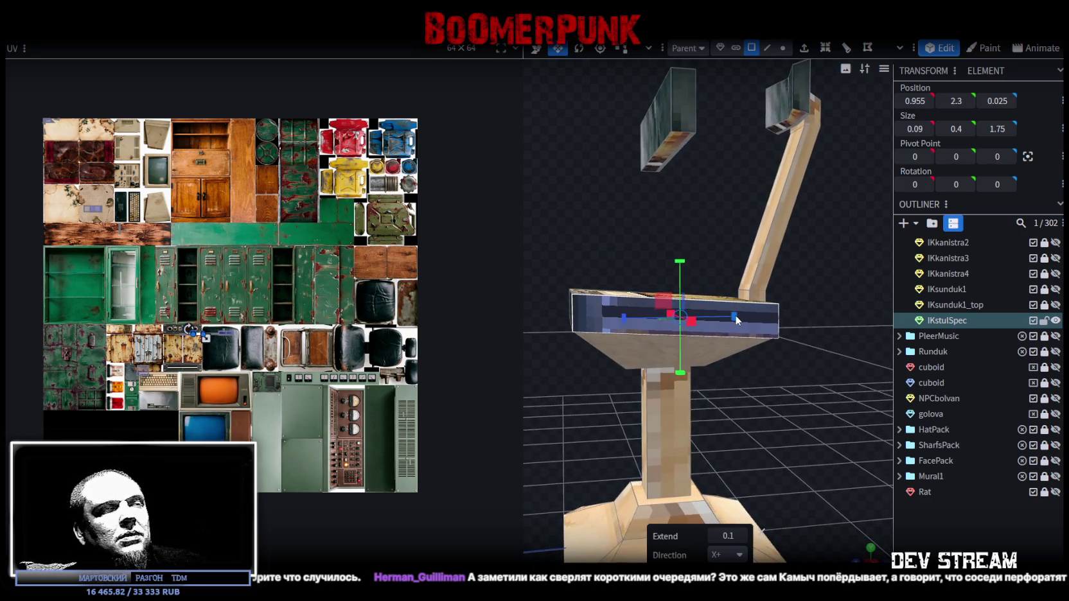
mouse_move(758, 399)
mouse_down()
mouse_move(836, 425)
mouse_move(785, 438)
mouse_move(809, 395)
mouse_move(869, 387)
mouse_move(809, 384)
mouse_up()
drag(732, 272, 731, 297)
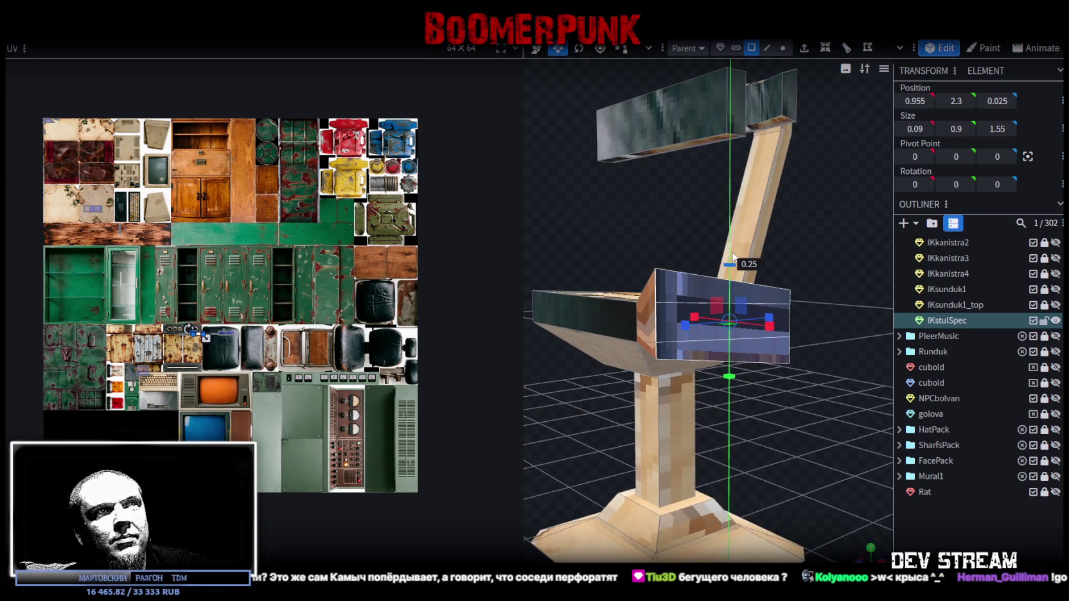
drag(730, 297, 731, 309)
mouse_move(803, 380)
mouse_down()
mouse_move(673, 374)
mouse_move(829, 367)
mouse_move(628, 395)
mouse_move(668, 439)
mouse_move(712, 438)
mouse_move(650, 377)
mouse_move(805, 414)
mouse_move(798, 405)
mouse_up()
Check the seat's left rail and front-edge cubes, then revert the rail width to 0.09
click(650, 376)
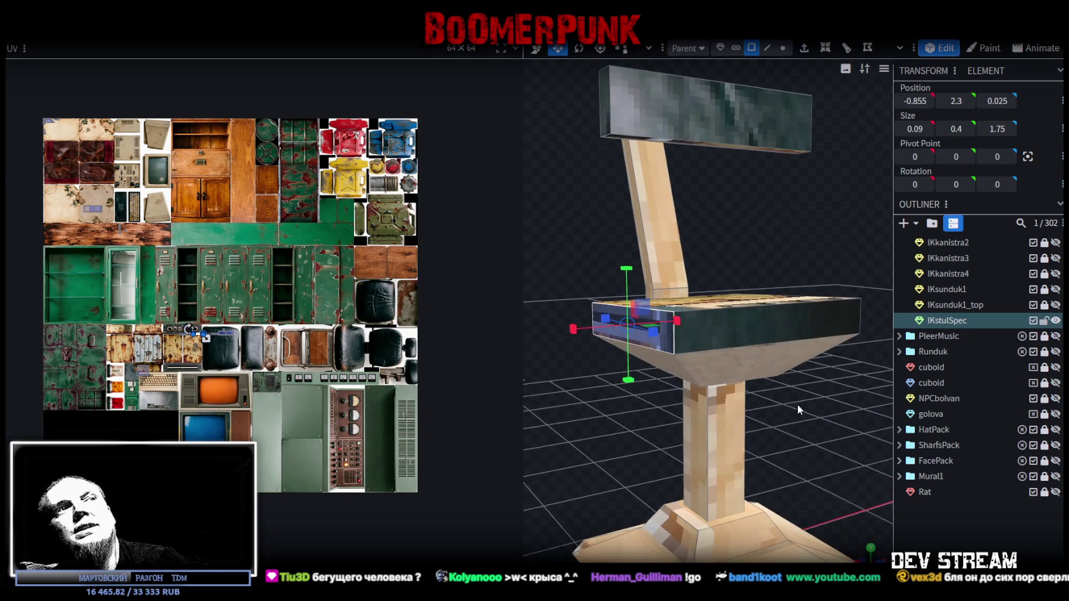
drag(863, 433, 739, 432)
scroll(739, 433, up, 3)
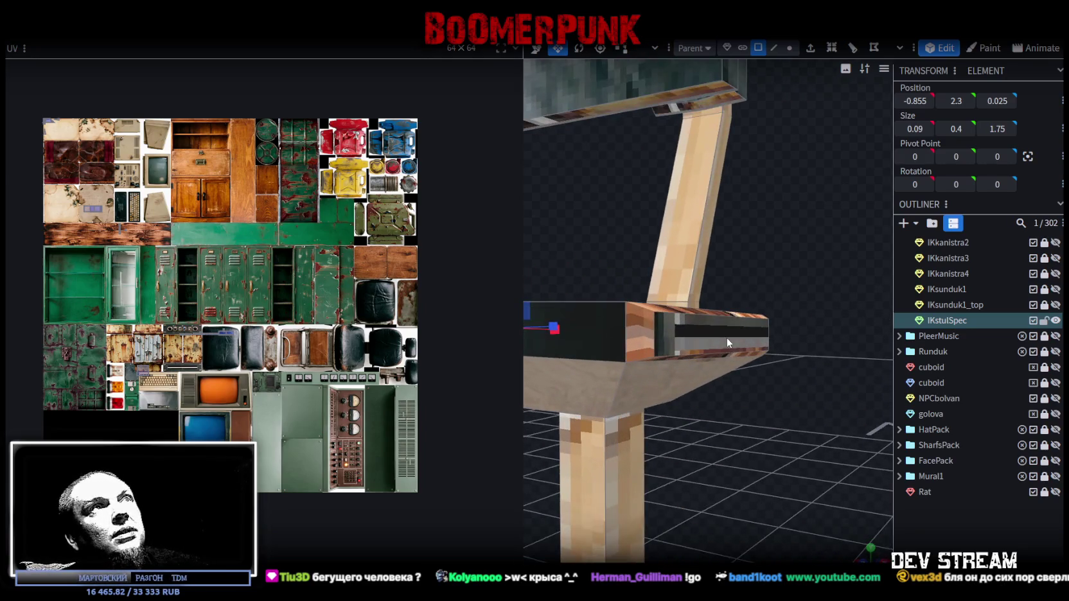
click(655, 329)
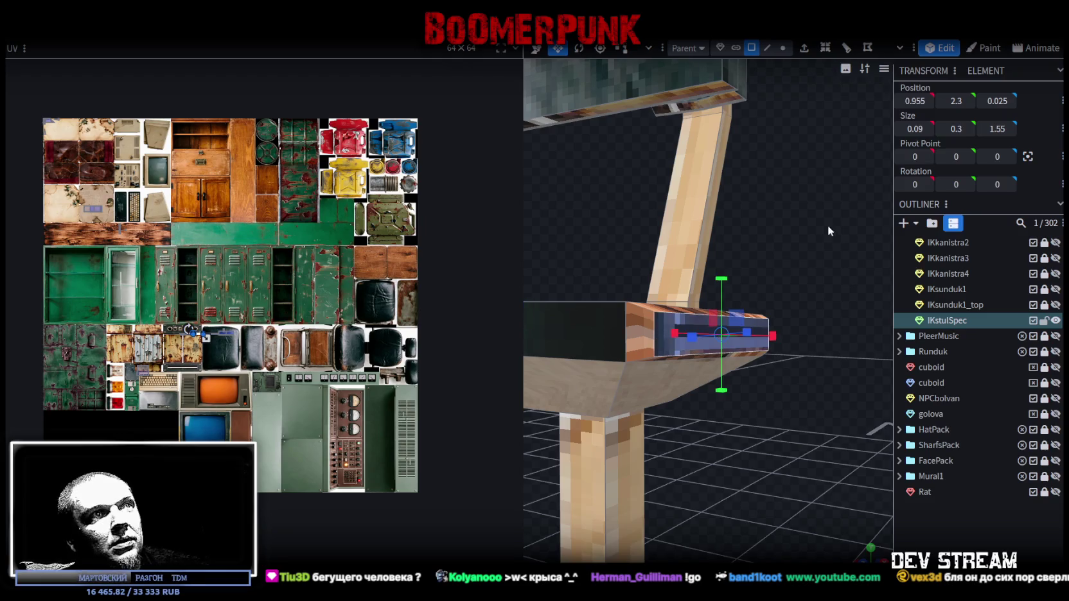
drag(825, 229, 834, 256)
mouse_move(672, 390)
mouse_down()
mouse_move(682, 247)
mouse_move(707, 342)
mouse_up()
click(706, 342)
mouse_move(552, 235)
mouse_down()
mouse_move(755, 265)
mouse_move(727, 405)
mouse_move(744, 450)
mouse_move(720, 424)
mouse_move(738, 431)
mouse_move(768, 398)
mouse_up()
scroll(727, 408, down, 3)
key(ctrl+z)
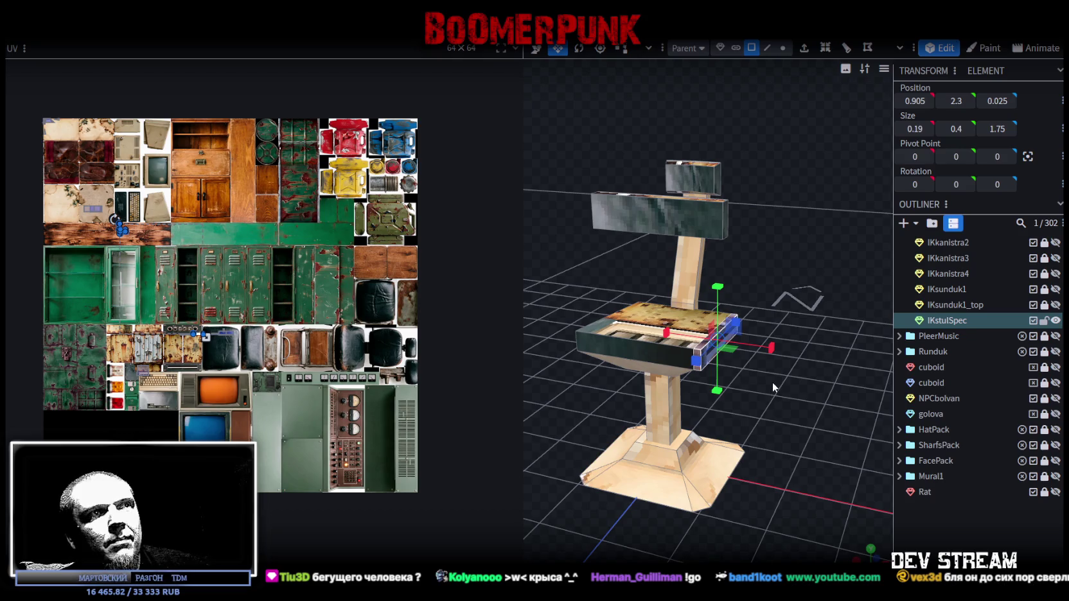
mouse_move(767, 384)
mouse_down()
mouse_move(886, 370)
mouse_move(769, 365)
mouse_move(745, 376)
mouse_up()
Move the small cube near the backrest back against the post at Z -1
click(633, 324)
mouse_move(633, 324)
mouse_down()
mouse_move(785, 304)
mouse_move(712, 299)
mouse_move(646, 204)
mouse_up()
click(662, 251)
mouse_move(695, 288)
mouse_down()
mouse_move(797, 332)
mouse_move(760, 329)
mouse_move(747, 353)
mouse_move(722, 325)
mouse_up()
drag(647, 266, 668, 198)
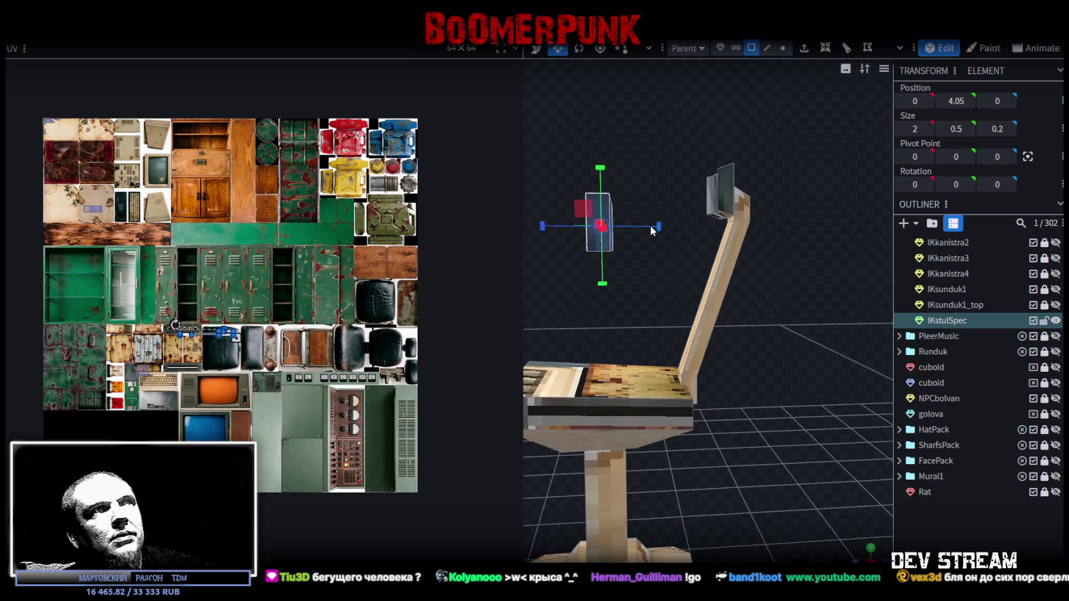
key(v)
mouse_move(563, 226)
mouse_down()
mouse_move(677, 243)
mouse_move(633, 245)
mouse_up()
drag(679, 168, 685, 233)
drag(631, 285, 650, 287)
Narrow the backrest panel to 1.4 wide
drag(806, 315, 776, 297)
key(r)
mouse_move(719, 254)
mouse_down()
mouse_move(781, 269)
mouse_move(757, 294)
mouse_move(762, 280)
mouse_move(784, 320)
mouse_move(837, 307)
mouse_up()
key(s)
drag(733, 270, 698, 268)
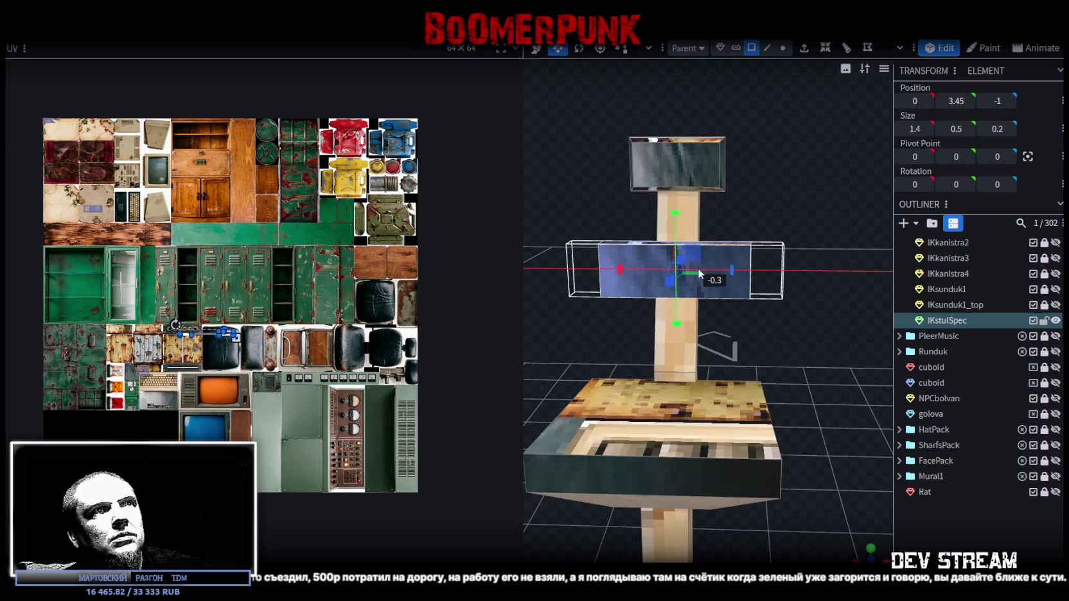
mouse_move(841, 331)
mouse_down()
mouse_move(730, 317)
mouse_move(677, 223)
mouse_move(669, 175)
mouse_move(791, 290)
mouse_move(772, 292)
mouse_up()
Tilt the backrest panel to match the post and lower it to Y 3.35
key(r)
mouse_move(633, 226)
mouse_down()
mouse_move(652, 222)
mouse_move(767, 302)
mouse_up()
key(v)
drag(667, 218, 668, 225)
mouse_move(804, 295)
mouse_down()
mouse_move(771, 286)
mouse_move(781, 288)
mouse_move(768, 306)
mouse_move(737, 297)
mouse_move(722, 320)
mouse_move(796, 394)
mouse_move(797, 240)
mouse_up()
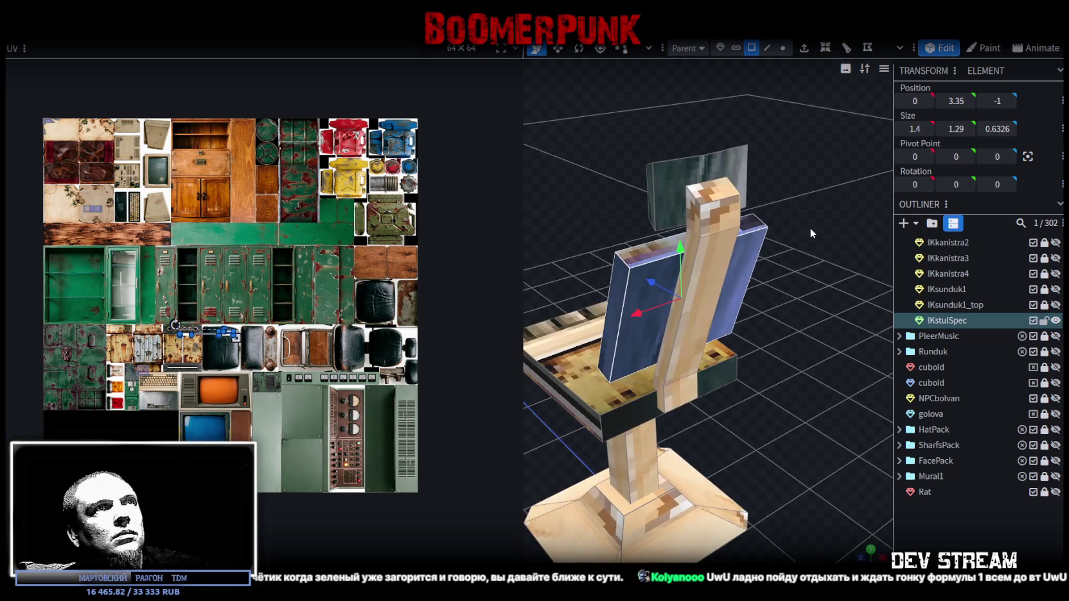
click(697, 220)
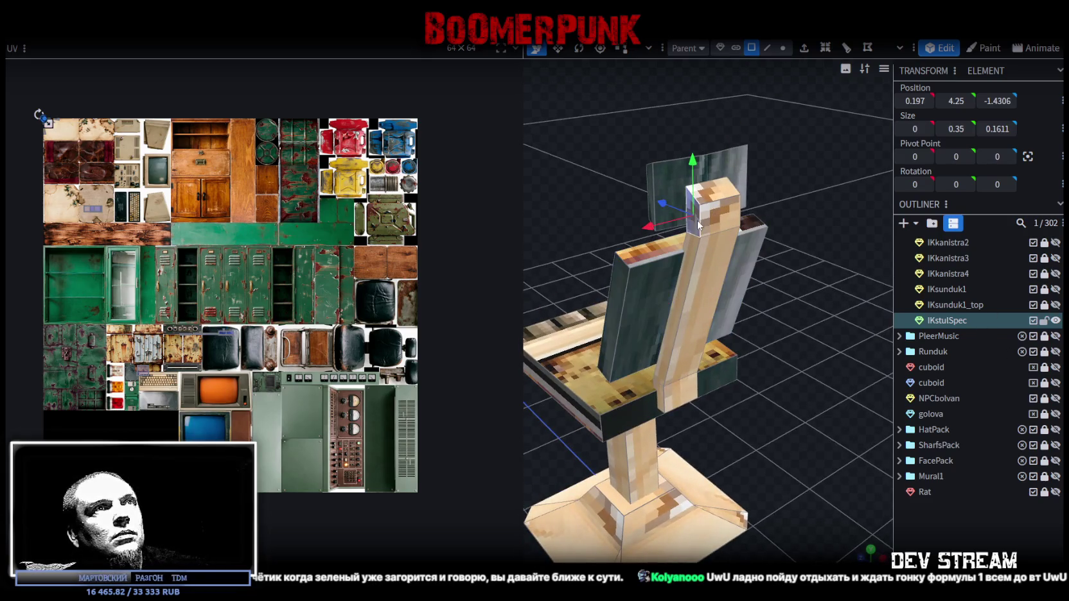
Resize the long backrest post so its X size becomes 0.2941
click(683, 288)
mouse_move(683, 287)
mouse_down()
mouse_move(728, 228)
mouse_move(759, 408)
mouse_move(704, 431)
mouse_up()
key(s)
mouse_move(738, 312)
mouse_down()
mouse_move(771, 308)
mouse_move(735, 307)
mouse_up()
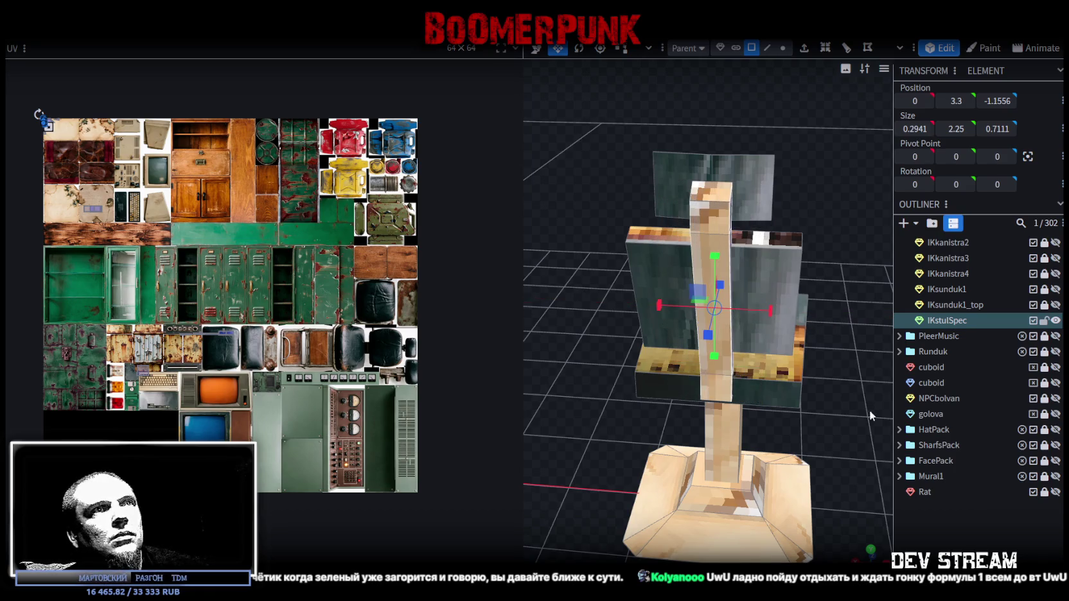
click(939, 516)
mouse_move(832, 371)
mouse_down()
mouse_move(702, 351)
mouse_move(789, 364)
mouse_up()
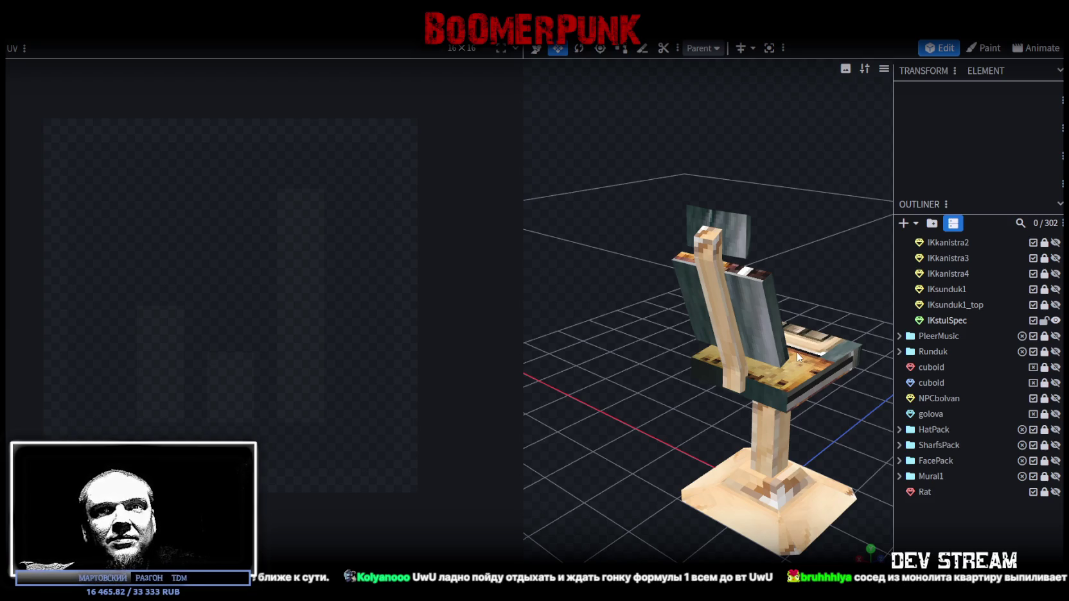
Undo the most recent seat edit with Ctrl+Z
key(ctrl+z)
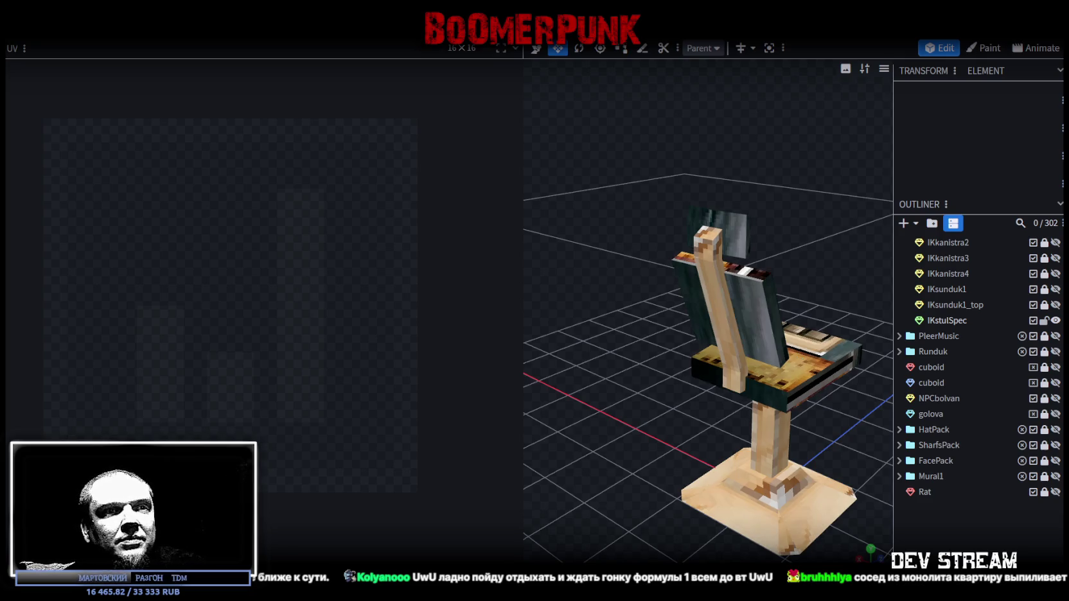
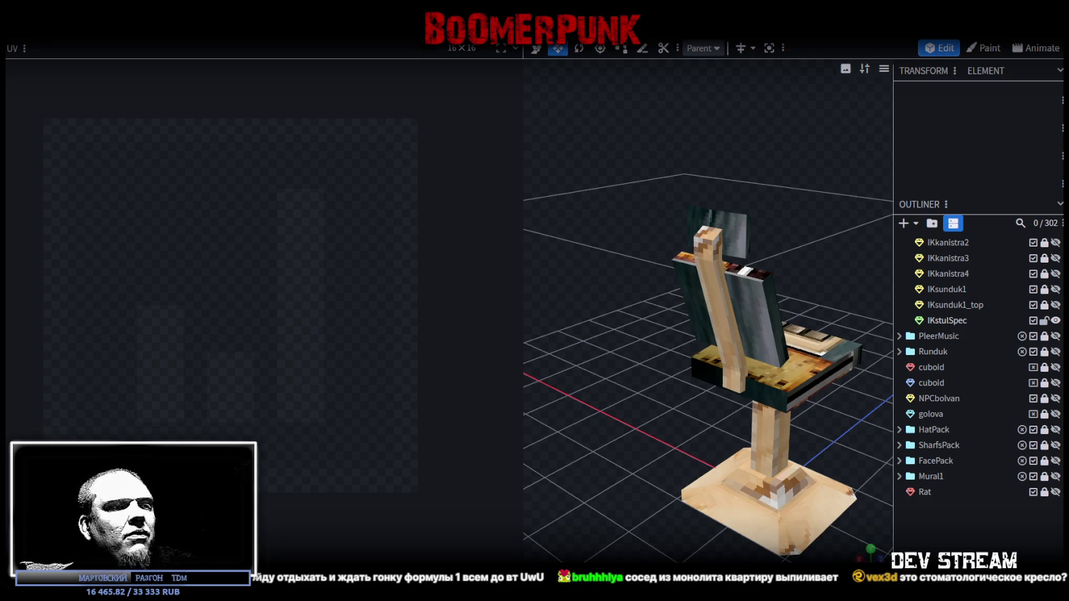
Bring the browser window with the YouTube video in front of Blockbench
key(alt+Tab)
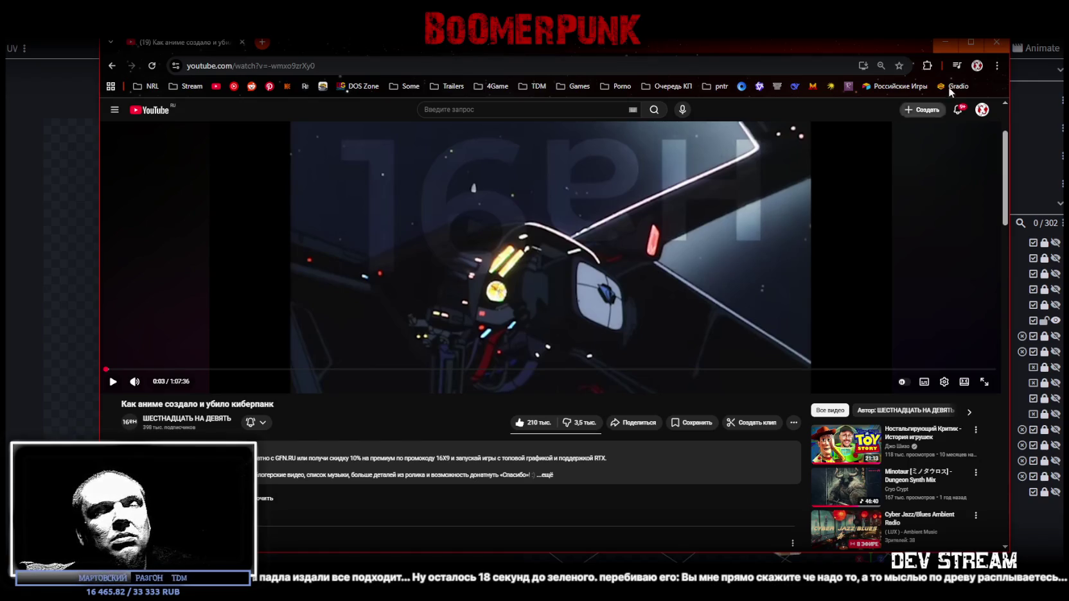
Open the ШЕСТНАДЦАТЬ НА ДЕВЯТЬ channel's Видео tab and scroll through its videos
drag(718, 50, 747, 38)
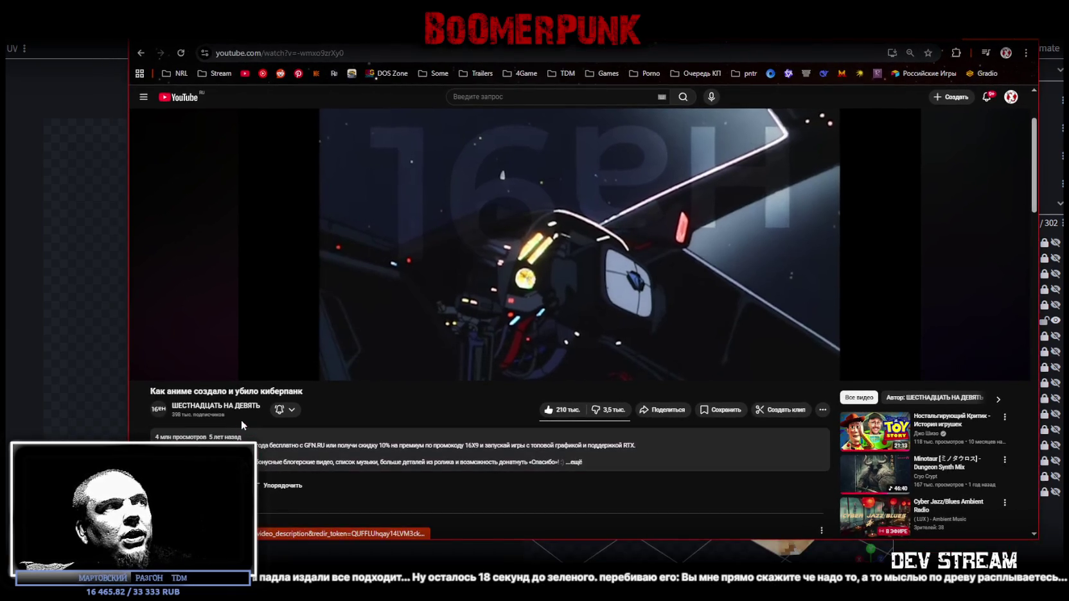
key(alt+Left)
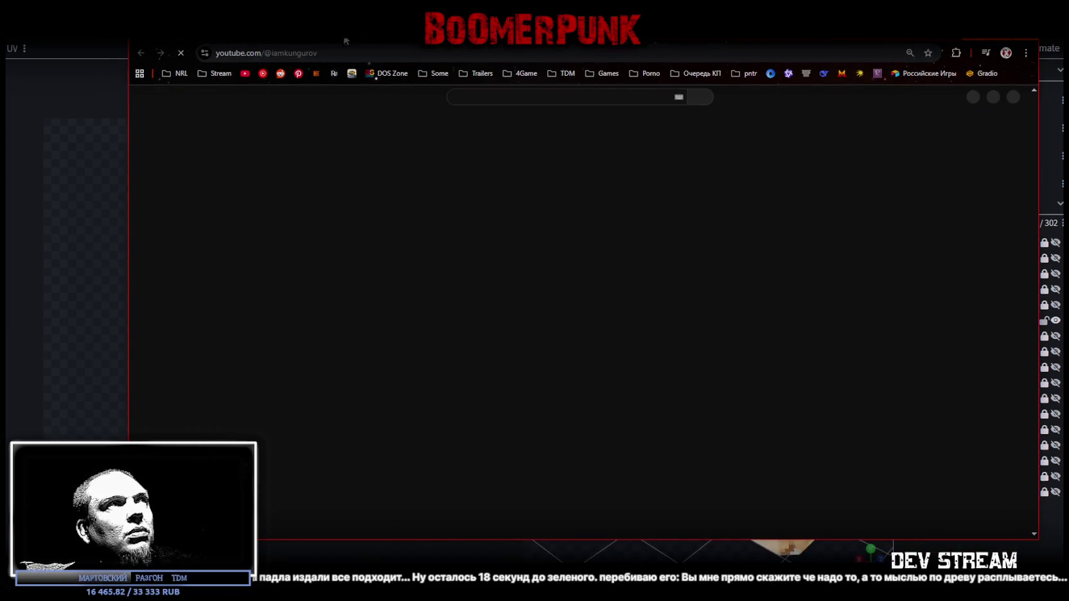
click(408, 295)
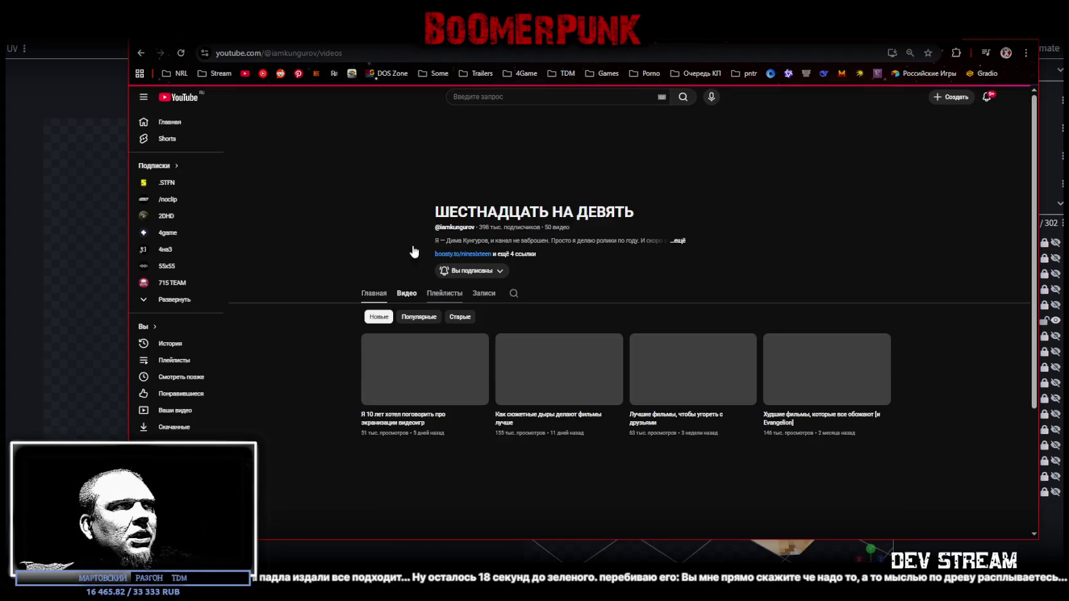
scroll(432, 442, down, 4)
scroll(431, 437, down, 3)
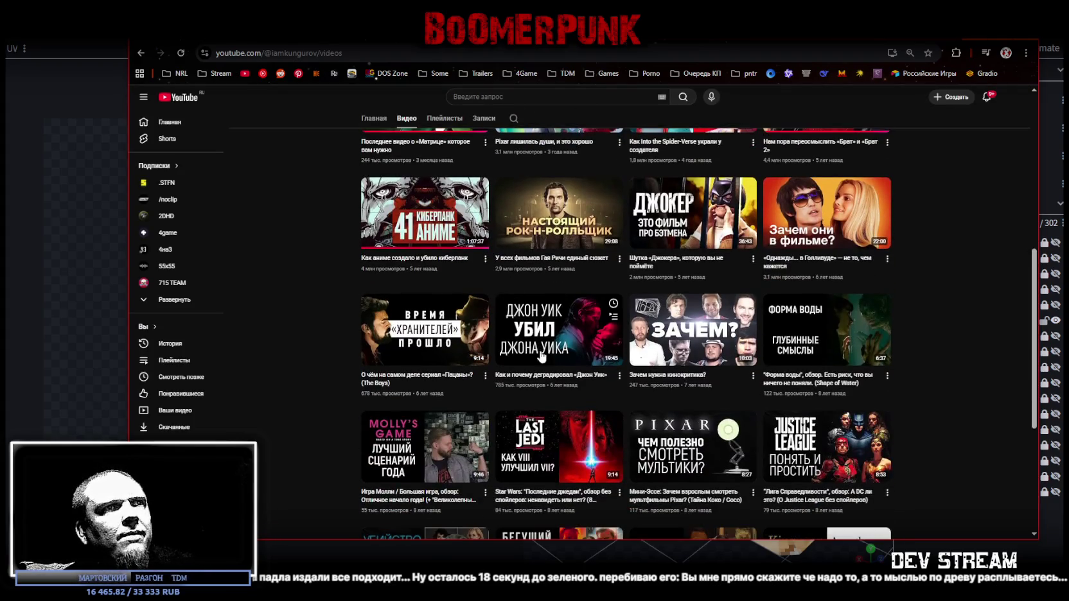
scroll(431, 438, down, 2)
scroll(554, 334, up, 5)
scroll(553, 335, up, 2)
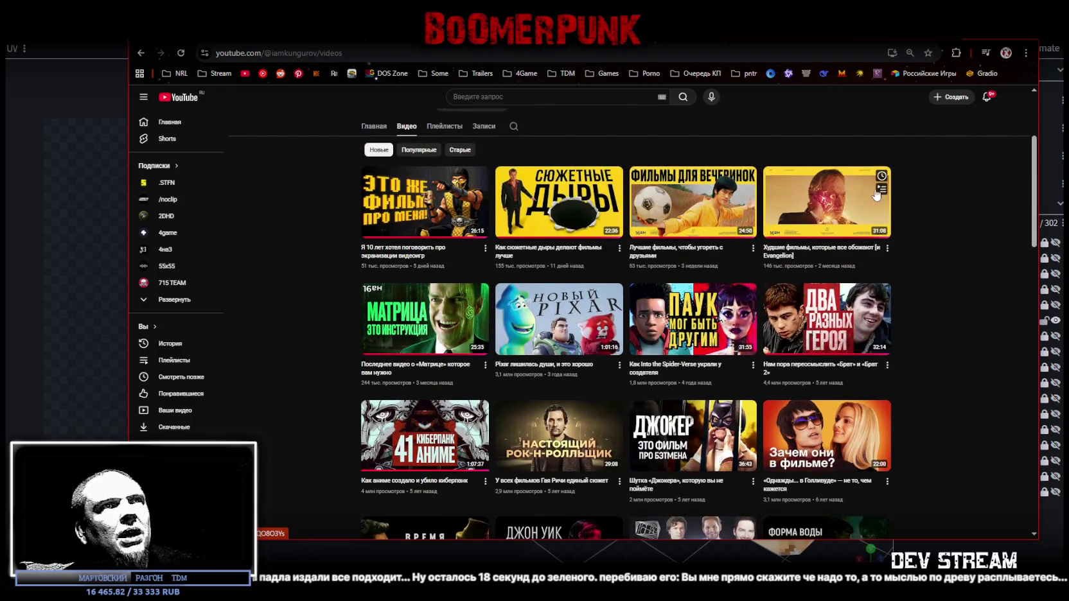
mouse_move(827, 201)
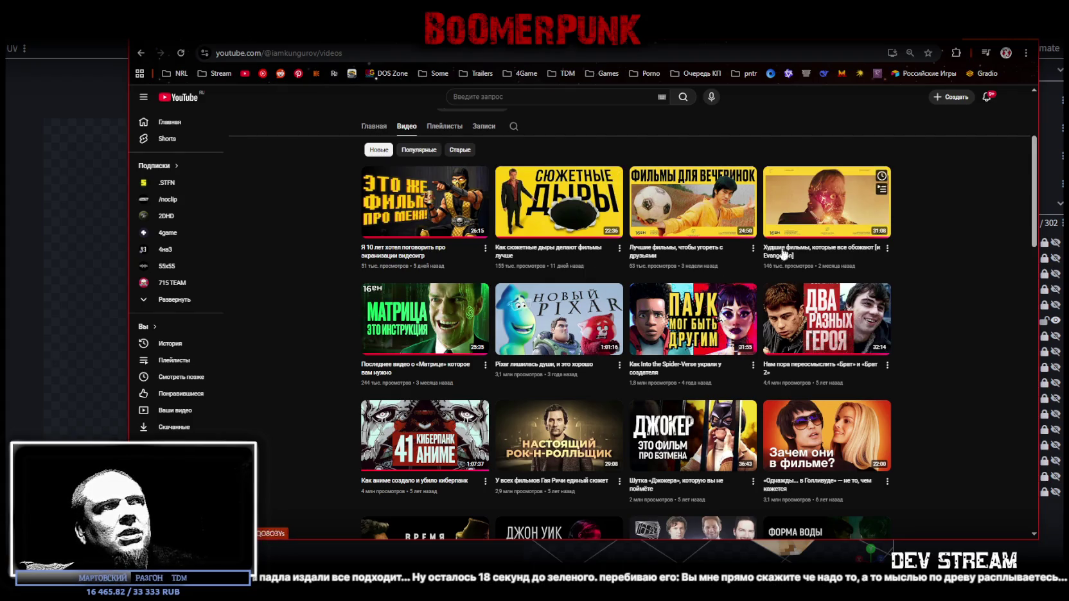
Browse further down the channel's video grid, then return to Blockbench
scroll(672, 280, down, 2)
scroll(672, 279, down, 5)
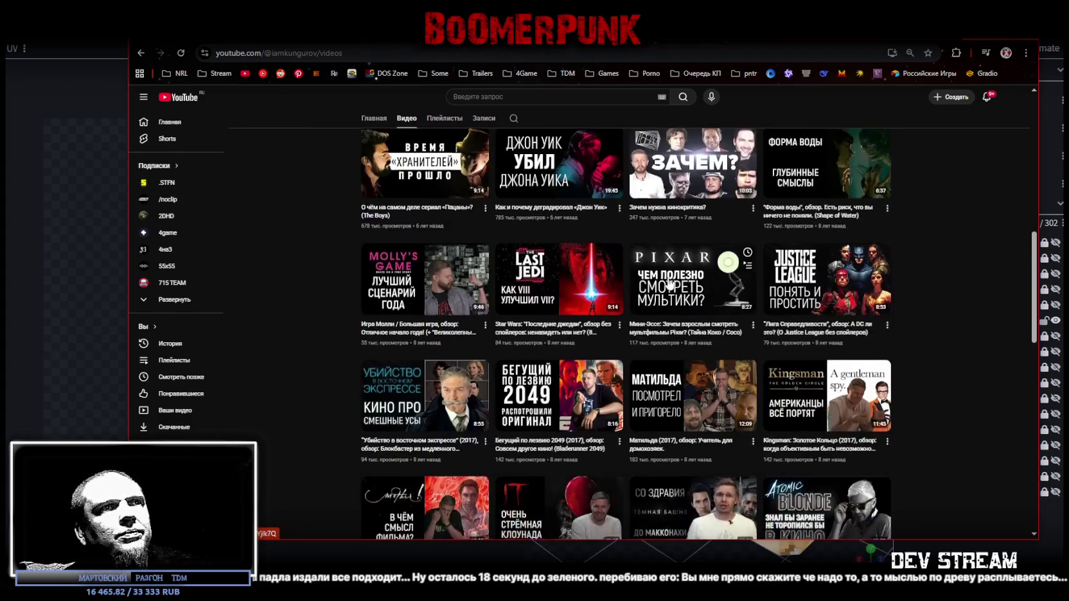
scroll(649, 278, down, 5)
scroll(624, 277, down, 5)
scroll(596, 275, down, 5)
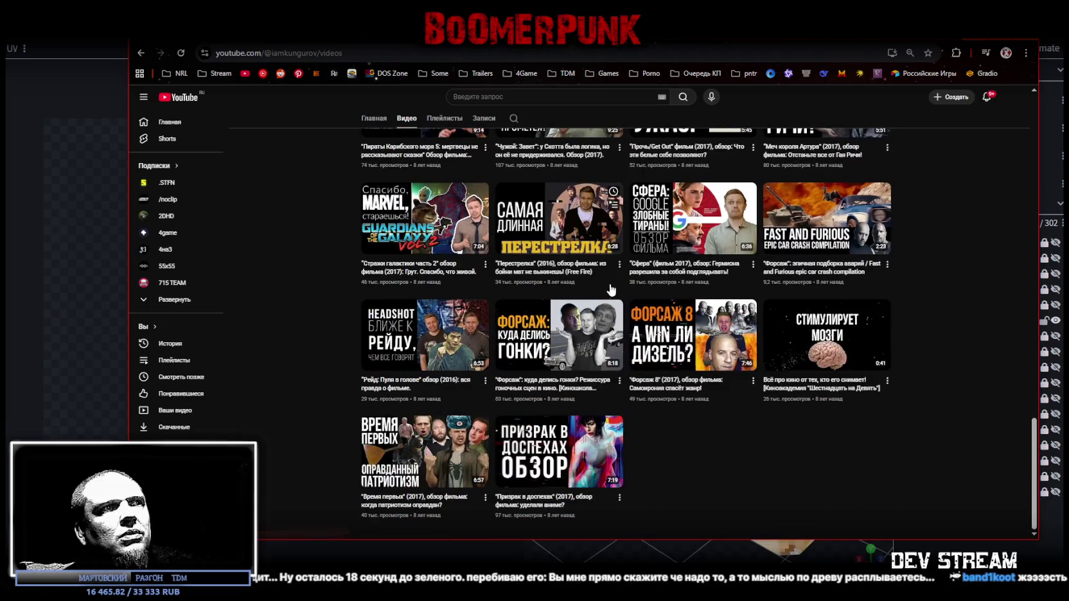
scroll(553, 396, up, 5)
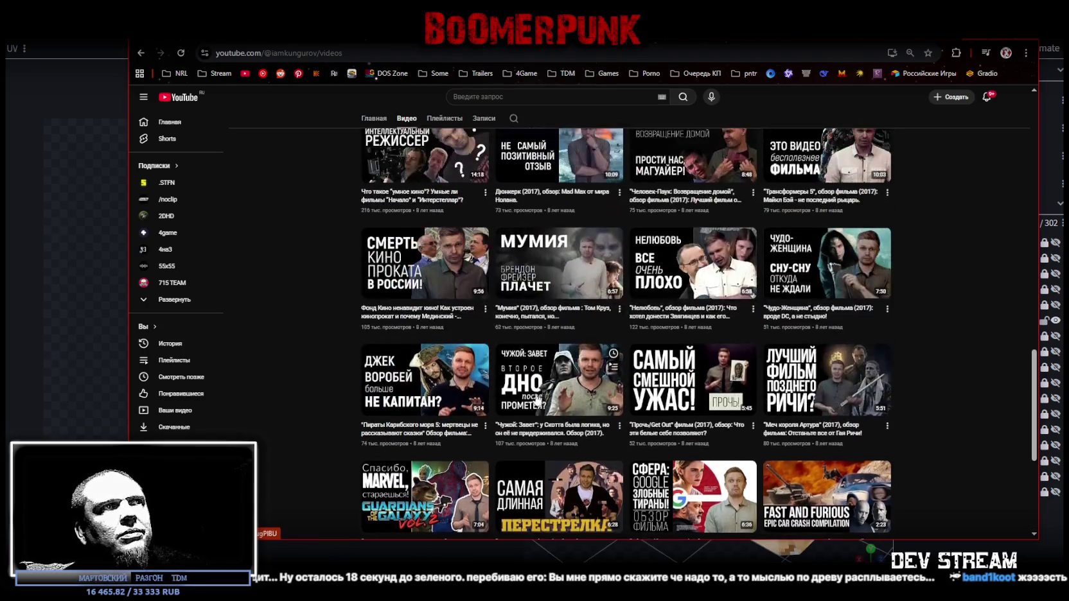
scroll(540, 393, up, 1)
scroll(539, 392, down, 7)
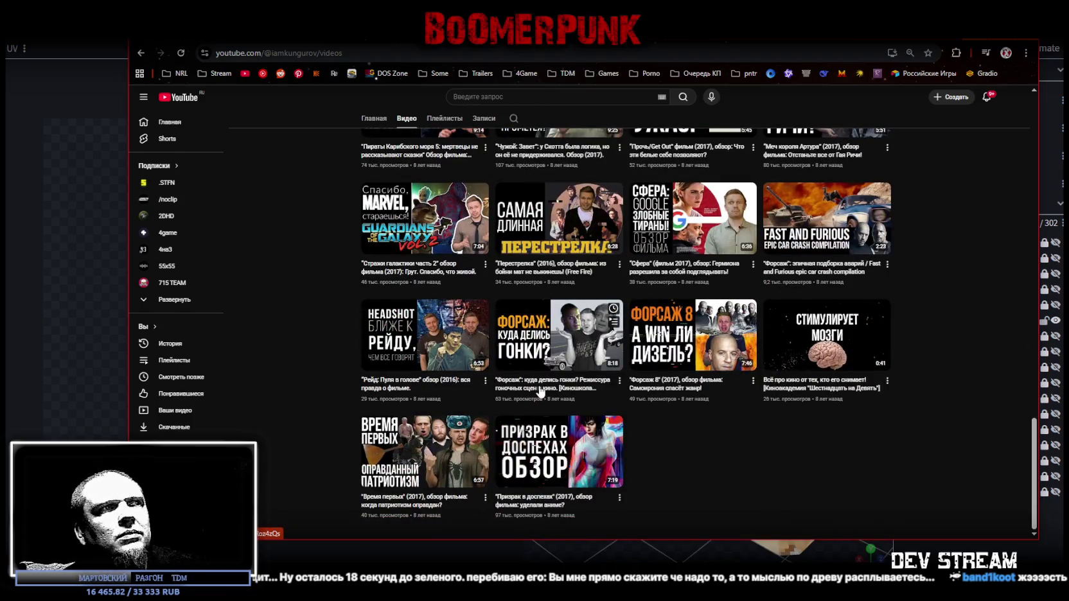
scroll(540, 392, up, 10)
scroll(540, 393, up, 10)
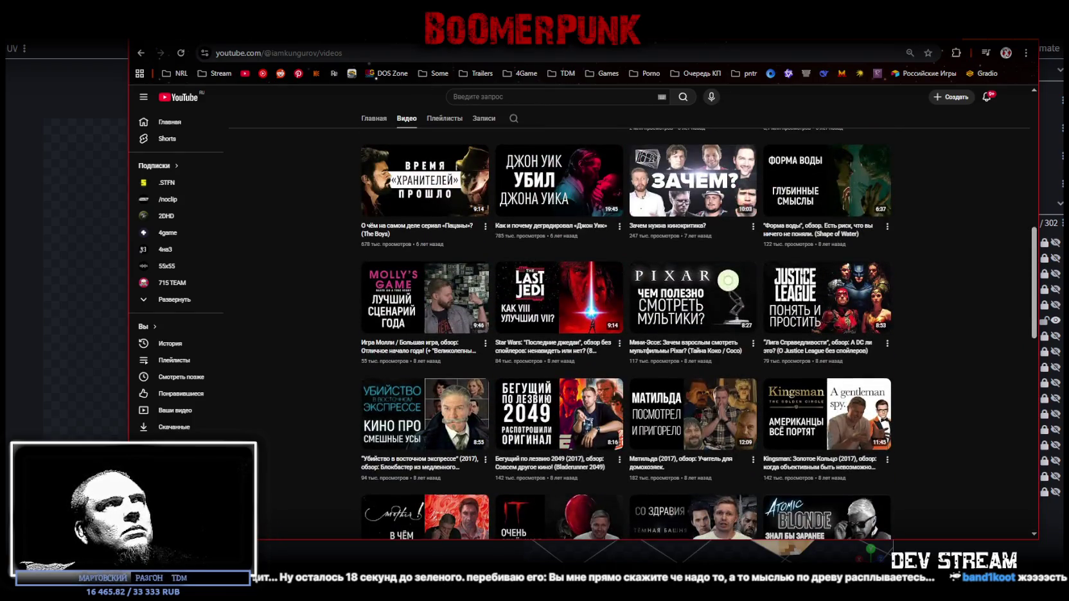
key(alt+Tab)
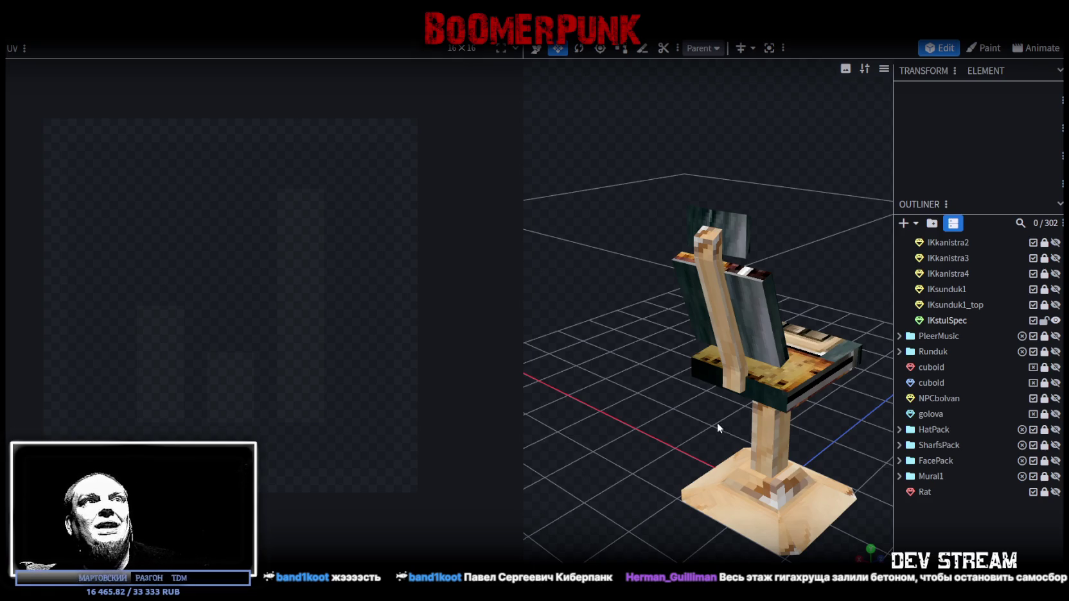
Zoom in and click through the chair's lower leg and slanted bar pieces
scroll(614, 405, up, 2)
scroll(645, 405, up, 2)
scroll(655, 403, up, 2)
scroll(764, 456, up, 2)
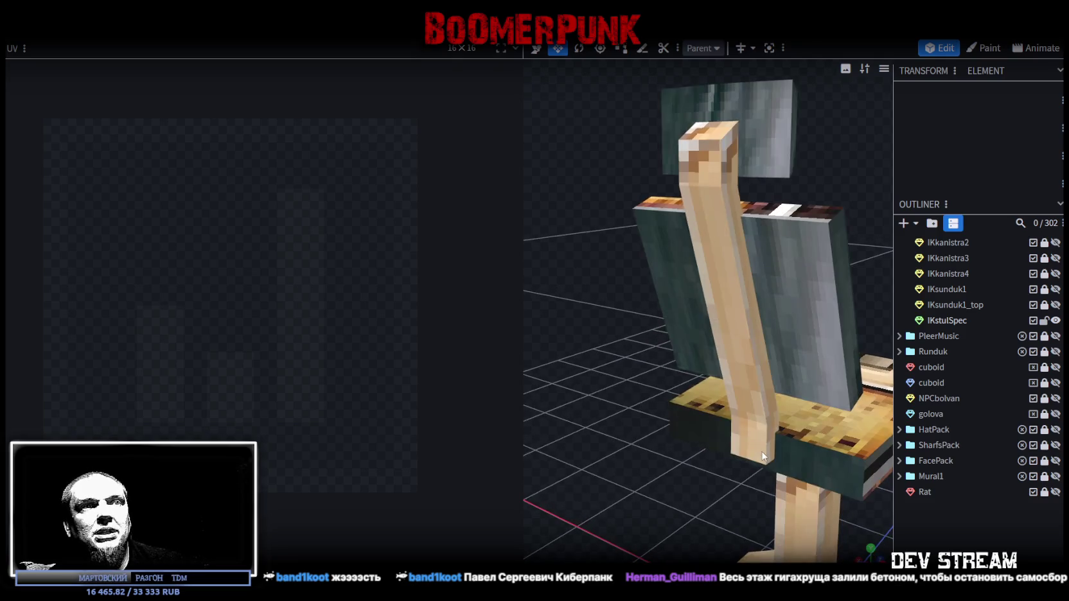
click(759, 453)
click(729, 308)
click(743, 380)
click(711, 209)
mouse_move(598, 204)
mouse_down()
mouse_move(538, 144)
mouse_move(513, 138)
mouse_up()
mouse_move(822, 204)
mouse_down()
mouse_move(785, 232)
mouse_move(744, 234)
mouse_up()
Select the dark backrest panel and move it up to height 3.5
click(744, 233)
mouse_move(822, 221)
mouse_down()
mouse_move(755, 275)
mouse_move(798, 274)
mouse_up()
click(707, 269)
key(v)
mouse_move(766, 201)
mouse_down()
mouse_move(739, 247)
mouse_move(716, 223)
mouse_up()
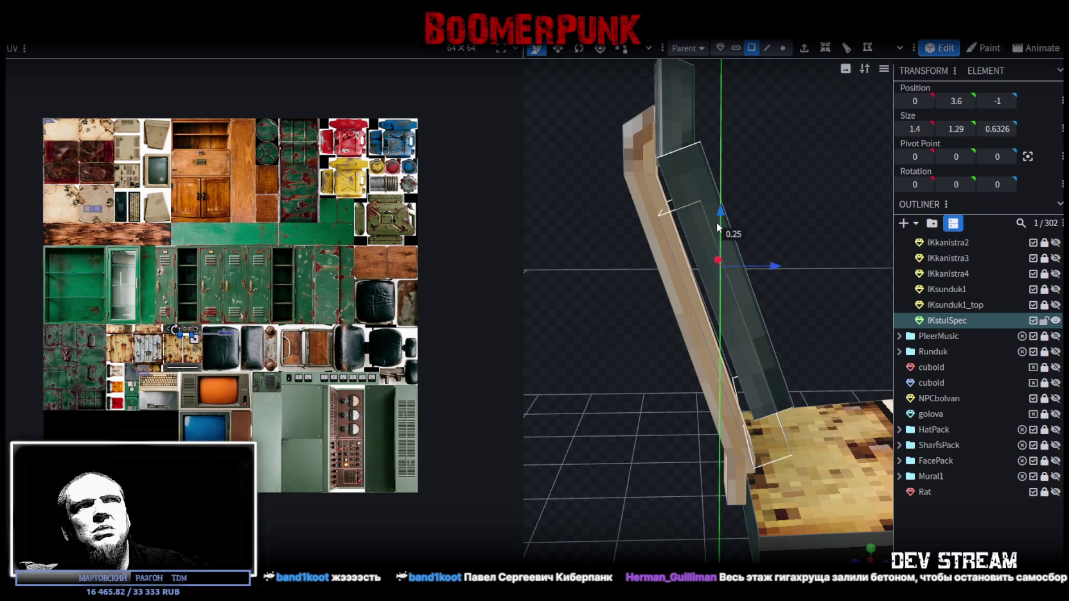
mouse_move(785, 270)
mouse_down()
mouse_move(808, 269)
mouse_move(766, 271)
mouse_up()
mouse_move(720, 208)
mouse_down()
mouse_move(724, 247)
mouse_move(775, 204)
mouse_move(729, 192)
mouse_move(815, 196)
mouse_move(702, 204)
mouse_up()
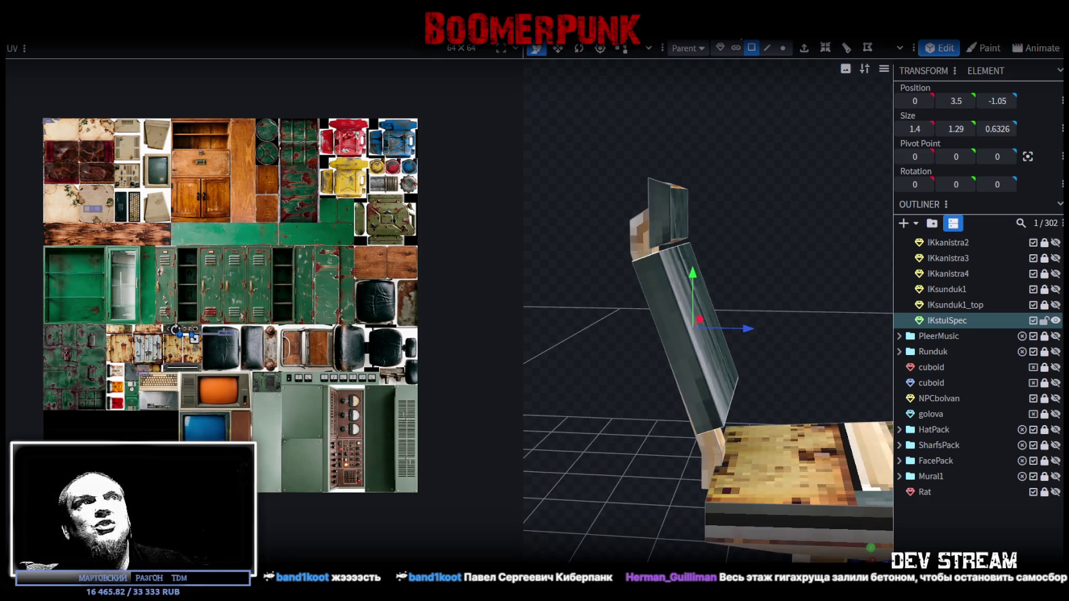
Select the small cube atop the chair back and shorten its height to 0.5
mouse_move(730, 120)
mouse_down()
mouse_move(744, 147)
mouse_move(607, 222)
mouse_up()
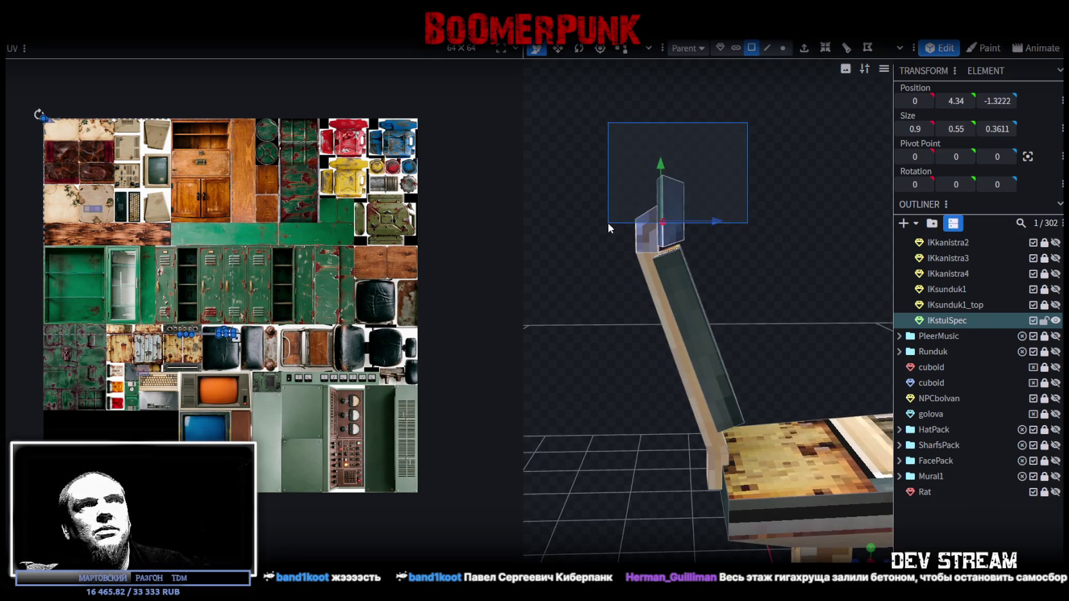
mouse_move(689, 214)
mouse_down()
mouse_move(762, 196)
mouse_move(789, 211)
mouse_up()
click(634, 235)
drag(581, 162, 804, 304)
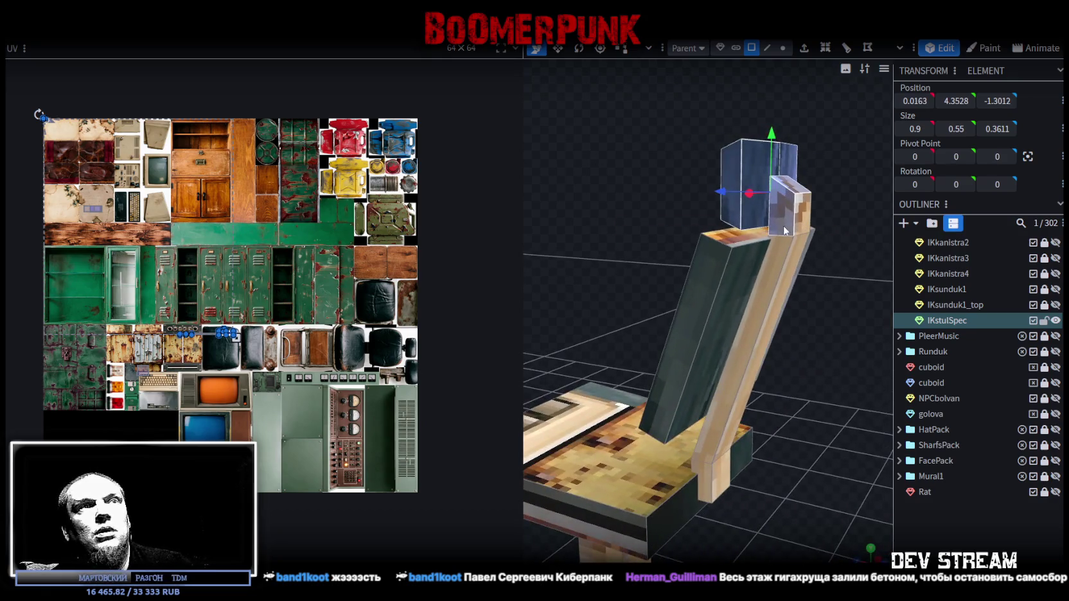
scroll(804, 302, up, 3)
drag(844, 301, 700, 246)
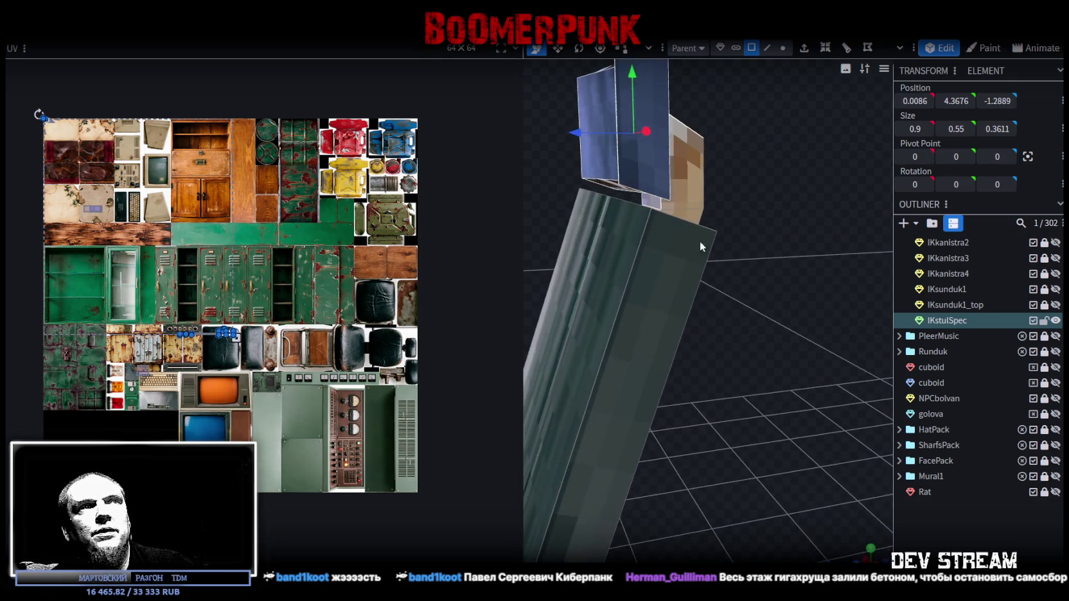
key(ctrl+z)
mouse_move(657, 203)
mouse_down()
mouse_move(718, 193)
mouse_move(673, 169)
mouse_up()
scroll(768, 288, down, 3)
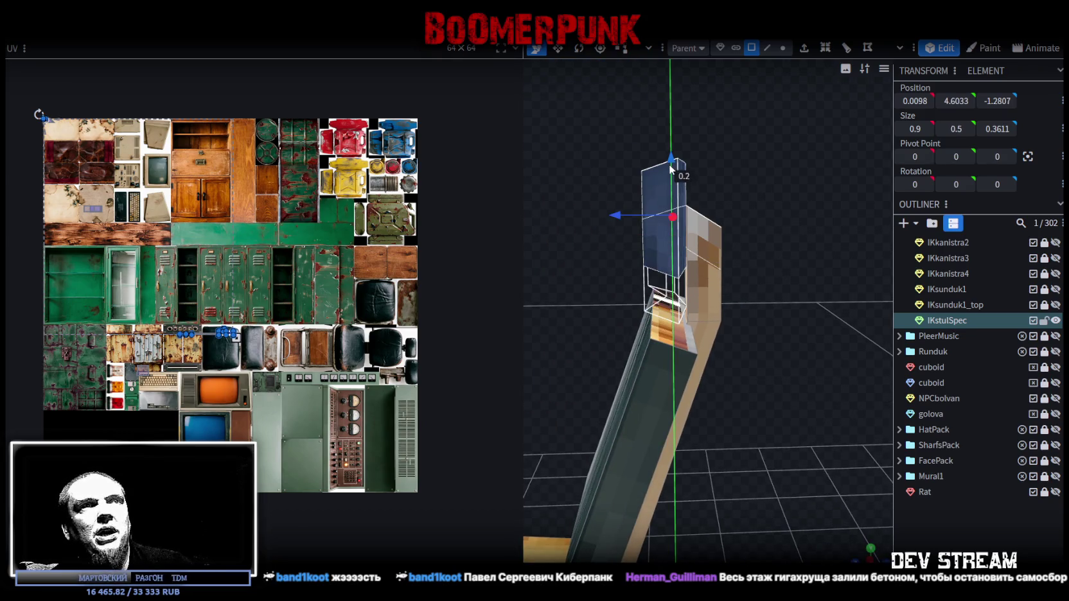
Lower the small capping cube onto the backrest at Y 4.5033
drag(724, 282, 782, 263)
drag(691, 192, 713, 230)
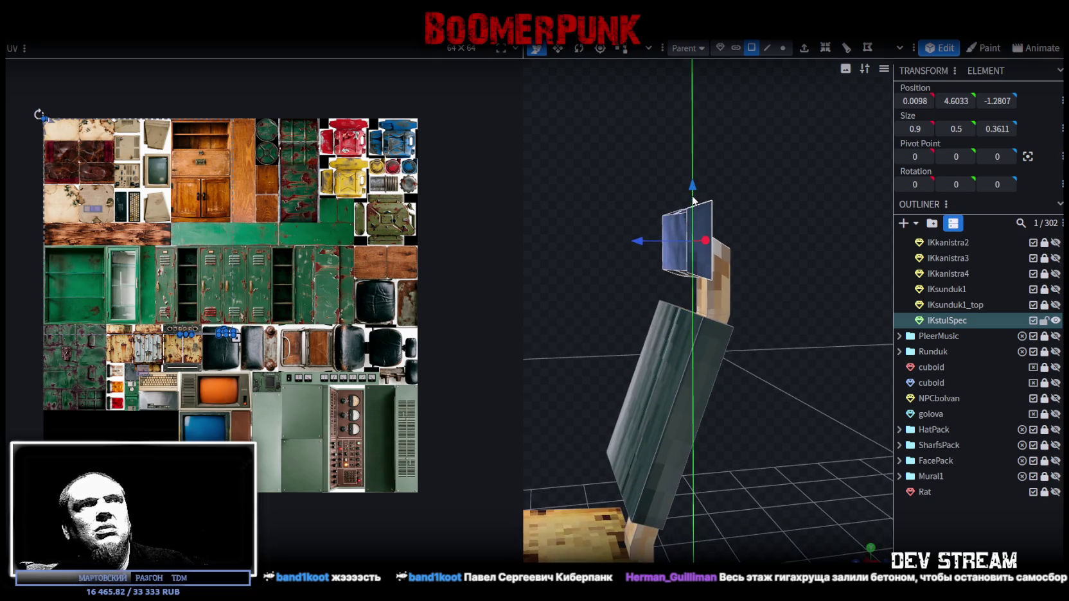
mouse_move(616, 296)
mouse_down()
mouse_move(751, 305)
mouse_move(660, 308)
mouse_move(735, 290)
mouse_up()
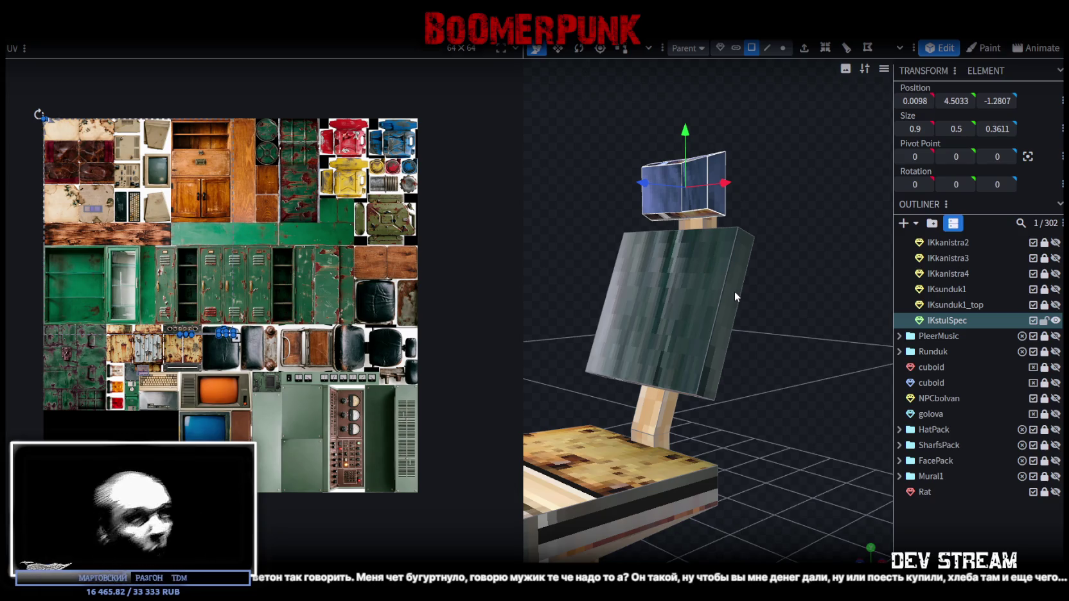
scroll(724, 290, up, 1)
Select the backrest panel's bottom edge and shift it 0.1 in depth
click(770, 48)
click(730, 270)
drag(810, 185, 745, 140)
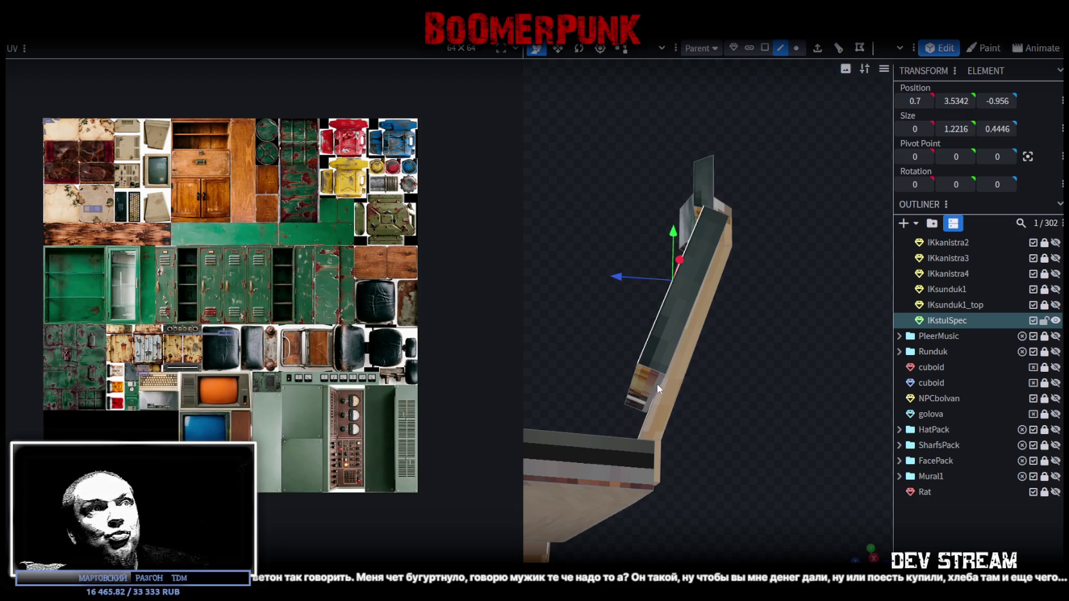
drag(657, 384, 850, 417)
click(700, 394)
click(703, 393)
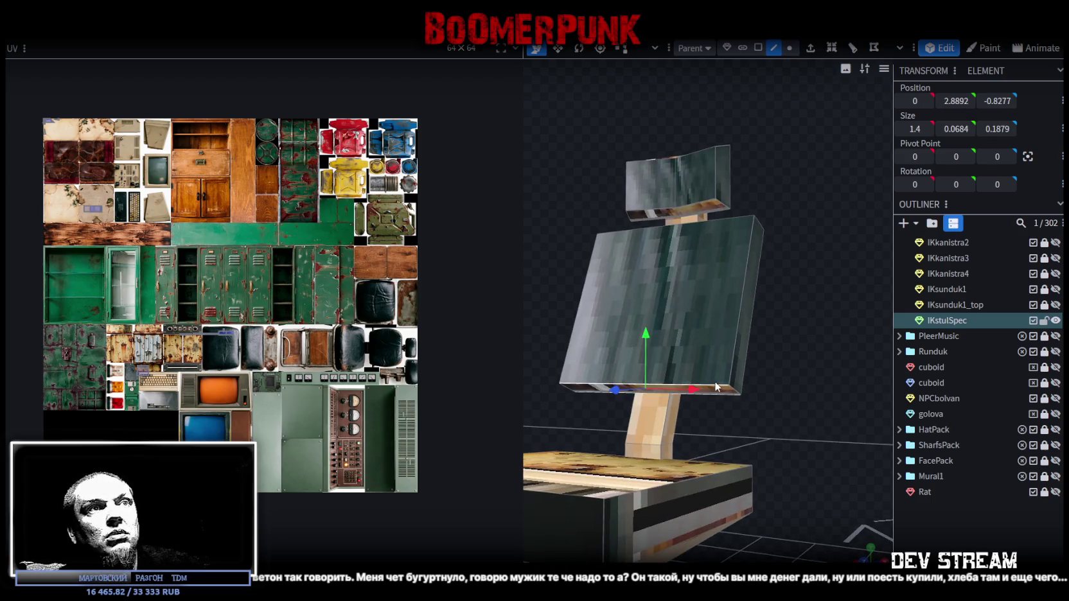
drag(707, 389, 733, 374)
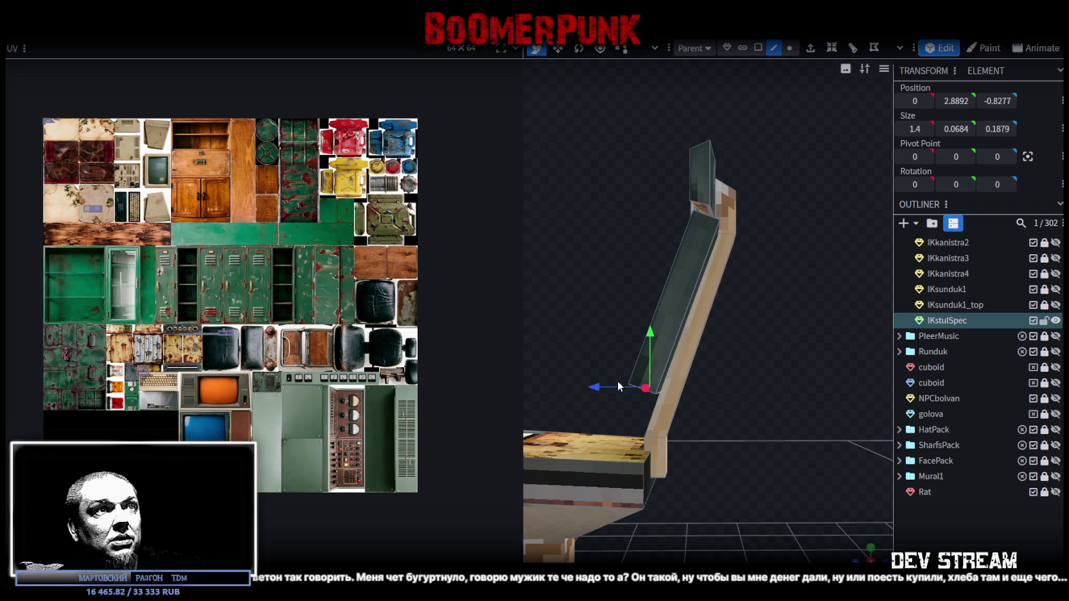
mouse_move(598, 389)
mouse_down()
mouse_move(749, 398)
mouse_move(646, 365)
mouse_move(657, 406)
mouse_up()
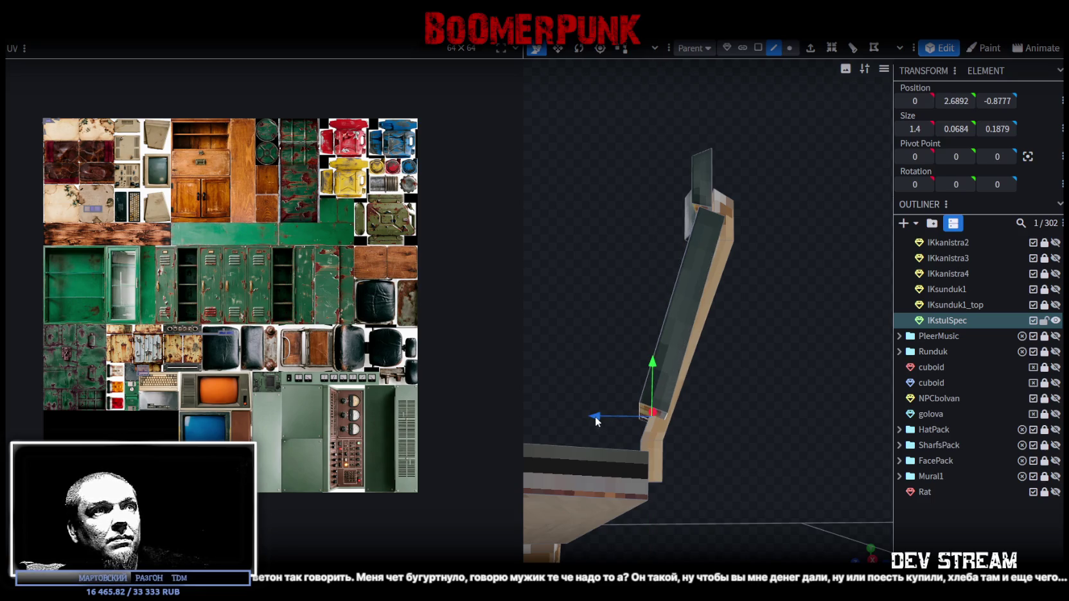
drag(596, 418, 587, 416)
mouse_move(795, 361)
mouse_down()
mouse_move(768, 405)
mouse_move(708, 265)
mouse_up()
Lower the whole backrest panel by 0.2 and nudge it 0.1 in depth
click(752, 47)
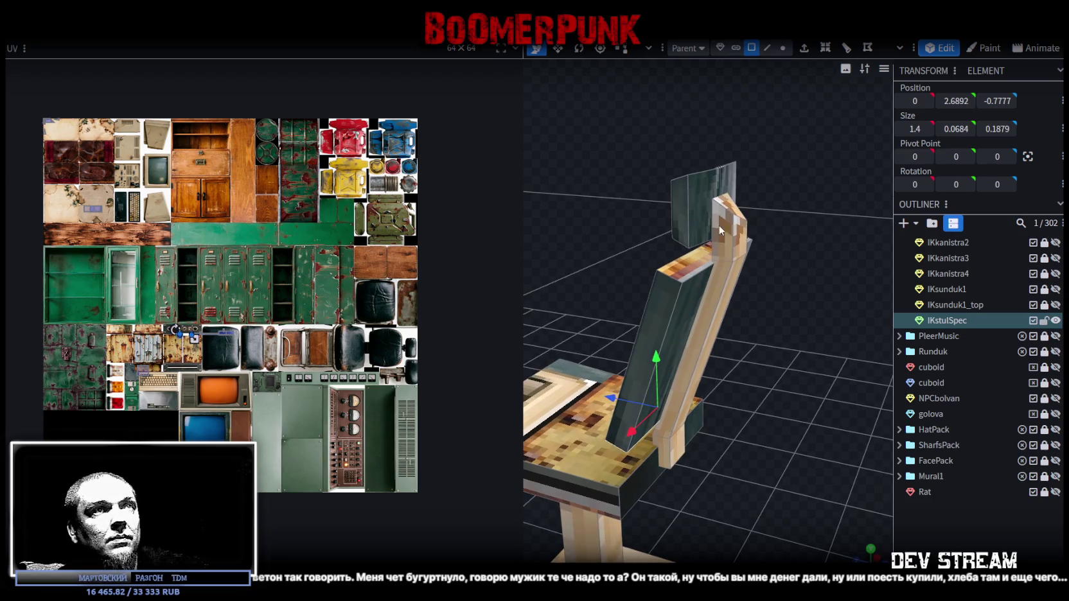
drag(758, 161, 844, 264)
drag(712, 213, 711, 244)
drag(800, 276, 749, 305)
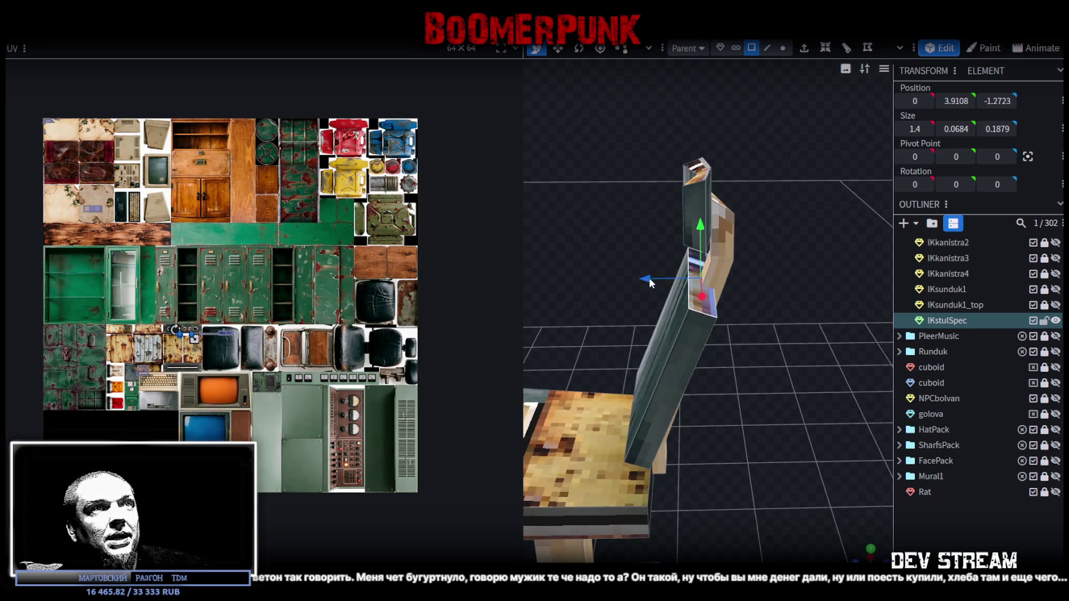
drag(651, 283, 637, 278)
mouse_move(775, 306)
mouse_down()
mouse_move(760, 285)
mouse_move(639, 273)
mouse_move(677, 281)
mouse_move(646, 279)
mouse_move(648, 259)
mouse_move(603, 238)
mouse_move(660, 235)
mouse_up()
Select a backrest face and move it to height 3.2842
click(749, 51)
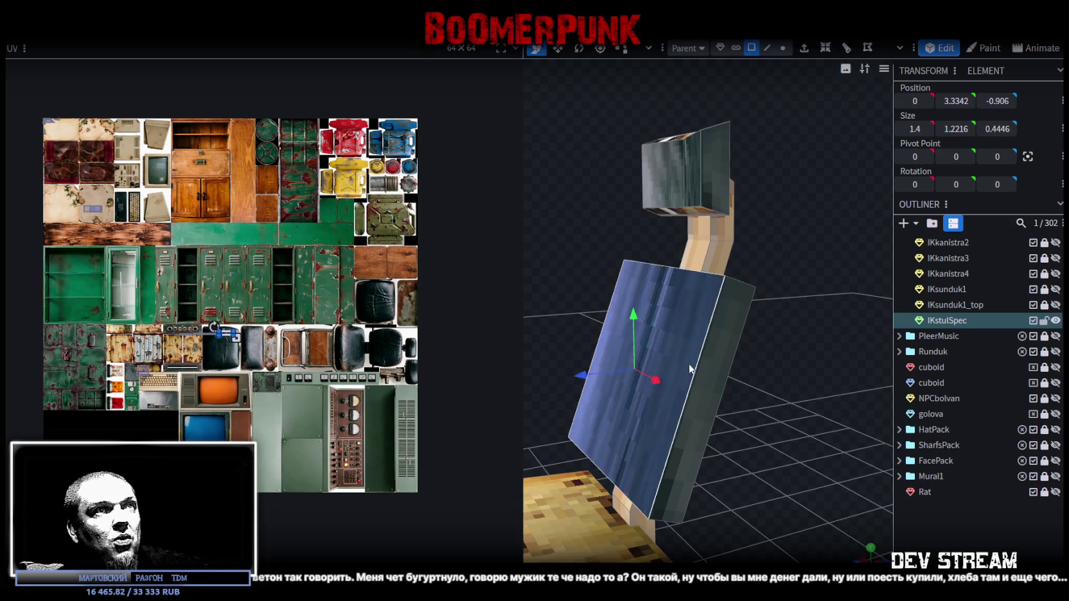
drag(685, 364, 759, 339)
click(631, 310)
mouse_move(636, 325)
mouse_down()
mouse_move(641, 299)
mouse_move(633, 317)
mouse_up()
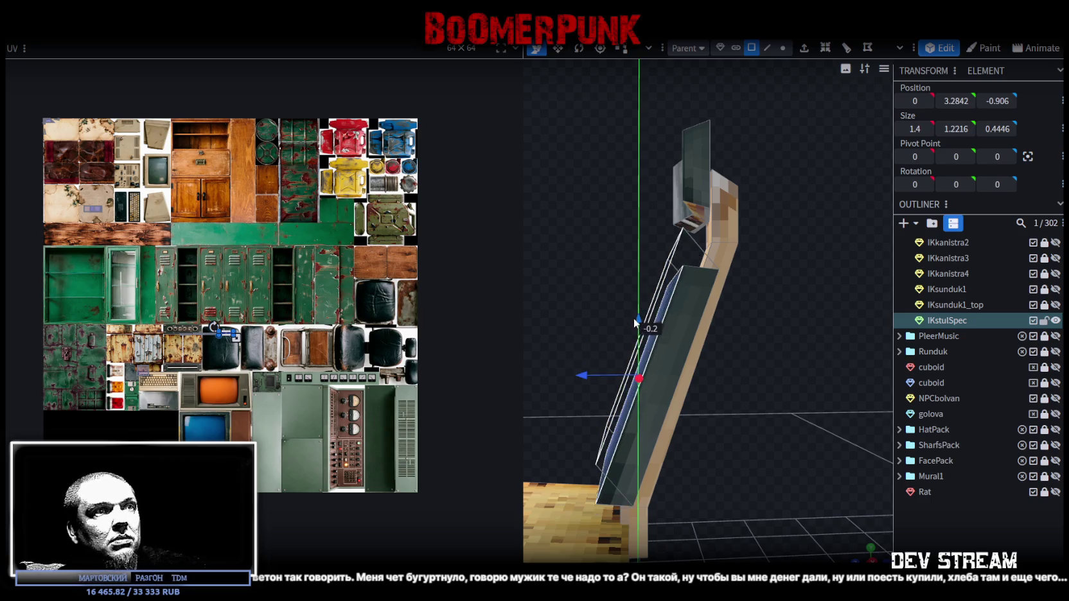
mouse_move(720, 379)
mouse_down()
mouse_move(769, 359)
mouse_move(785, 332)
mouse_move(875, 378)
mouse_move(762, 297)
mouse_move(825, 274)
mouse_move(812, 300)
mouse_move(762, 69)
mouse_up()
click(769, 50)
click(744, 321)
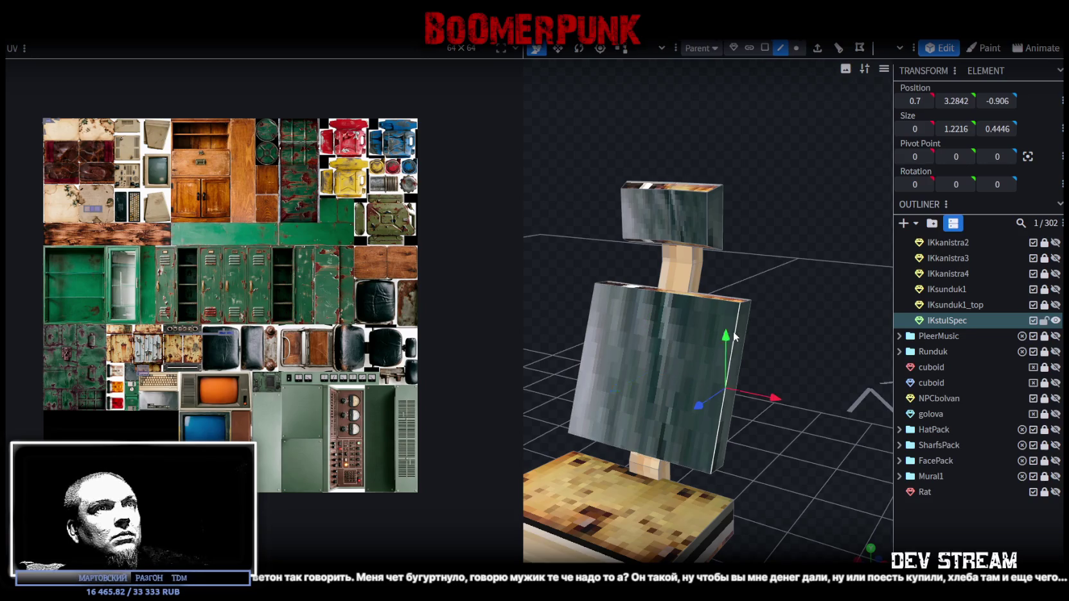
drag(736, 337, 748, 348)
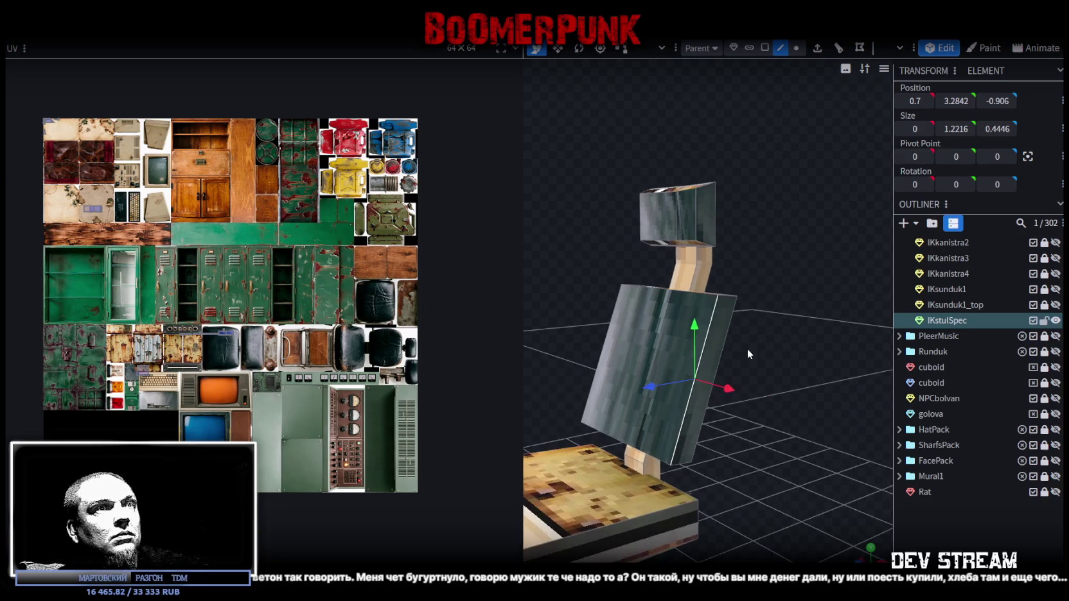
Add a loop cut across the backrest with offset 0.35
click(832, 49)
click(692, 554)
click(692, 554)
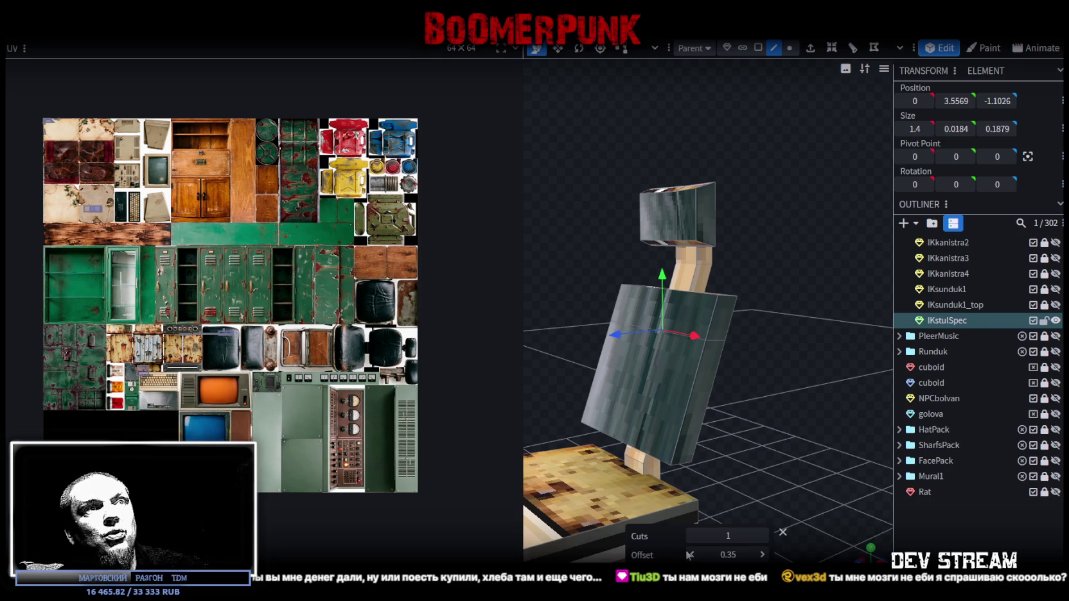
drag(781, 410, 818, 451)
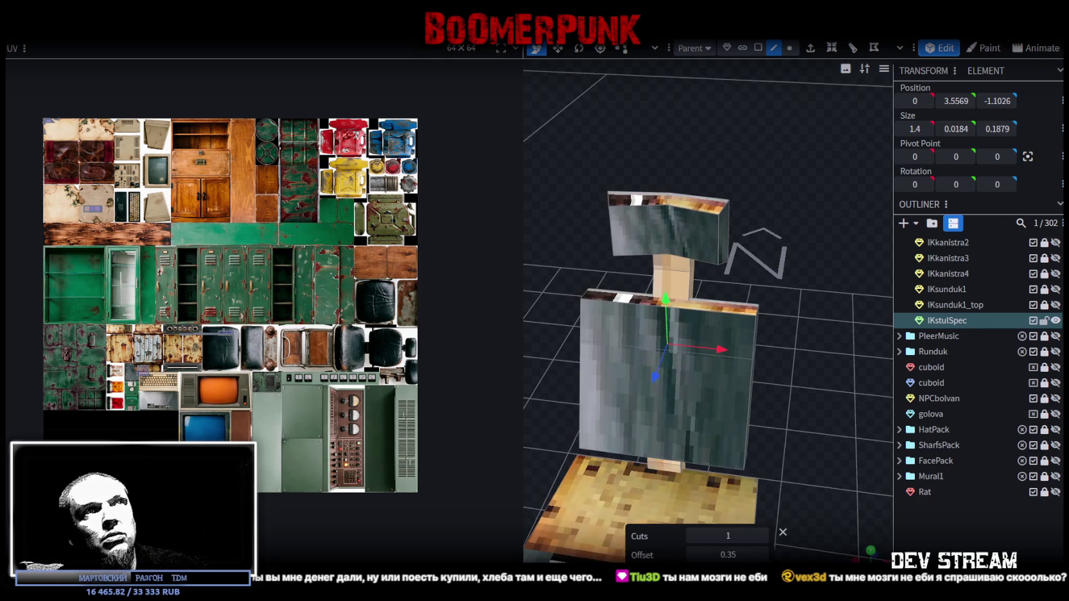
Narrow the backrest's top and bottom faces to Size X 1.2
click(752, 48)
click(708, 303)
key(v)
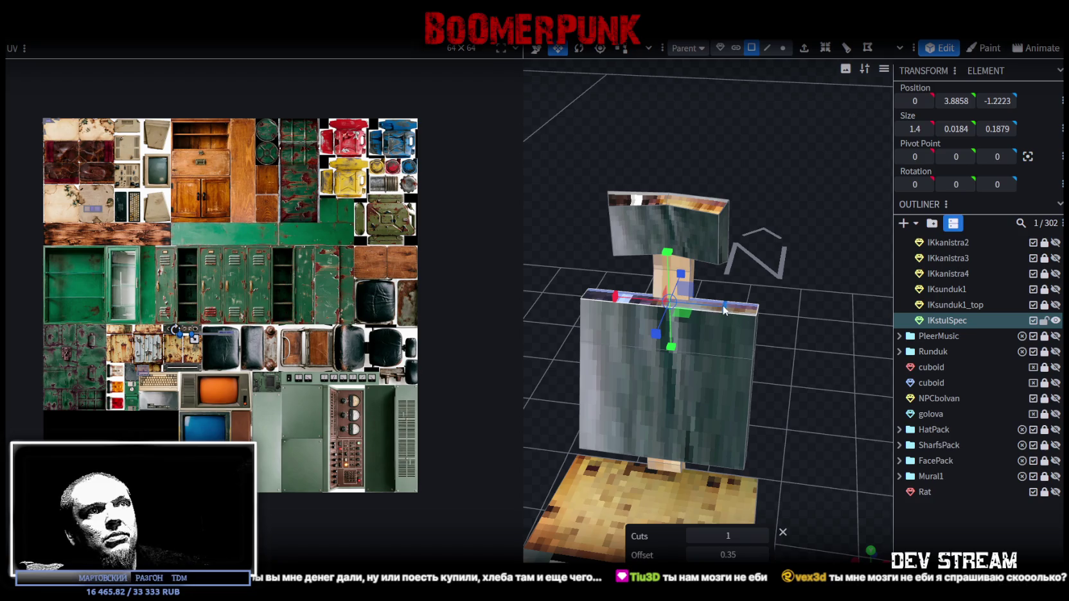
drag(725, 311, 713, 311)
mouse_move(774, 362)
mouse_down()
mouse_move(724, 286)
mouse_move(741, 324)
mouse_move(762, 320)
mouse_move(681, 345)
mouse_up()
click(681, 350)
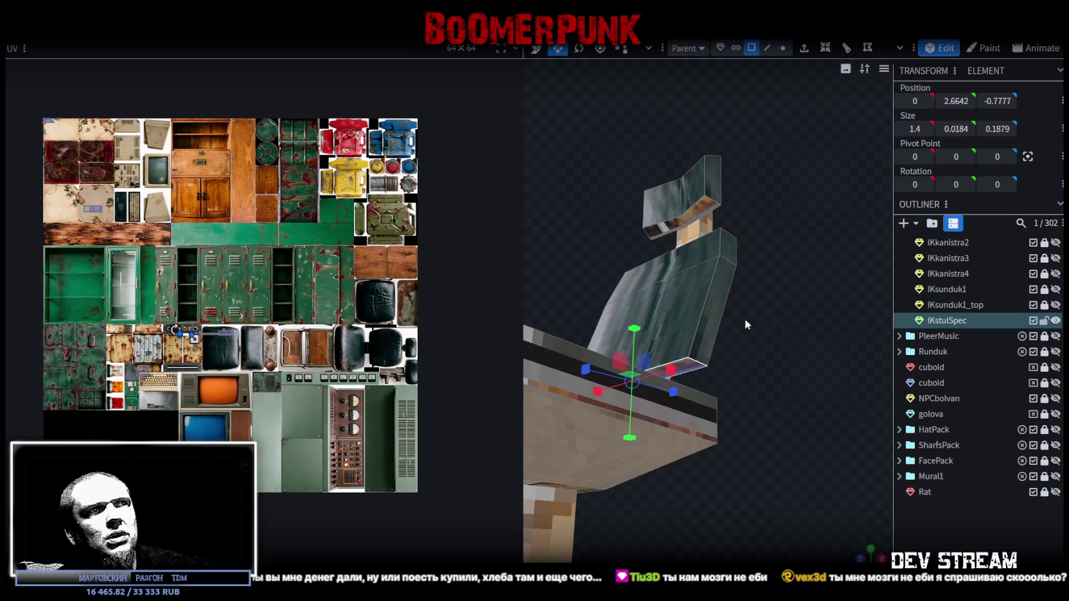
drag(746, 319, 800, 380)
mouse_move(728, 415)
mouse_down()
mouse_move(712, 409)
mouse_move(800, 268)
mouse_move(699, 260)
mouse_move(838, 290)
mouse_up()
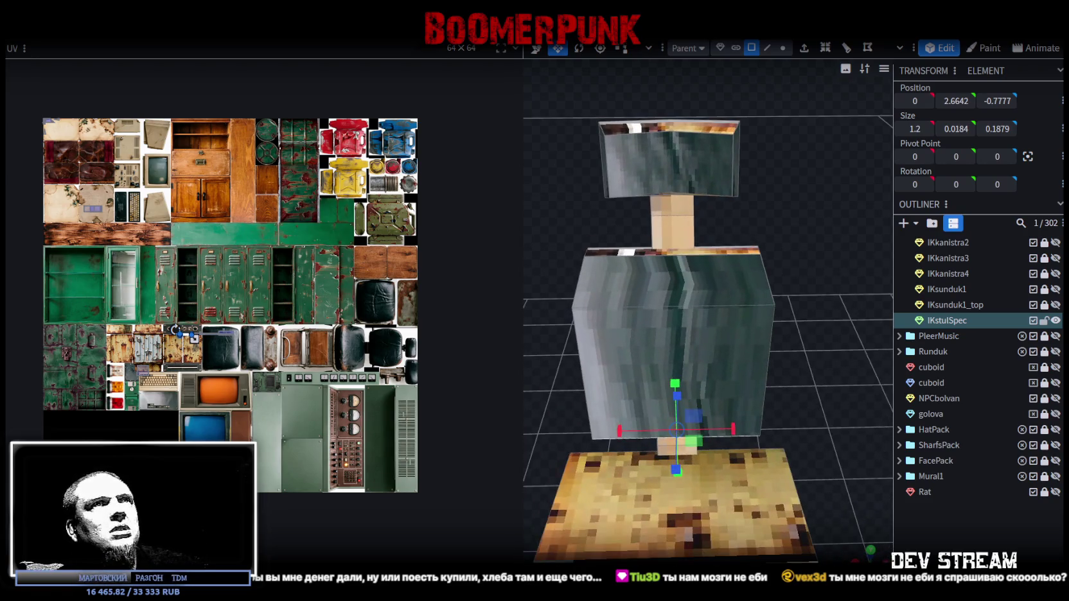
Add a second loop cut to the backrest with 2 cuts
click(767, 47)
click(729, 257)
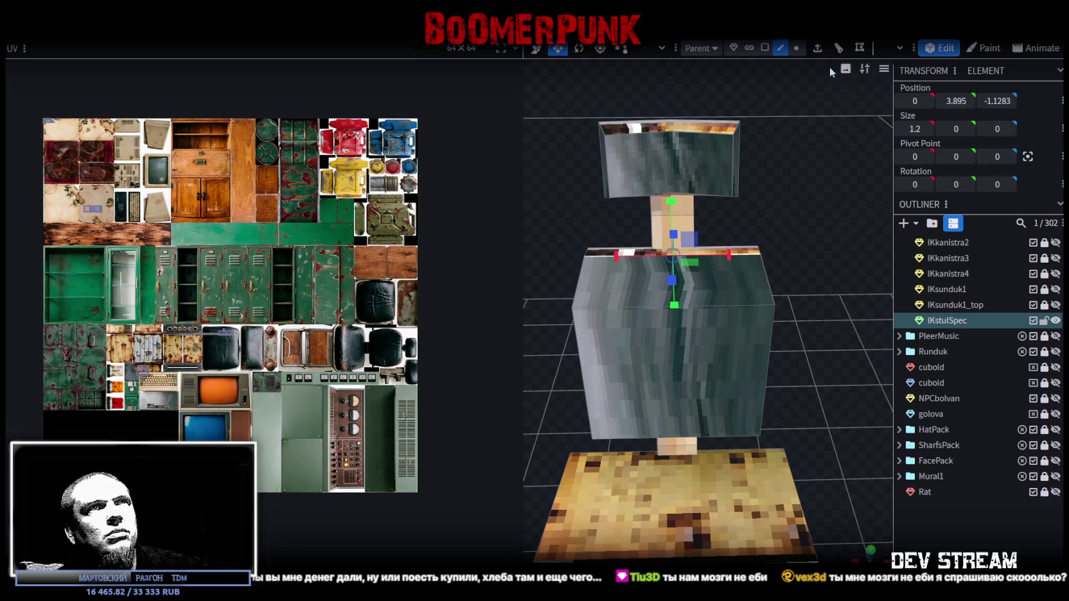
click(838, 48)
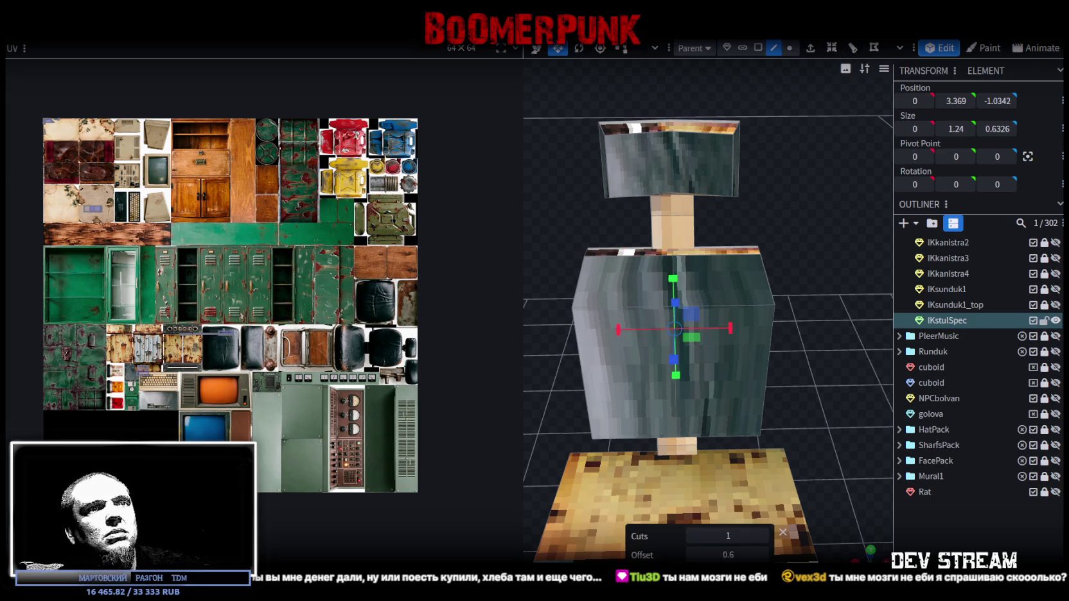
click(763, 536)
mouse_move(827, 306)
mouse_down()
mouse_move(787, 288)
mouse_move(731, 286)
mouse_up()
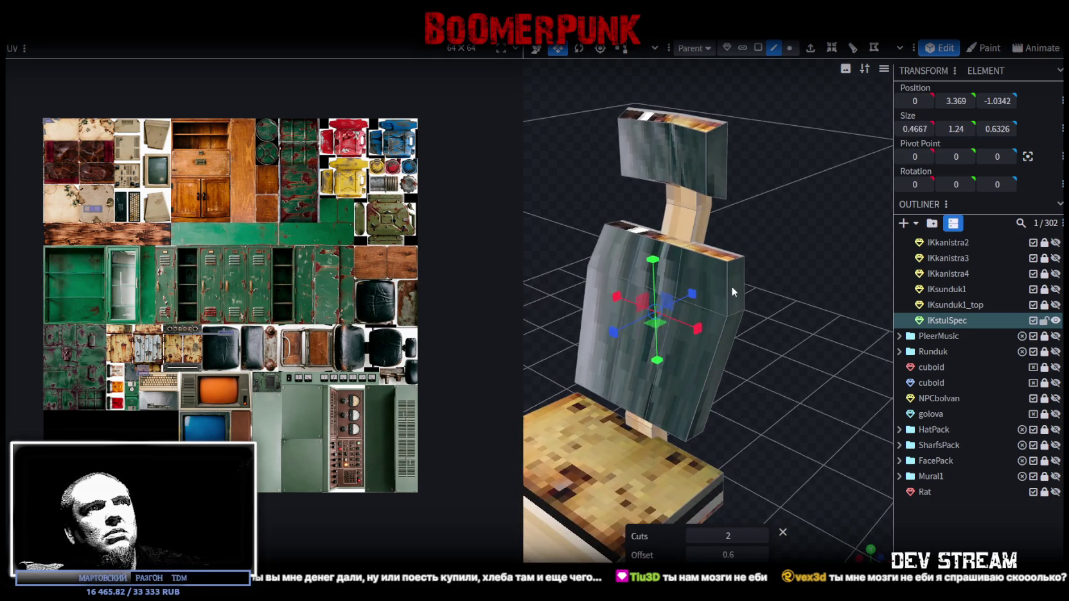
click(731, 286)
Select face clusters of the backrest to inspect the new cut geometry
click(764, 50)
click(739, 309)
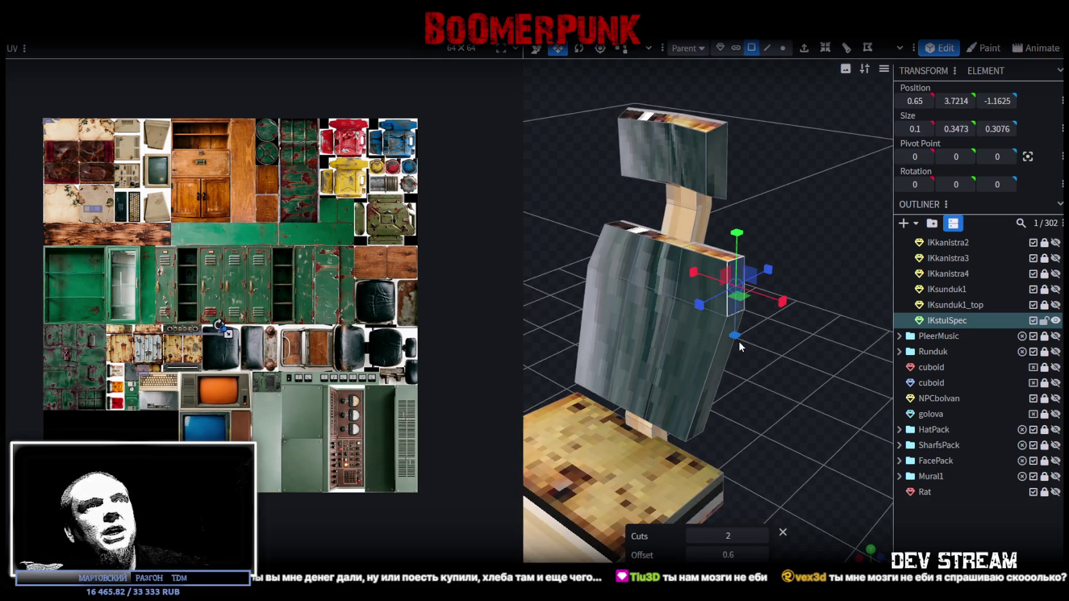
click(708, 384)
mouse_move(560, 232)
mouse_down()
mouse_move(710, 225)
mouse_move(706, 320)
mouse_up()
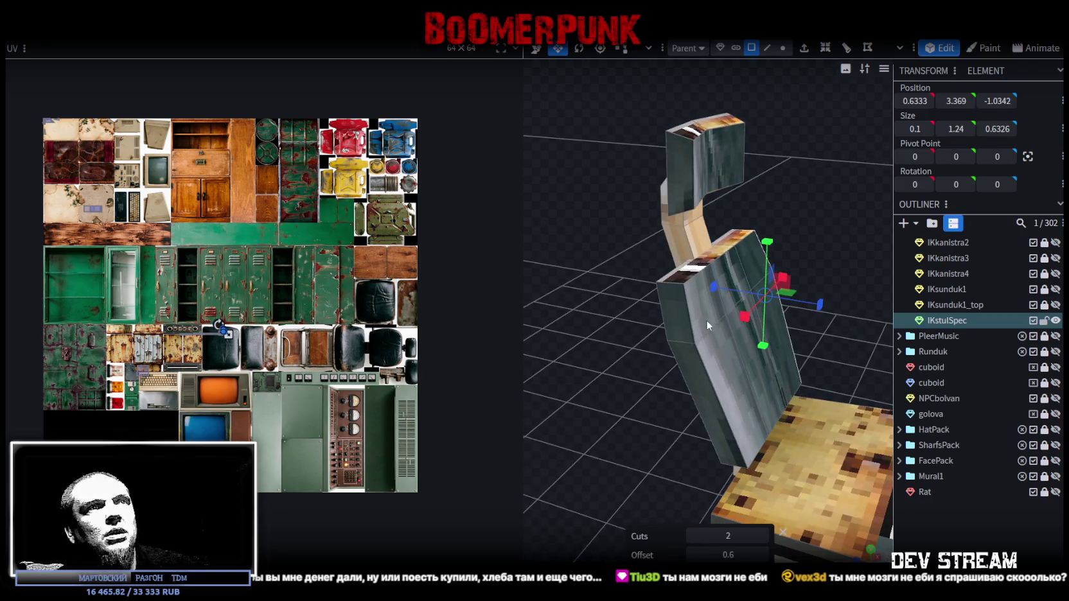
mouse_move(827, 274)
mouse_down()
mouse_move(726, 302)
mouse_move(725, 331)
mouse_move(672, 353)
mouse_move(620, 337)
mouse_up()
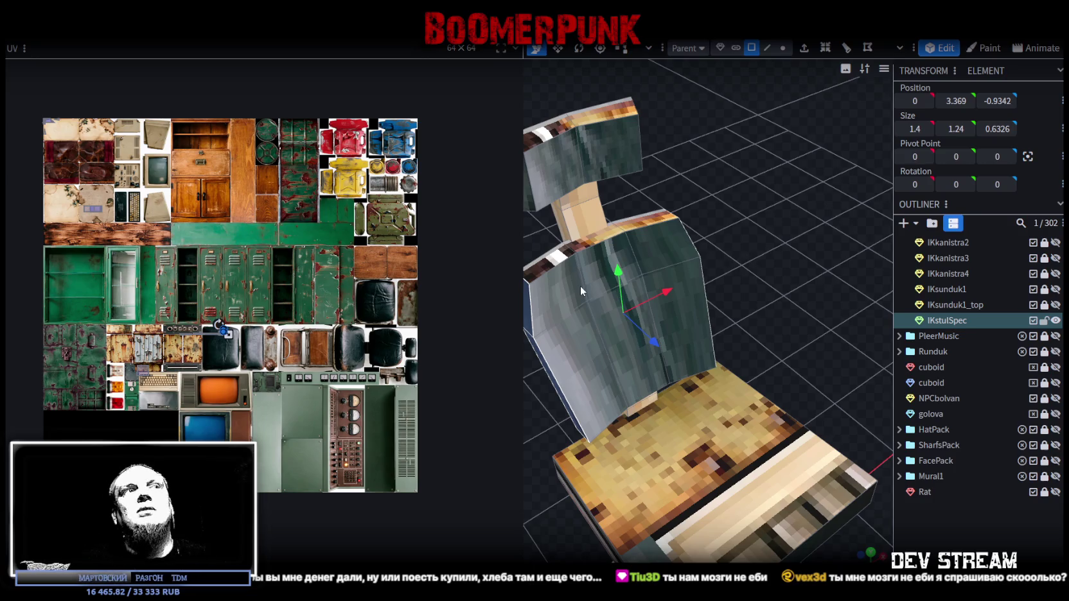
click(597, 240)
mouse_move(763, 201)
mouse_down()
mouse_move(795, 365)
mouse_move(737, 304)
mouse_move(756, 301)
mouse_up()
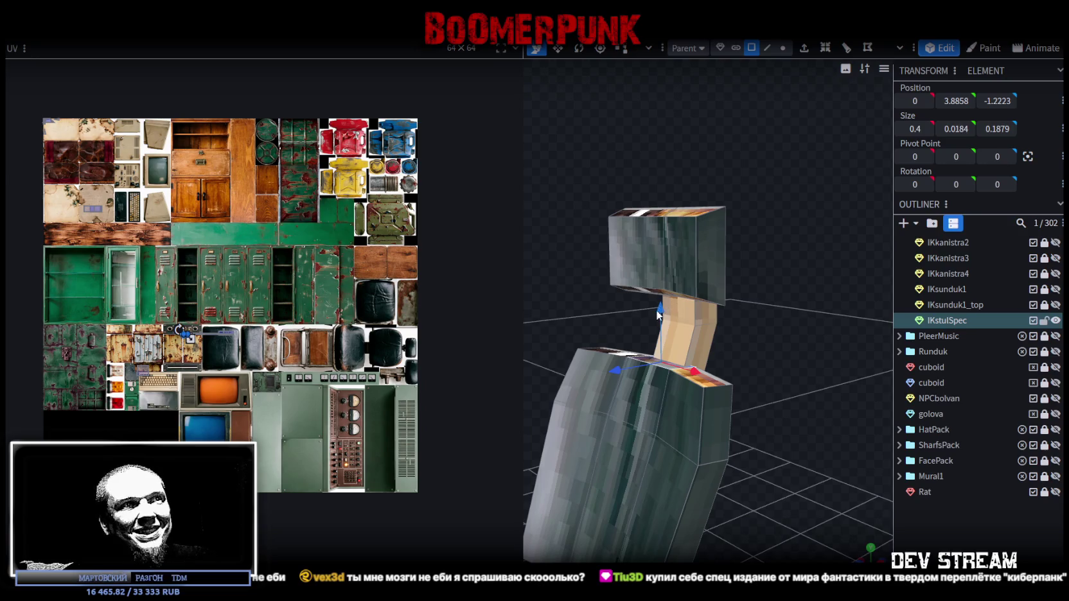
mouse_move(695, 320)
mouse_down()
mouse_move(767, 297)
mouse_move(793, 314)
mouse_move(742, 297)
mouse_up()
Lower the backrest's small bottom face slightly and shift it in depth
mouse_move(675, 122)
mouse_down()
mouse_move(753, 340)
mouse_move(704, 326)
mouse_up()
drag(643, 282, 641, 302)
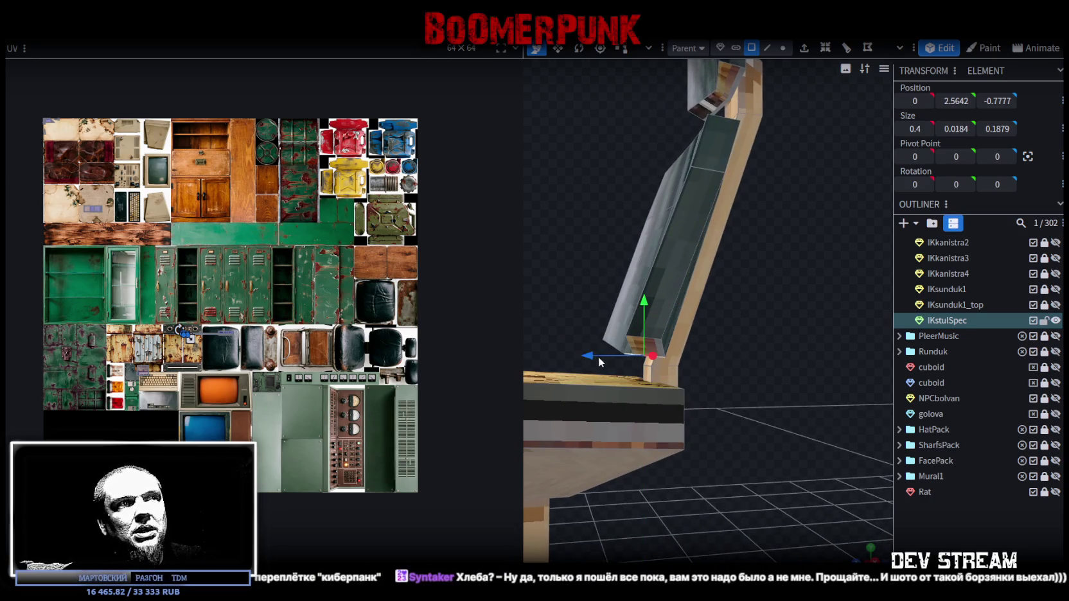
mouse_move(757, 385)
mouse_down()
mouse_move(728, 358)
mouse_move(676, 373)
mouse_up()
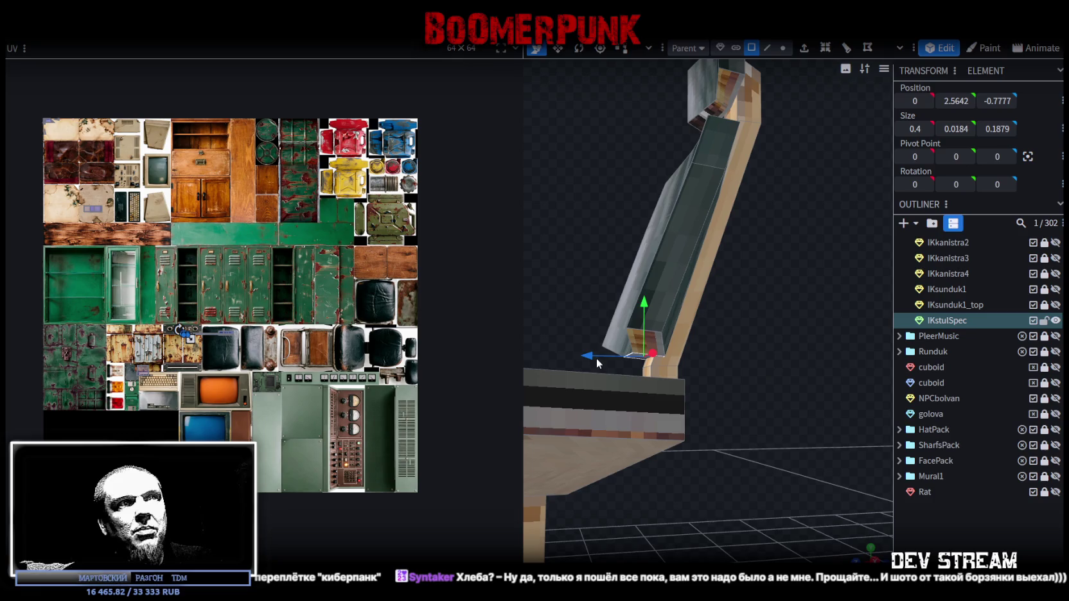
drag(597, 358, 588, 355)
mouse_move(765, 344)
mouse_down()
mouse_move(883, 403)
mouse_move(736, 368)
mouse_move(698, 383)
mouse_move(649, 321)
mouse_move(662, 204)
mouse_up()
click(662, 309)
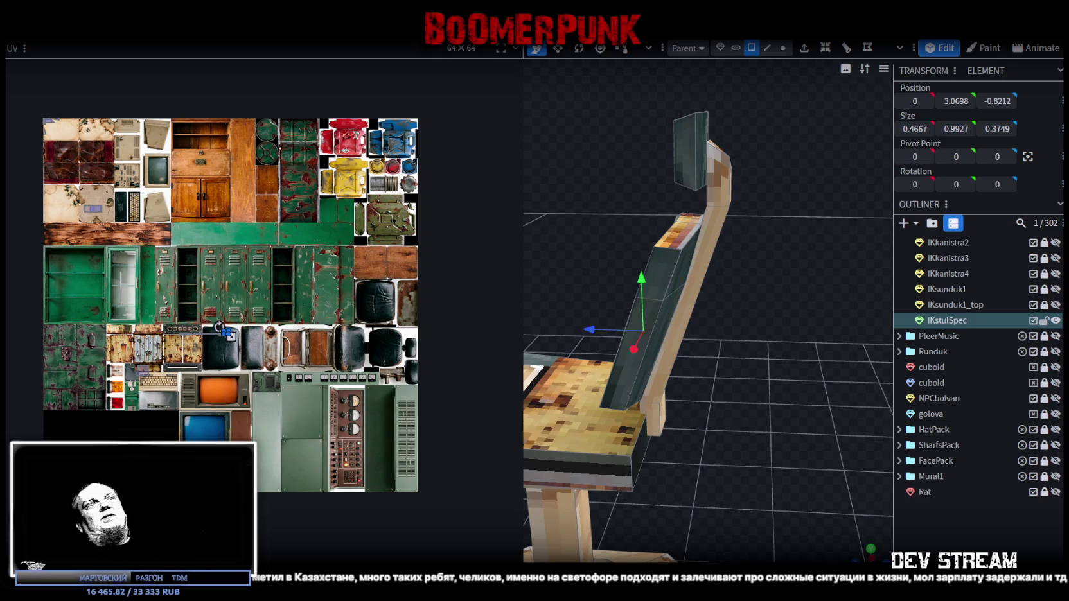
Raise the backrest's bottom edge 0.1 and set its depth to -0.6587
mouse_move(717, 476)
mouse_down()
mouse_move(799, 403)
mouse_move(765, 206)
mouse_up()
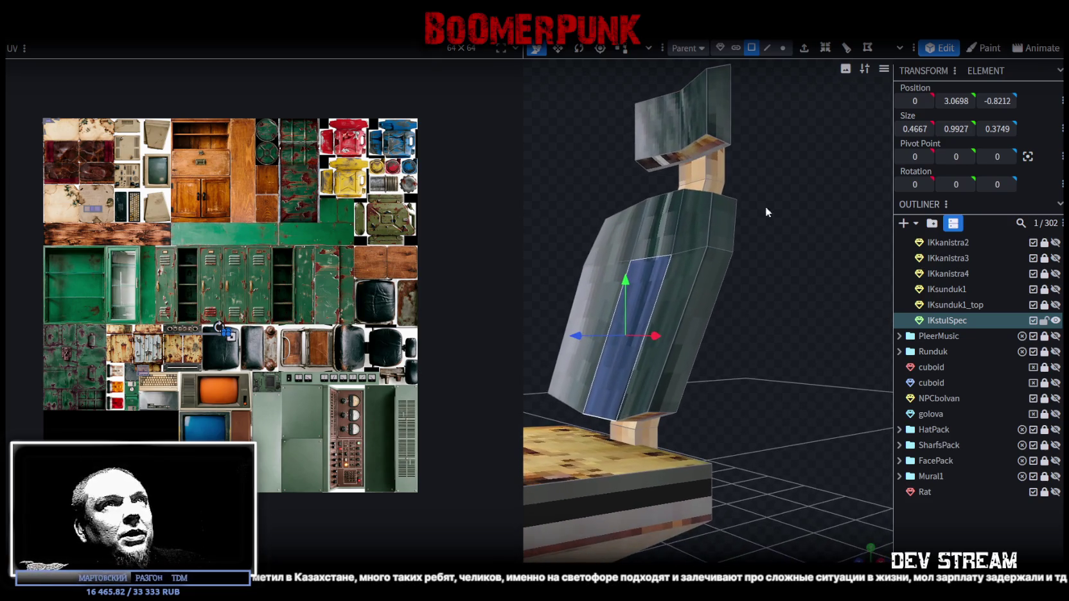
click(767, 48)
click(633, 421)
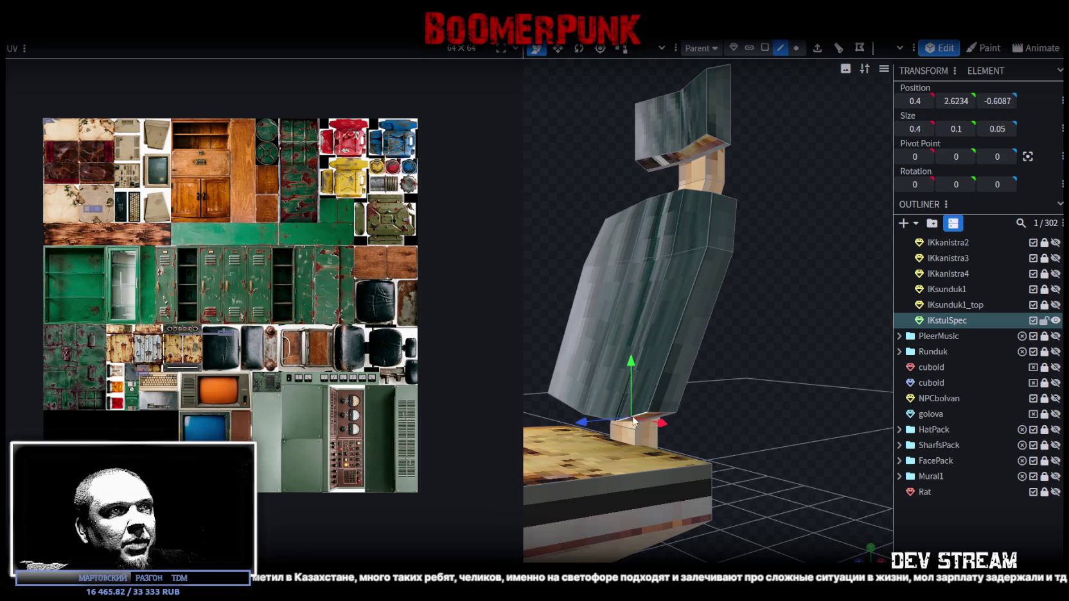
click(570, 406)
drag(787, 412, 743, 398)
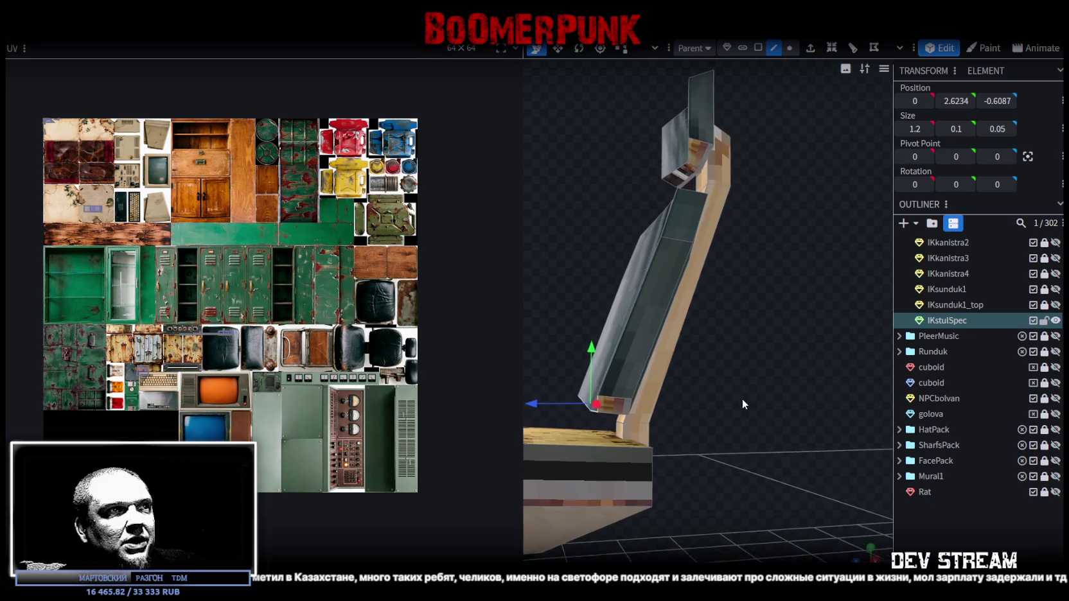
drag(587, 344, 587, 336)
mouse_move(536, 389)
mouse_down()
mouse_move(521, 385)
mouse_move(699, 393)
mouse_up()
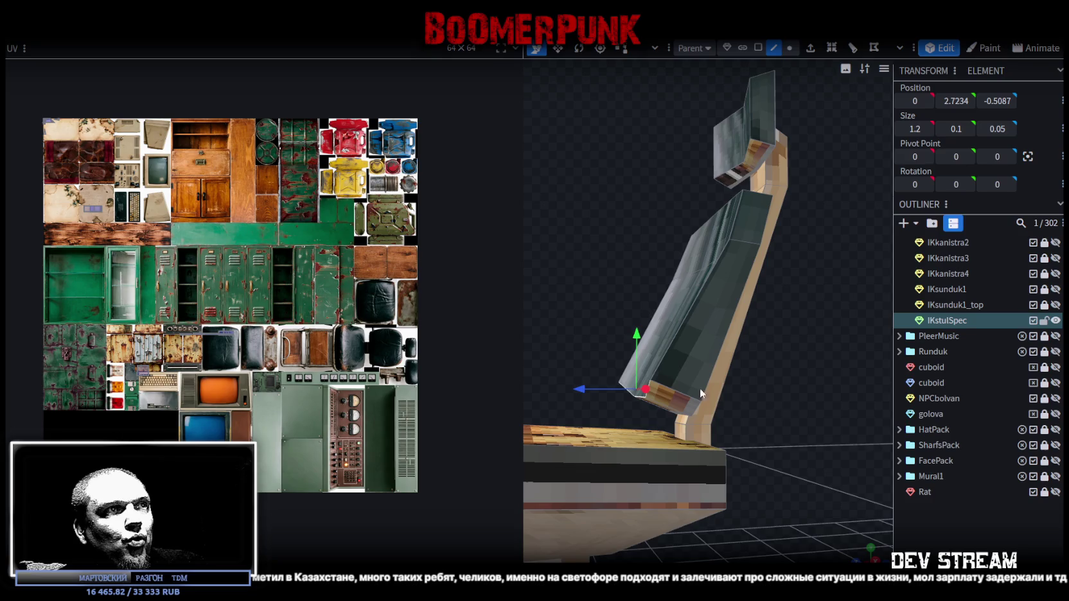
mouse_move(577, 391)
mouse_down()
mouse_move(775, 391)
mouse_move(753, 387)
mouse_move(791, 331)
mouse_move(694, 392)
mouse_move(783, 399)
mouse_move(717, 385)
mouse_move(687, 358)
mouse_move(831, 376)
mouse_move(832, 409)
mouse_move(815, 323)
mouse_move(794, 341)
mouse_move(719, 56)
mouse_up()
Select the whole backrest and resize its width to Size X 1.6
scroll(792, 337, up, 2)
click(760, 48)
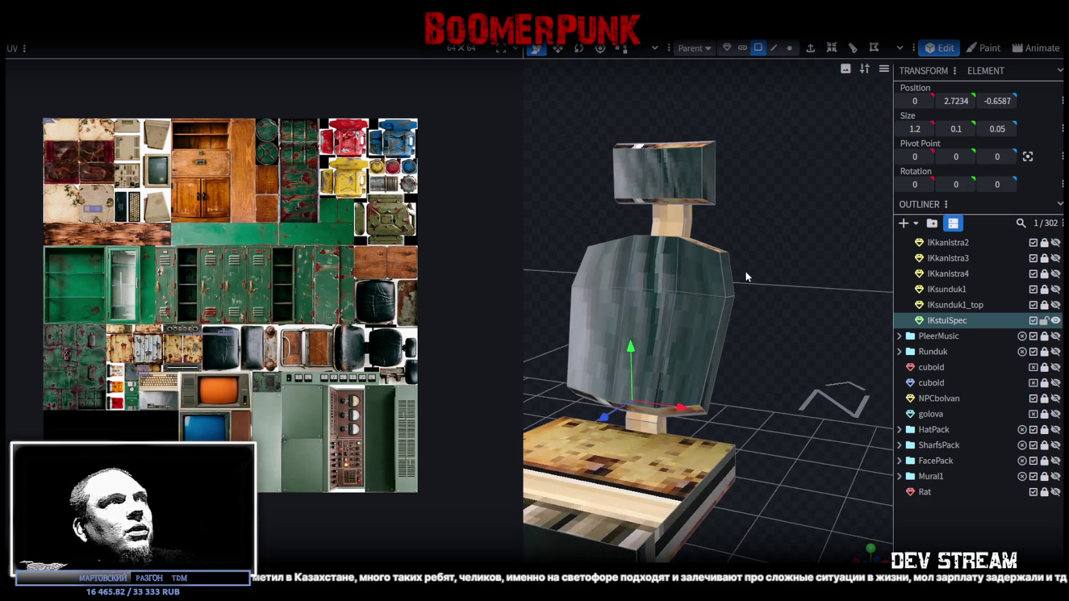
click(731, 270)
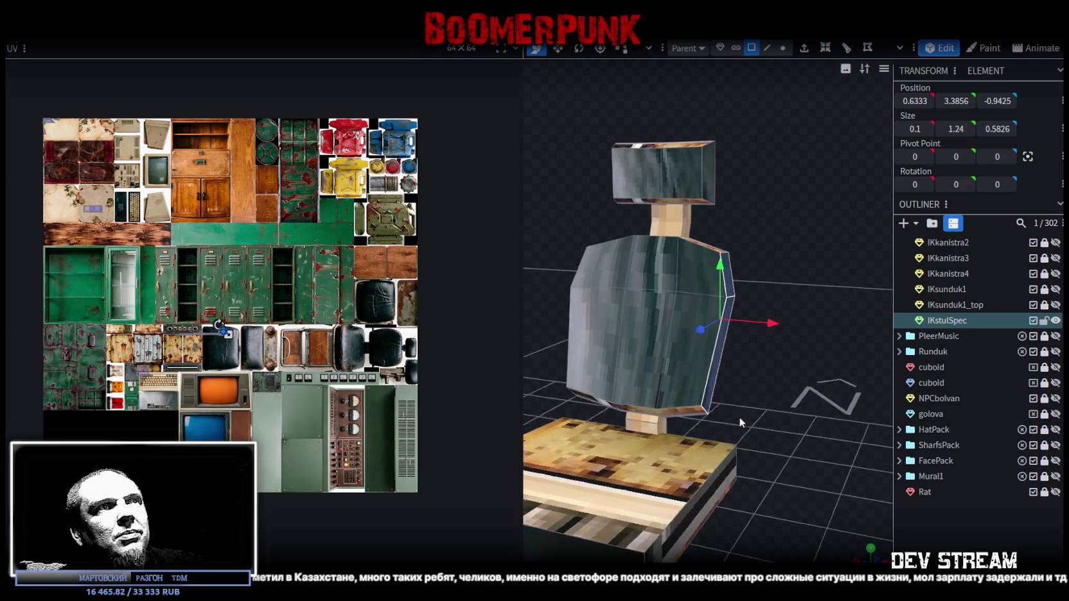
drag(730, 416, 607, 336)
click(609, 347)
mouse_move(771, 297)
mouse_down()
mouse_move(737, 289)
mouse_move(719, 316)
mouse_up()
key(s)
mouse_move(809, 263)
mouse_down()
mouse_move(777, 267)
mouse_move(793, 252)
mouse_move(632, 278)
mouse_move(795, 253)
mouse_move(814, 307)
mouse_move(764, 344)
mouse_move(761, 312)
mouse_up()
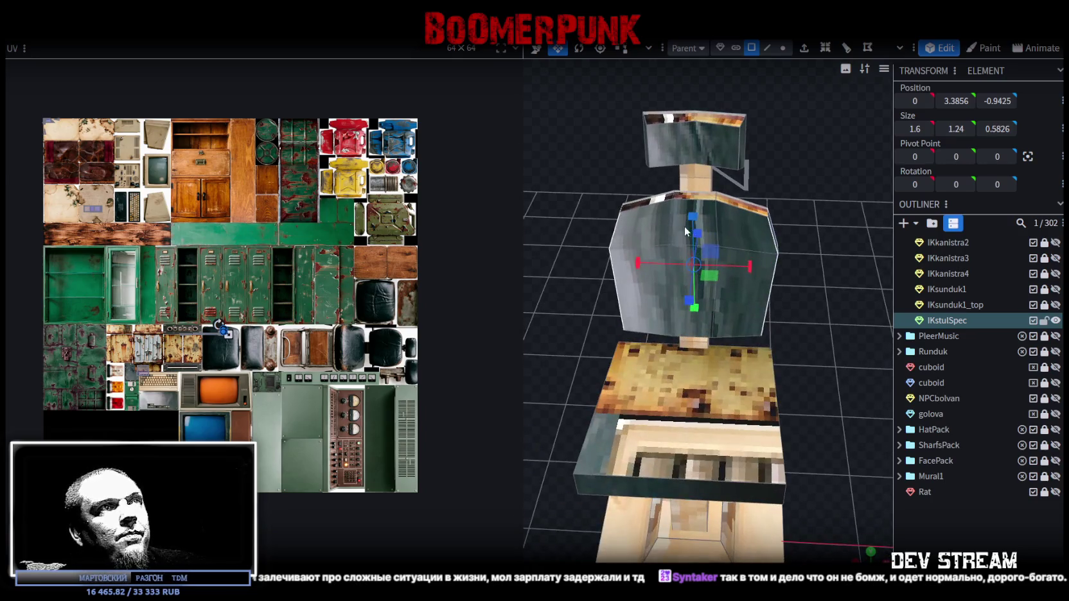
Select the backrest and shift it 0.25 along the Z axis
click(662, 239)
click(707, 311)
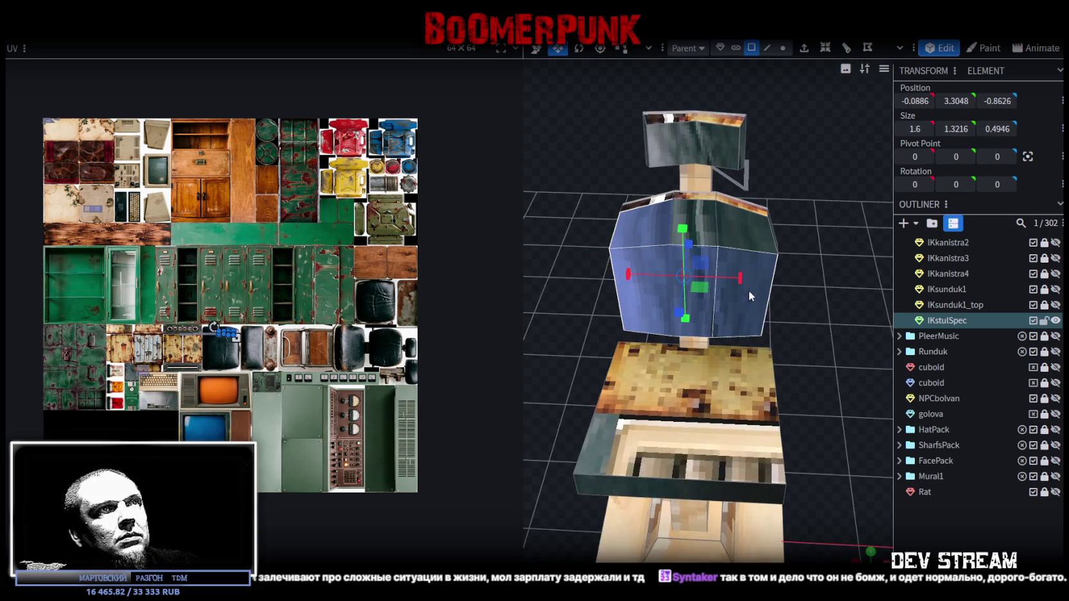
mouse_move(715, 220)
mouse_down()
mouse_move(633, 270)
mouse_move(765, 297)
mouse_move(753, 271)
mouse_move(792, 384)
mouse_move(830, 398)
mouse_move(752, 355)
mouse_move(802, 354)
mouse_move(762, 379)
mouse_move(821, 359)
mouse_move(737, 351)
mouse_move(723, 409)
mouse_up()
key(v)
scroll(737, 352, up, 2)
Switch to edge selection and pick a vertical edge of the seat
click(768, 52)
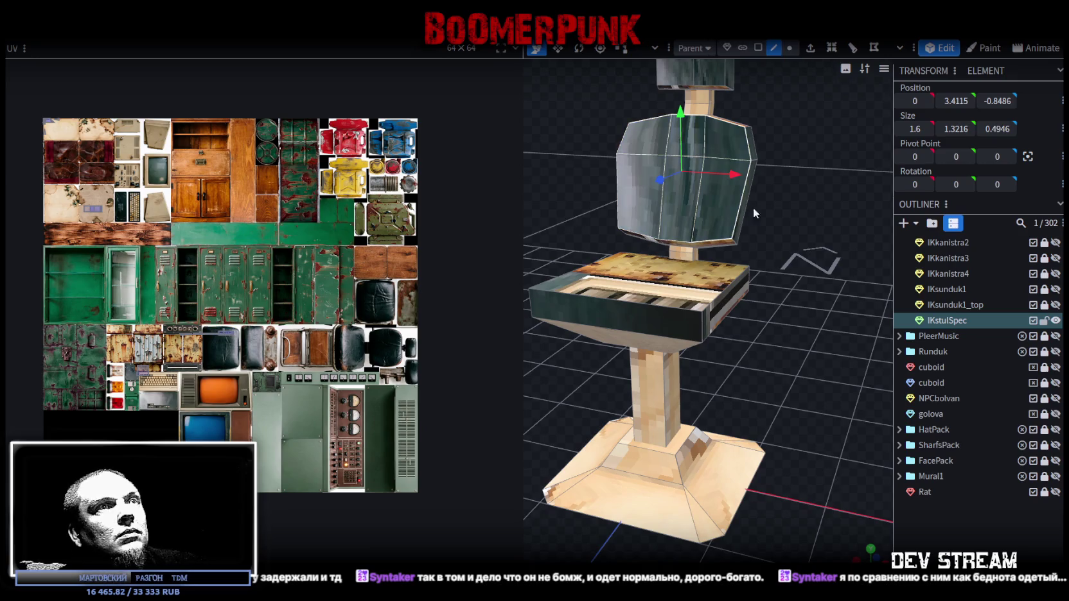
click(702, 326)
mouse_move(643, 338)
mouse_down()
mouse_move(585, 343)
mouse_move(616, 348)
mouse_move(667, 307)
mouse_move(652, 317)
mouse_up()
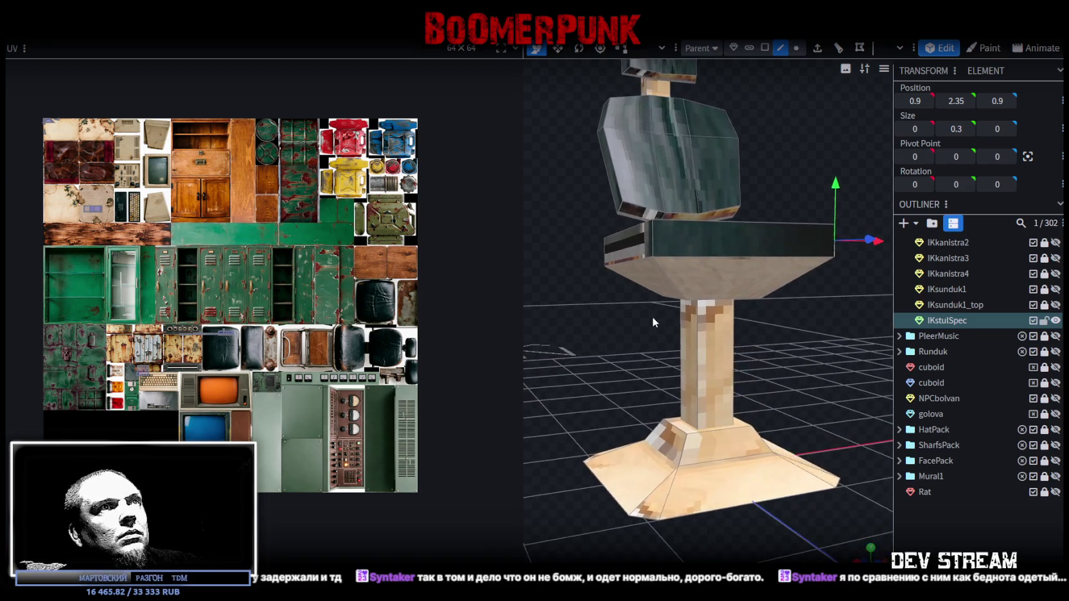
Split the seat's bottom face into mesh IKstulSpec_selection and hide the IKstulSpec mesh
click(767, 48)
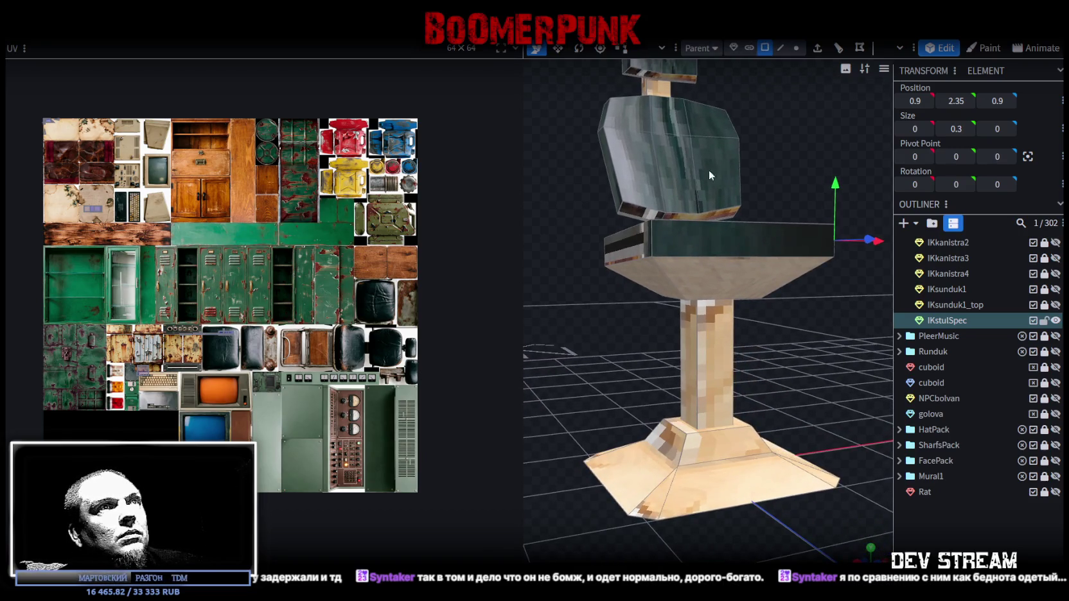
click(649, 277)
mouse_move(815, 284)
mouse_down()
mouse_move(834, 319)
mouse_move(808, 345)
mouse_move(581, 346)
mouse_move(739, 341)
mouse_up()
right_click(739, 341)
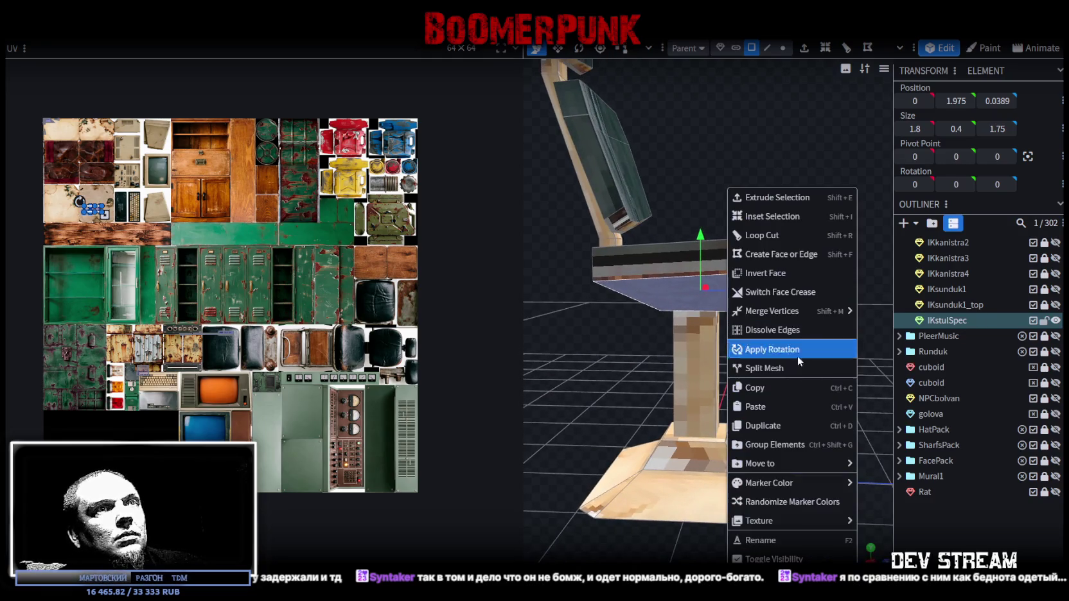
click(785, 371)
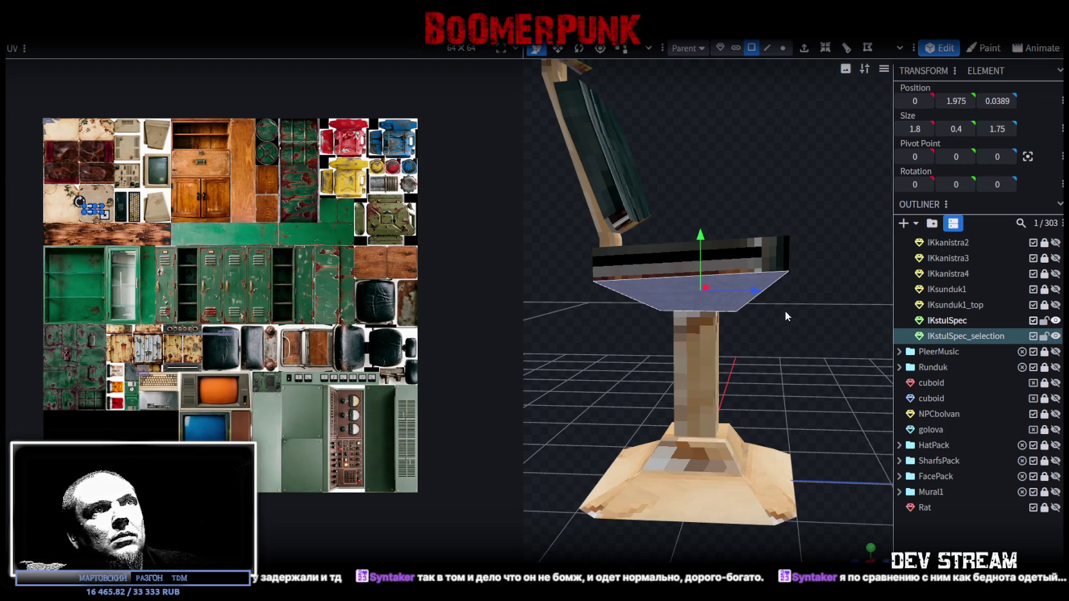
click(1056, 320)
click(1056, 320)
Select the piece's right and far-left edges and set their Position Y to 2.2
mouse_move(804, 196)
mouse_down()
mouse_move(771, 71)
mouse_move(757, 211)
mouse_up()
click(768, 48)
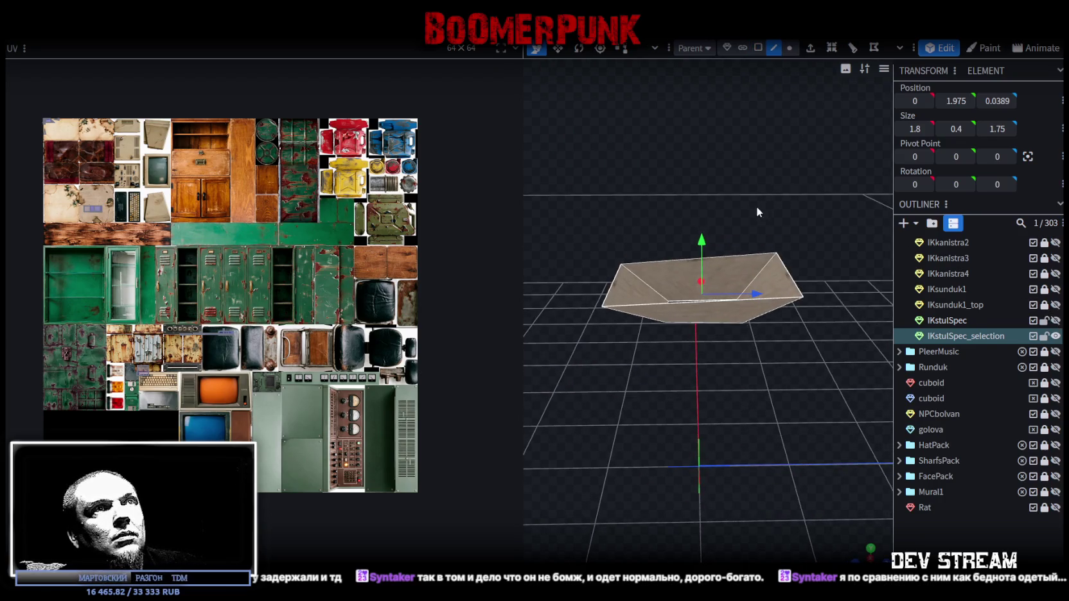
click(790, 274)
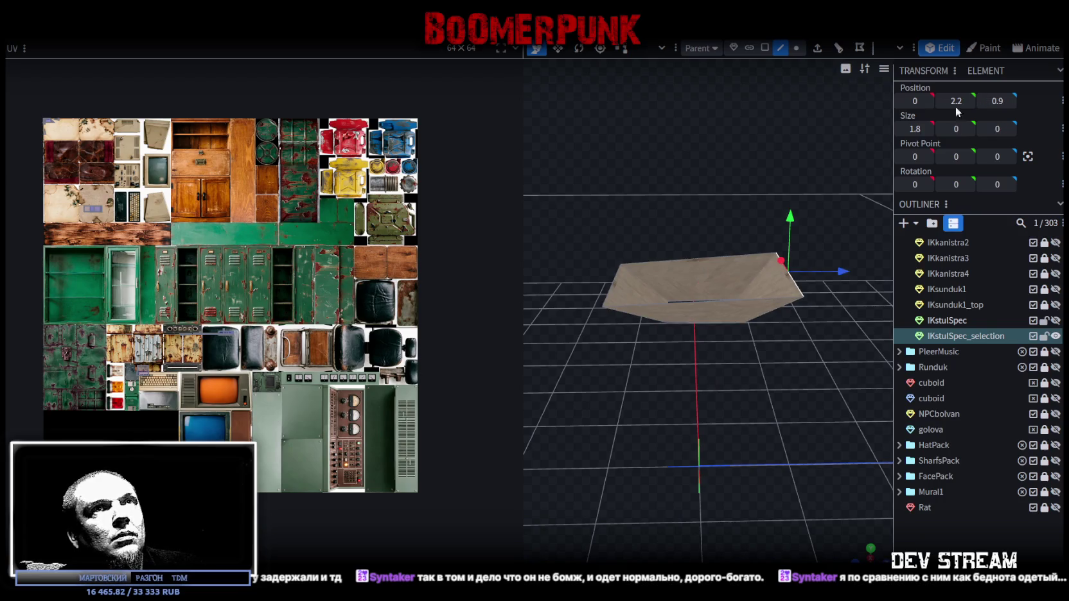
click(644, 261)
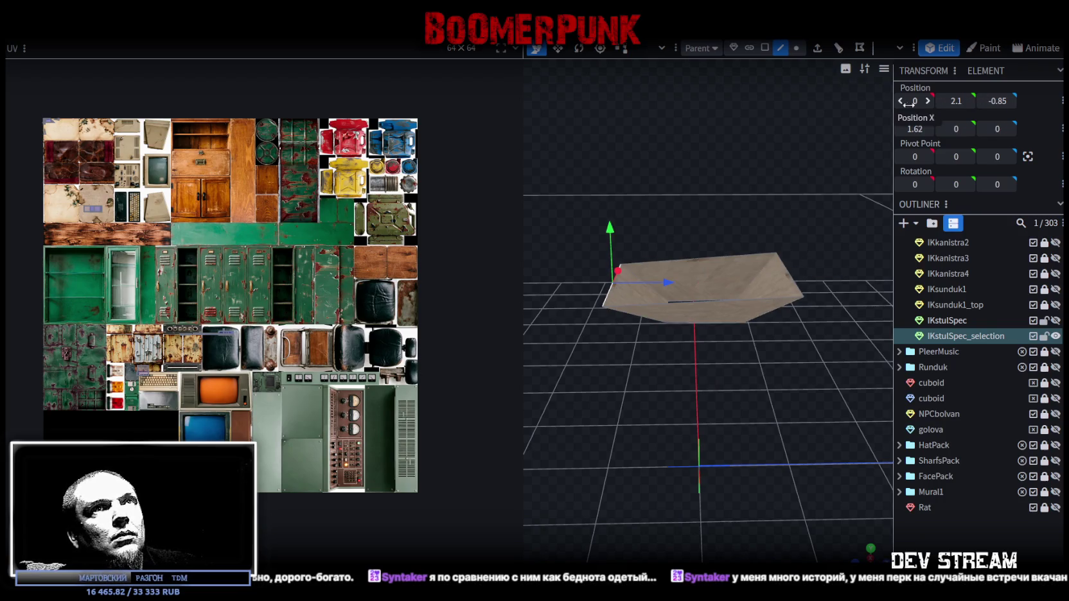
text(2.2)
key(Return)
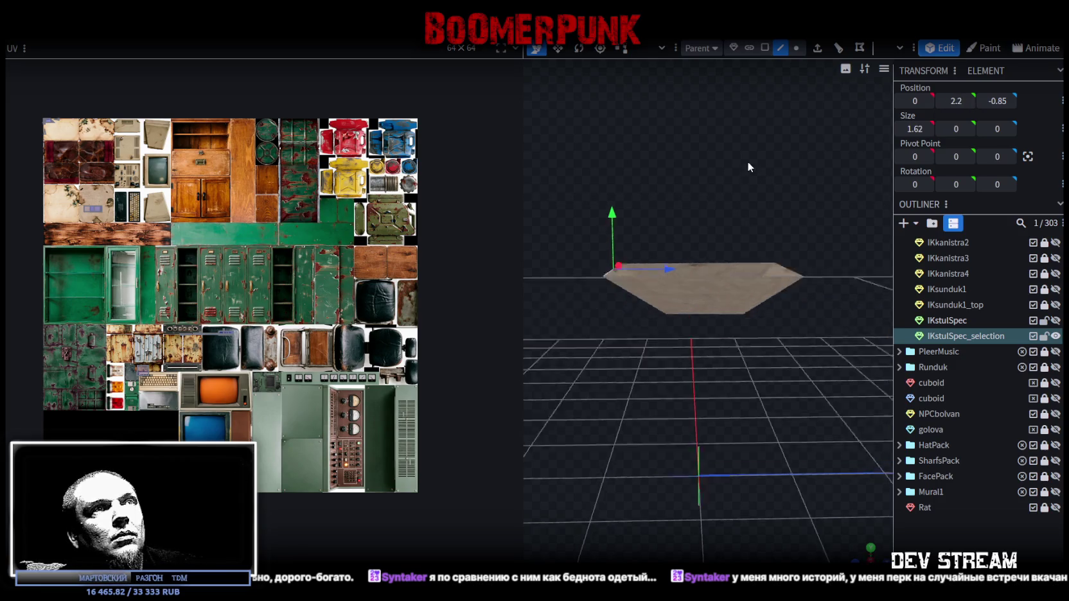
Resize the inner square opening to 1.7 × 1.65
mouse_move(777, 214)
mouse_down()
mouse_move(795, 69)
mouse_move(791, 184)
mouse_move(570, 278)
mouse_up()
drag(637, 190, 712, 269)
key(s)
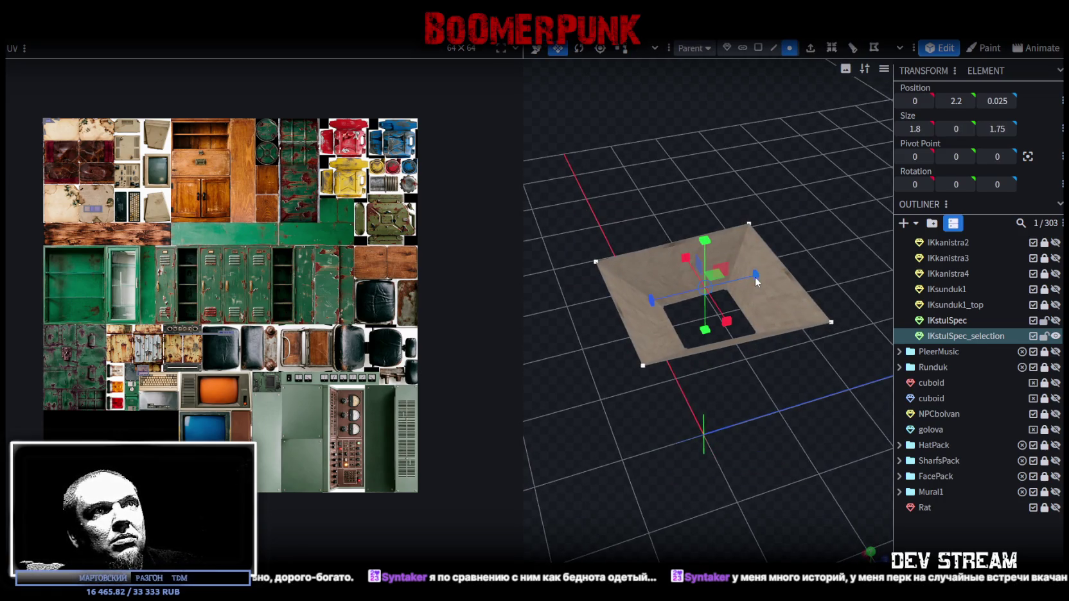
mouse_move(645, 168)
mouse_down()
mouse_move(614, 171)
mouse_move(748, 261)
mouse_up()
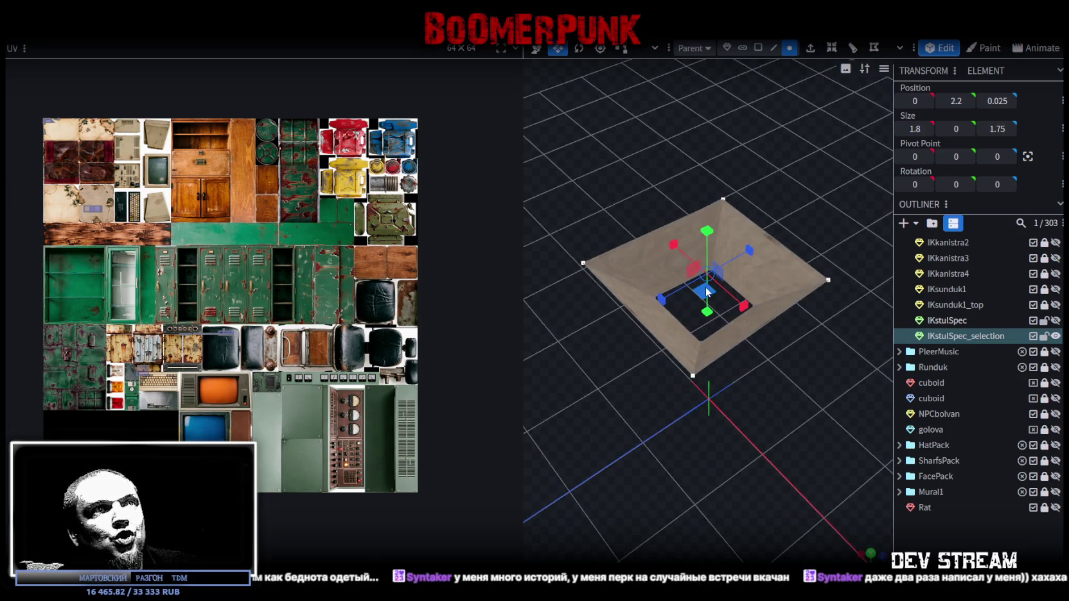
drag(707, 293, 684, 273)
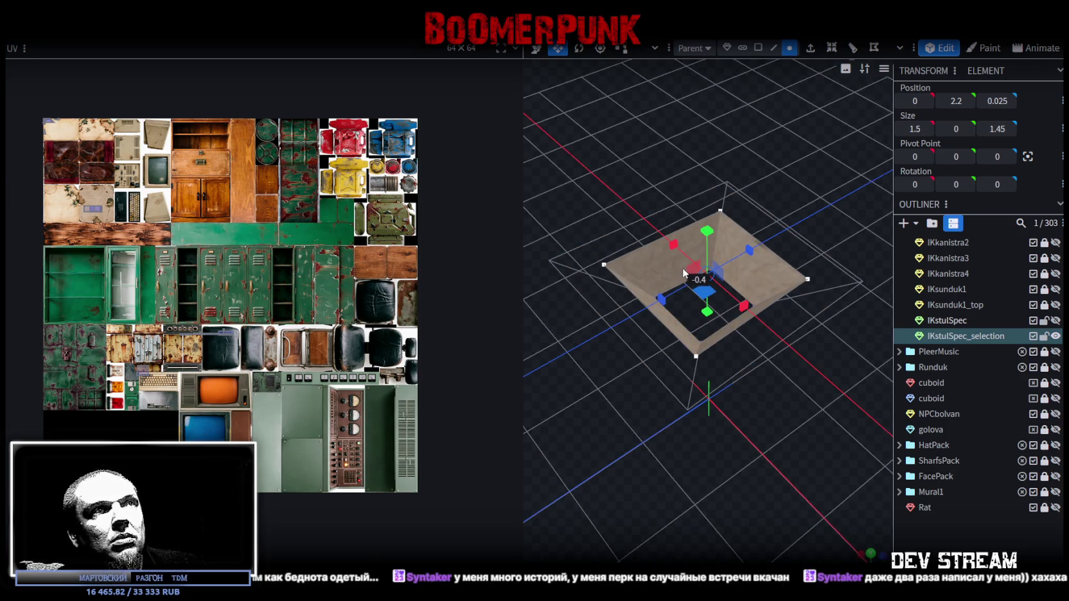
drag(684, 273, 698, 282)
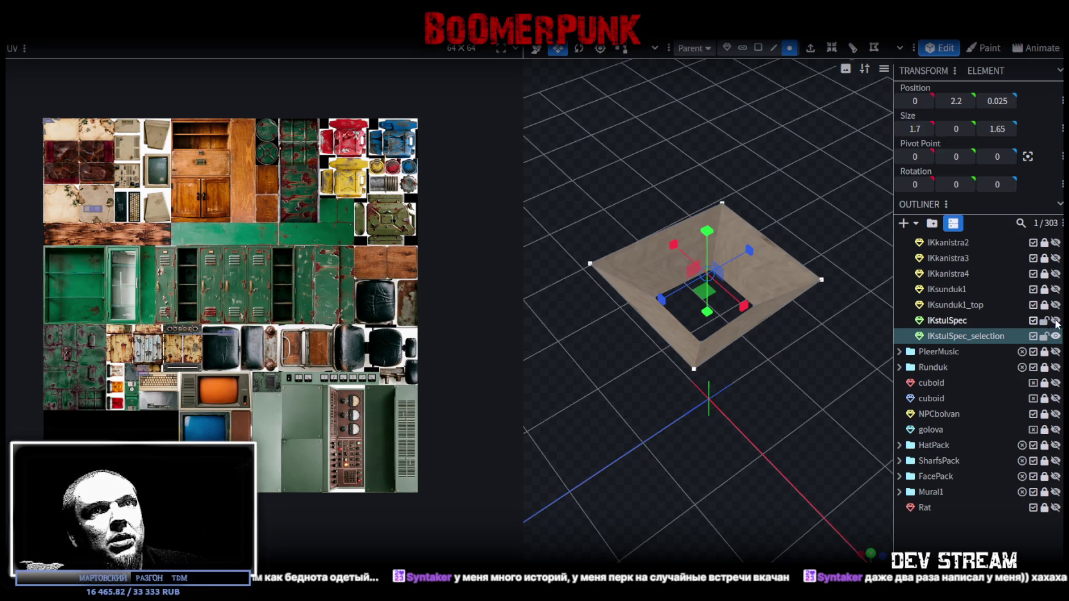
Unhide the IKstulSpec chair and select the seat element
click(1056, 320)
mouse_move(856, 436)
mouse_down()
mouse_move(825, 371)
mouse_move(803, 359)
mouse_move(775, 376)
mouse_move(789, 381)
mouse_move(728, 314)
mouse_up()
click(628, 209)
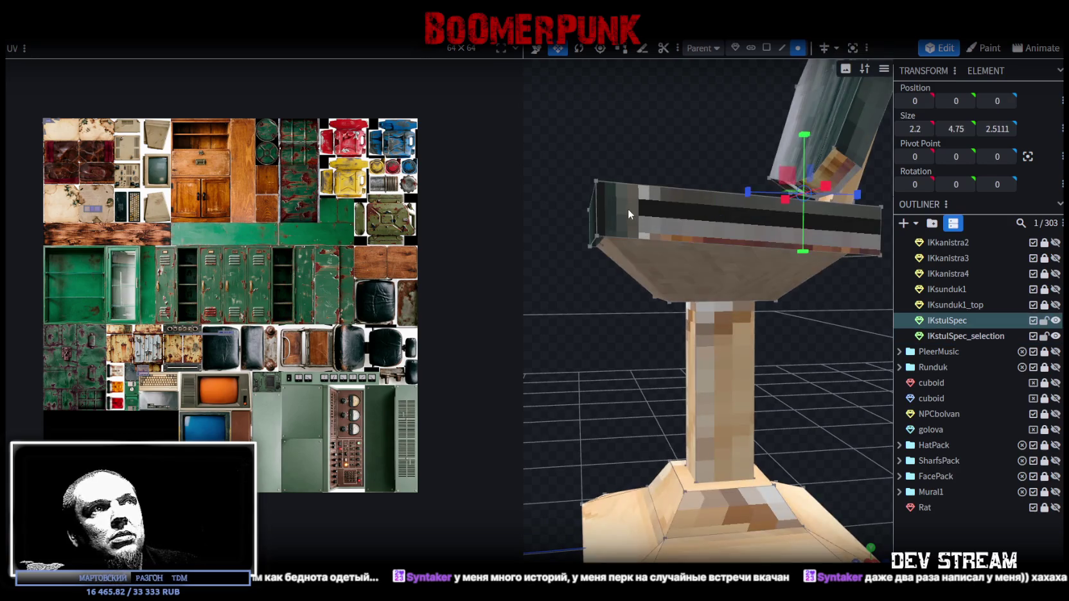
mouse_move(627, 167)
mouse_down()
mouse_move(700, 212)
mouse_move(827, 144)
mouse_move(655, 223)
mouse_move(765, 149)
mouse_move(658, 115)
mouse_move(589, 148)
mouse_move(608, 175)
mouse_move(587, 193)
mouse_move(594, 160)
mouse_up()
click(708, 210)
click(641, 230)
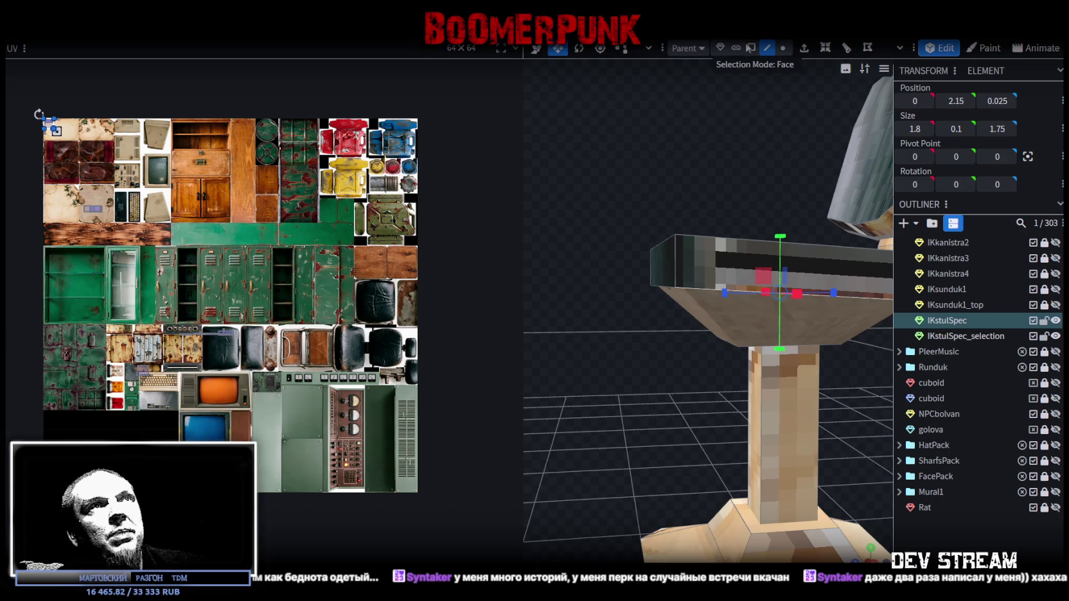
Move the seat face back to Z 0.3, lower it to Y 2.3, and extrude it outwards
click(678, 255)
mouse_move(679, 254)
mouse_down()
mouse_move(677, 178)
mouse_move(679, 237)
mouse_move(693, 231)
mouse_up()
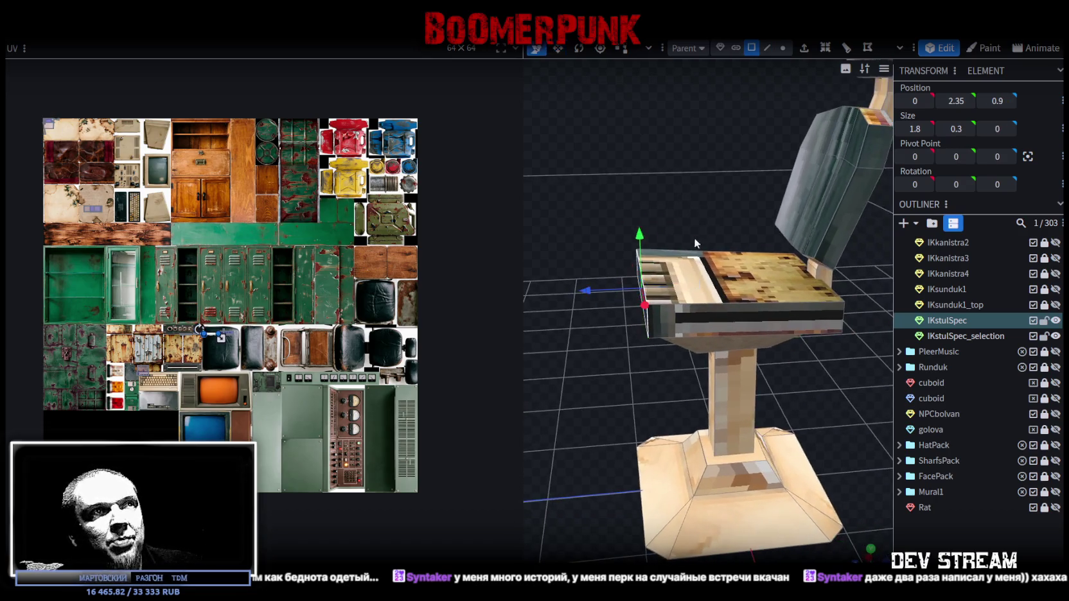
mouse_move(600, 294)
mouse_down()
mouse_move(698, 173)
mouse_move(677, 201)
mouse_move(633, 180)
mouse_move(639, 198)
mouse_up()
mouse_move(702, 208)
mouse_down()
mouse_move(704, 222)
mouse_move(666, 197)
mouse_move(681, 195)
mouse_up()
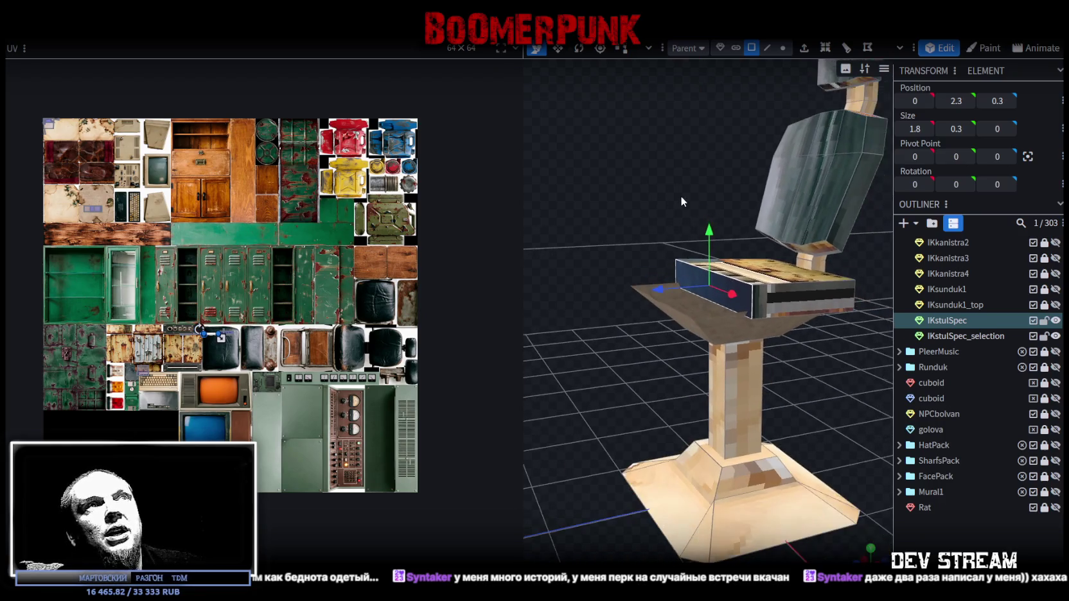
click(803, 48)
mouse_move(729, 129)
mouse_down()
mouse_move(645, 161)
mouse_move(638, 137)
mouse_up()
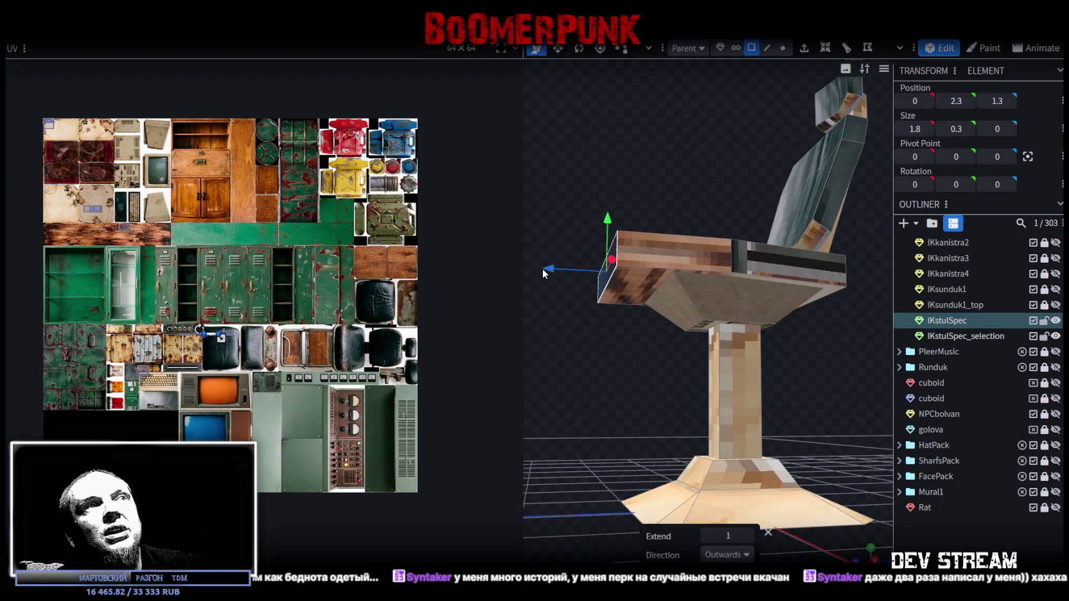
Re-extrude the seat's front face with direction Z+ and place it at Position Z 1
click(566, 270)
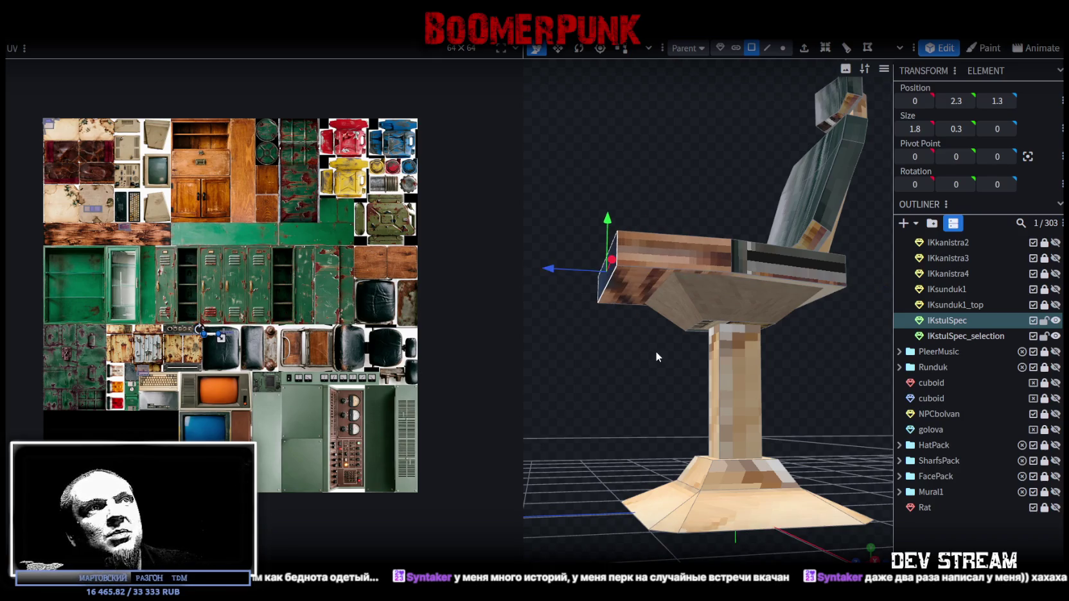
click(804, 49)
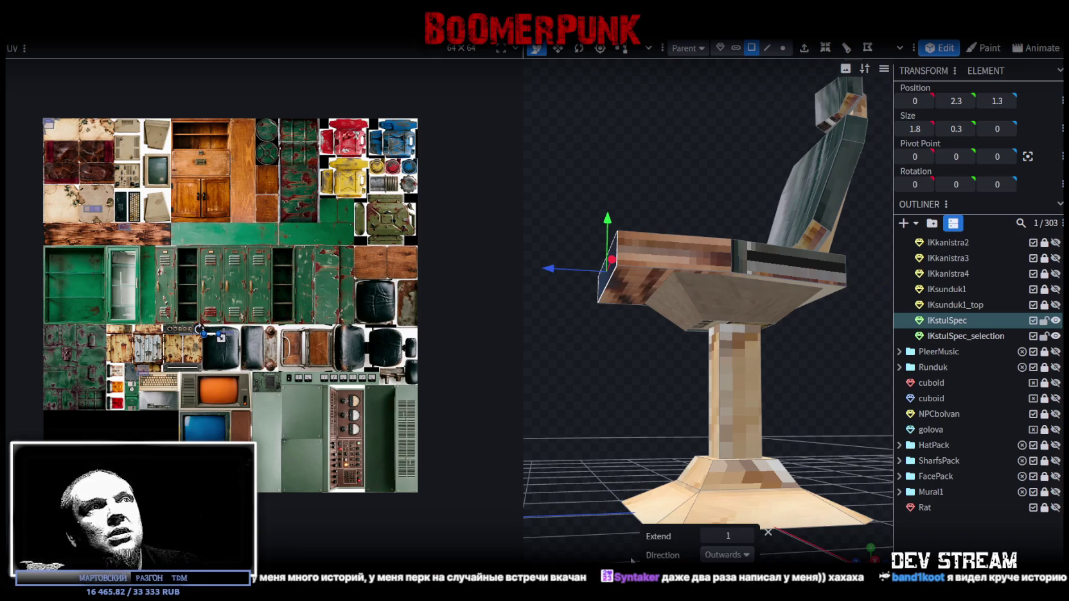
click(748, 555)
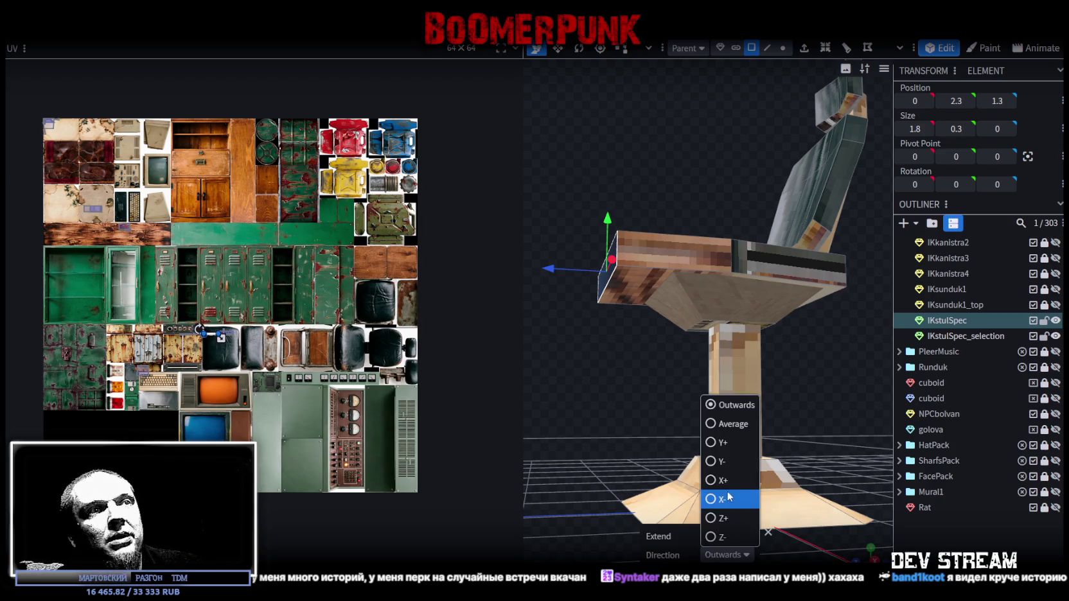
click(706, 530)
click(739, 555)
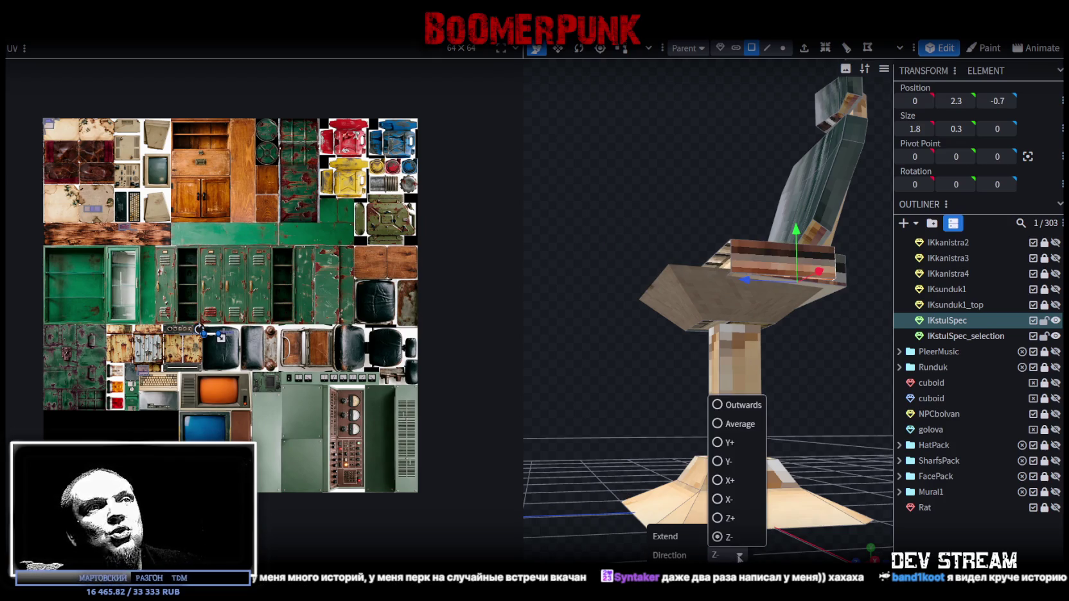
click(726, 514)
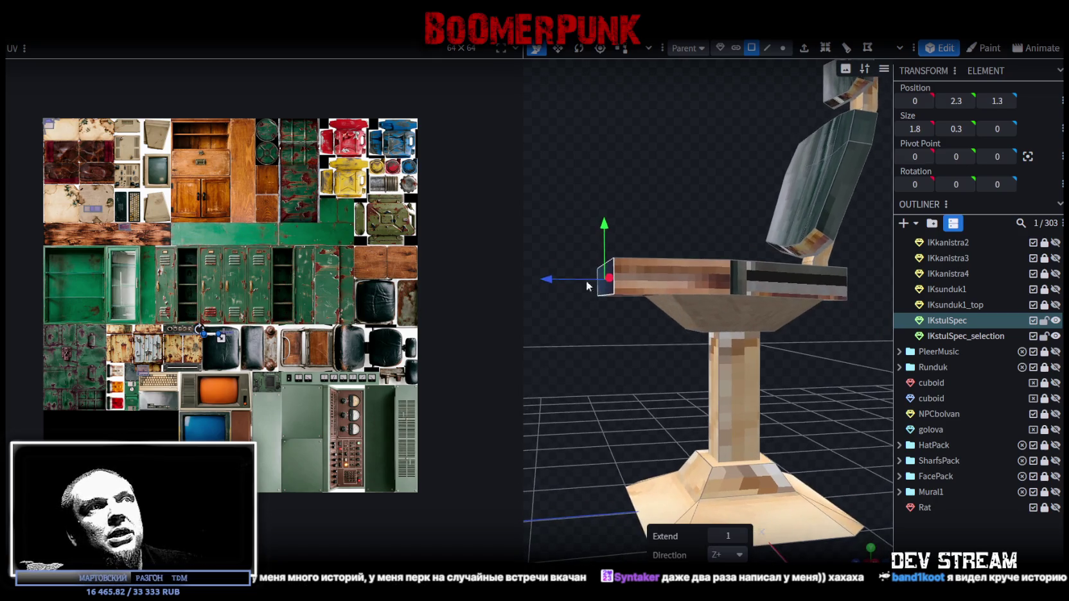
mouse_move(587, 280)
mouse_down()
mouse_move(628, 326)
mouse_move(702, 359)
mouse_move(726, 385)
mouse_up()
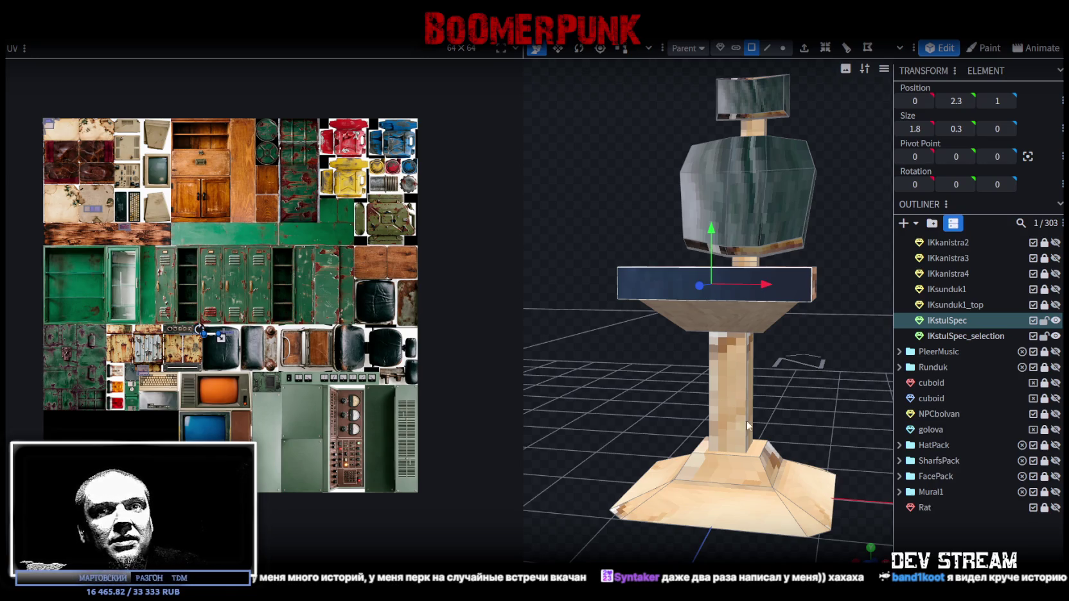
Resize the seat box to a width of 1.7
scroll(951, 399, down, 1)
mouse_move(739, 418)
mouse_down()
mouse_move(782, 459)
mouse_move(745, 432)
mouse_up()
key(s)
drag(710, 380, 731, 389)
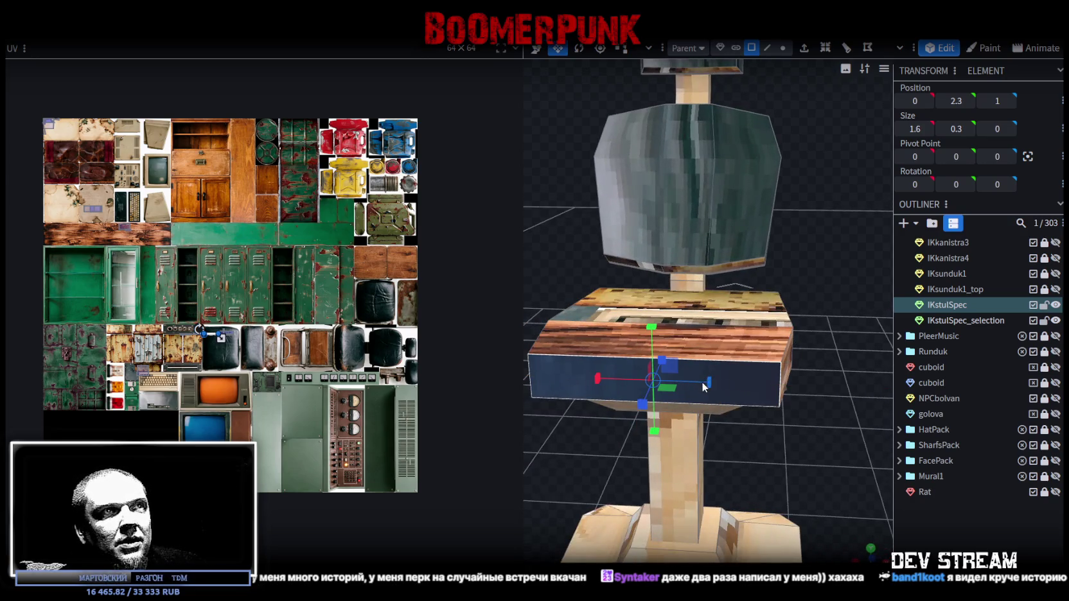
drag(731, 388, 677, 384)
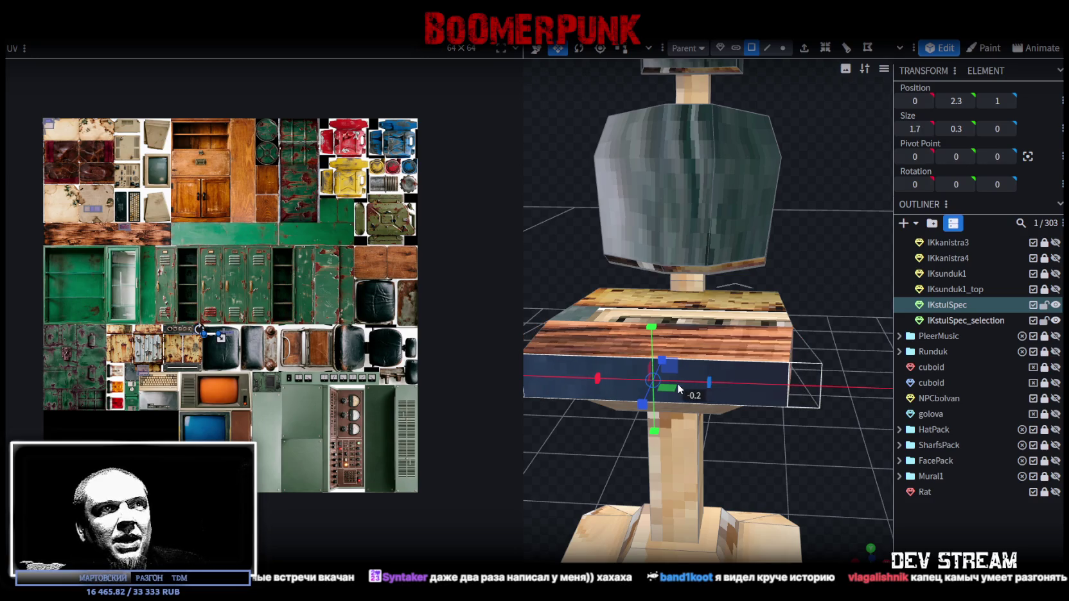
Select the seat's top face and extrude it upward into a box
mouse_move(754, 471)
mouse_down()
mouse_move(668, 432)
mouse_move(629, 398)
mouse_move(622, 408)
mouse_move(631, 431)
mouse_move(793, 443)
mouse_up()
mouse_move(816, 356)
mouse_down()
mouse_move(814, 317)
mouse_move(829, 311)
mouse_move(734, 321)
mouse_up()
click(734, 321)
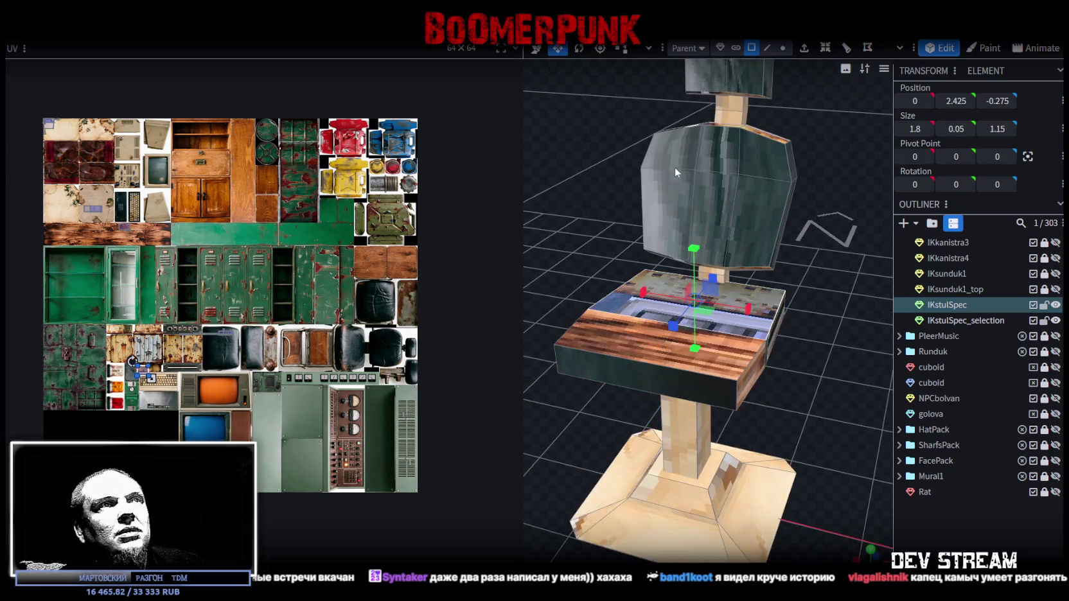
click(708, 355)
mouse_move(829, 290)
mouse_down()
mouse_move(755, 235)
mouse_move(727, 234)
mouse_move(769, 253)
mouse_up()
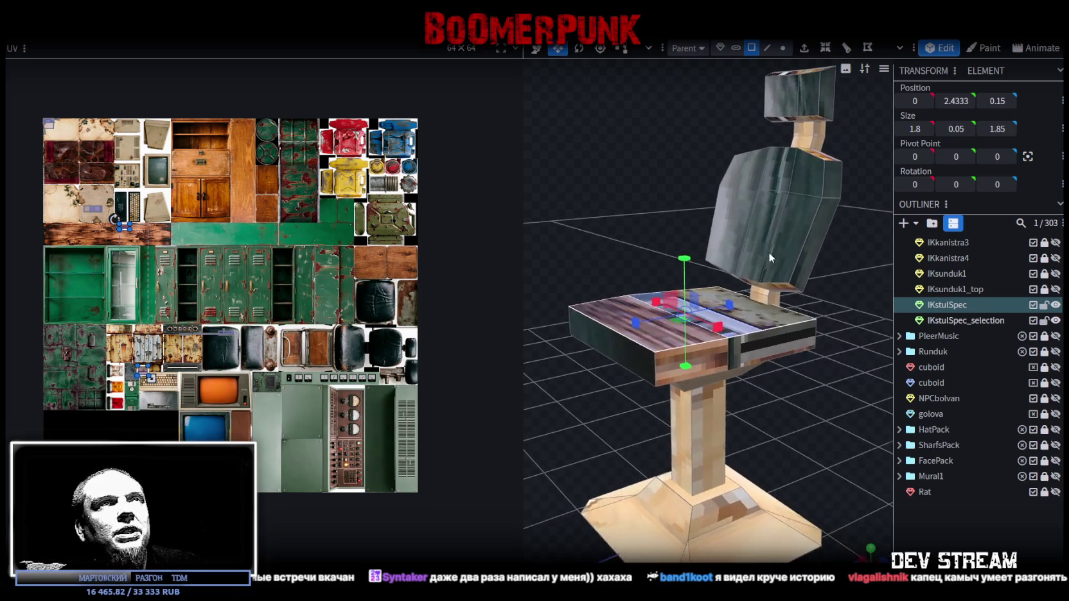
click(804, 50)
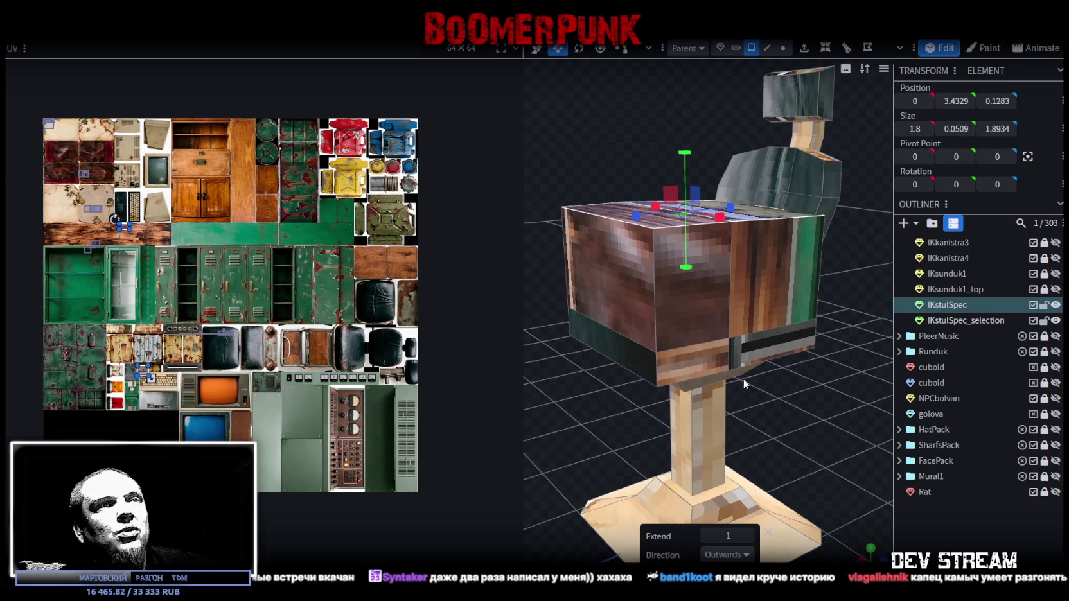
Merge the box's top vertices into a single centre point
drag(577, 119, 593, 175)
click(788, 50)
right_click(669, 334)
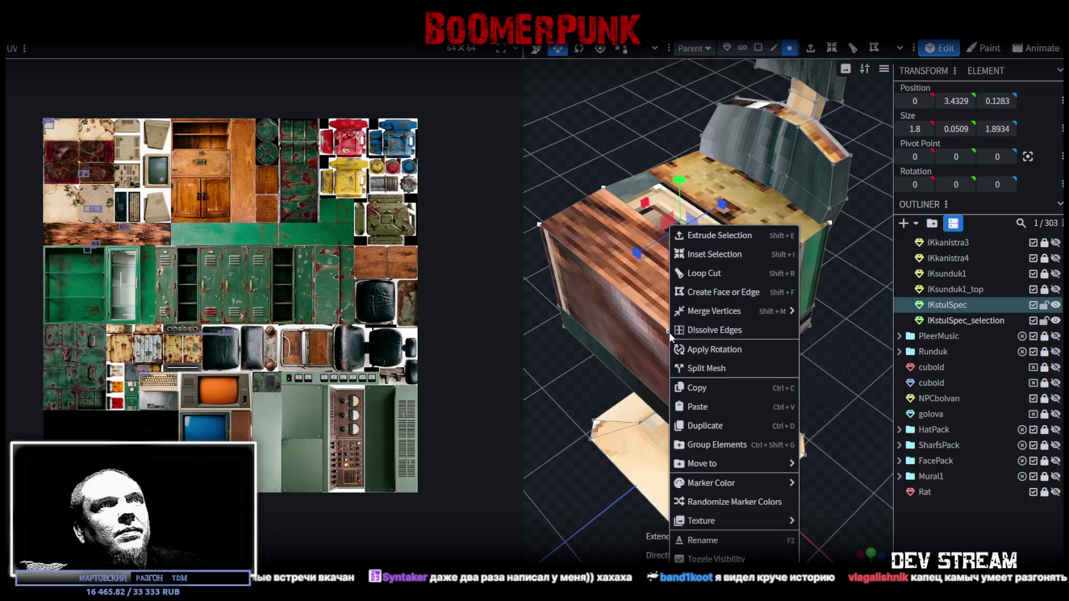
click(825, 334)
Move the apex down to seat height at 0, 2.2829, -0.0717, then switch to solid green view
drag(842, 399, 787, 320)
key(v)
mouse_move(690, 154)
mouse_down()
mouse_move(687, 264)
mouse_move(604, 188)
mouse_up()
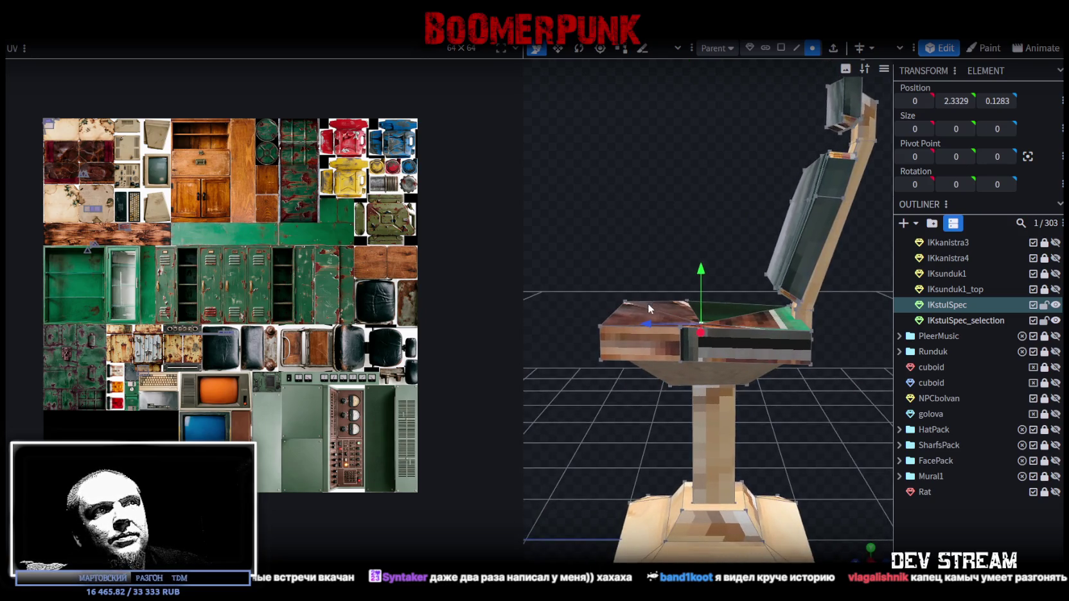
drag(649, 322, 628, 324)
mouse_move(678, 274)
mouse_down()
mouse_move(710, 216)
mouse_move(681, 281)
mouse_up()
drag(637, 333, 672, 331)
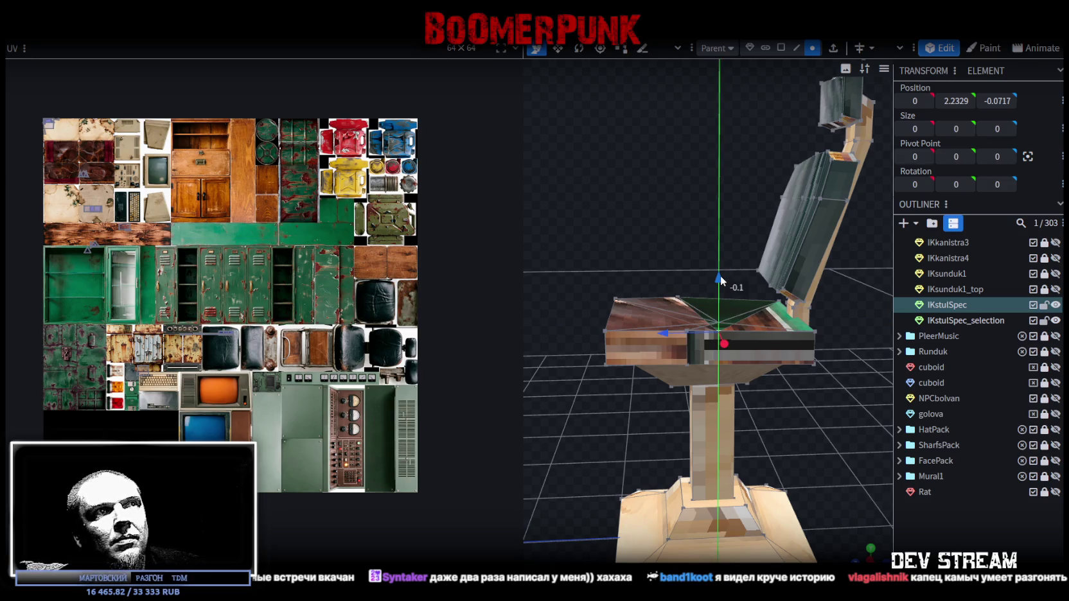
drag(720, 276, 781, 250)
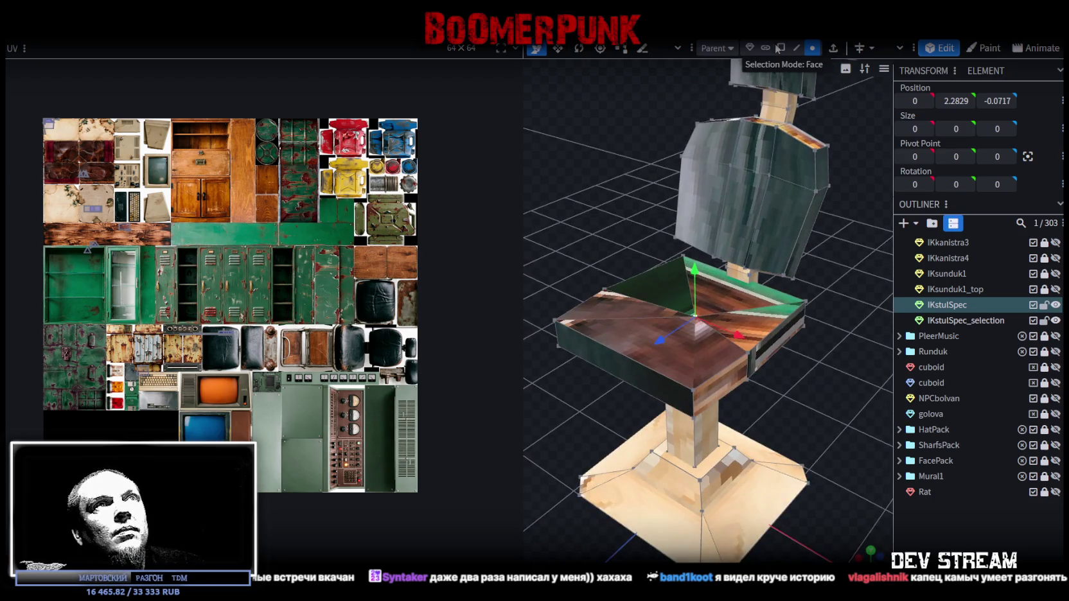
key(z)
key(z)
mouse_move(628, 187)
mouse_down()
mouse_move(620, 161)
mouse_move(562, 180)
mouse_move(566, 226)
mouse_move(673, 214)
mouse_move(689, 170)
mouse_move(629, 138)
mouse_move(643, 138)
mouse_up()
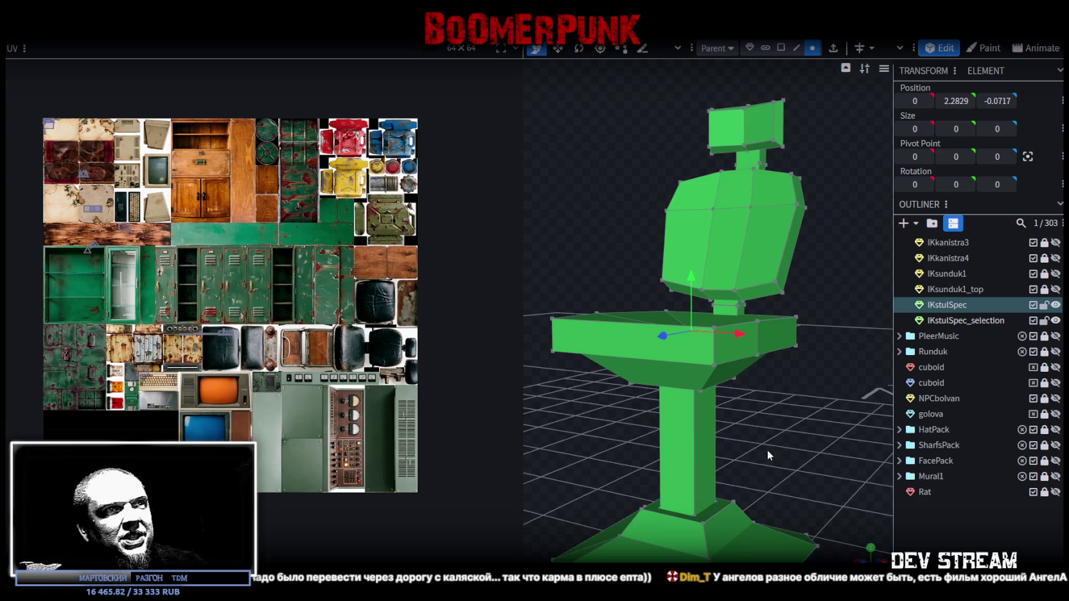
Reposition the seat's centre vertex back to Z 0.3 at height 2.45
drag(792, 426, 704, 410)
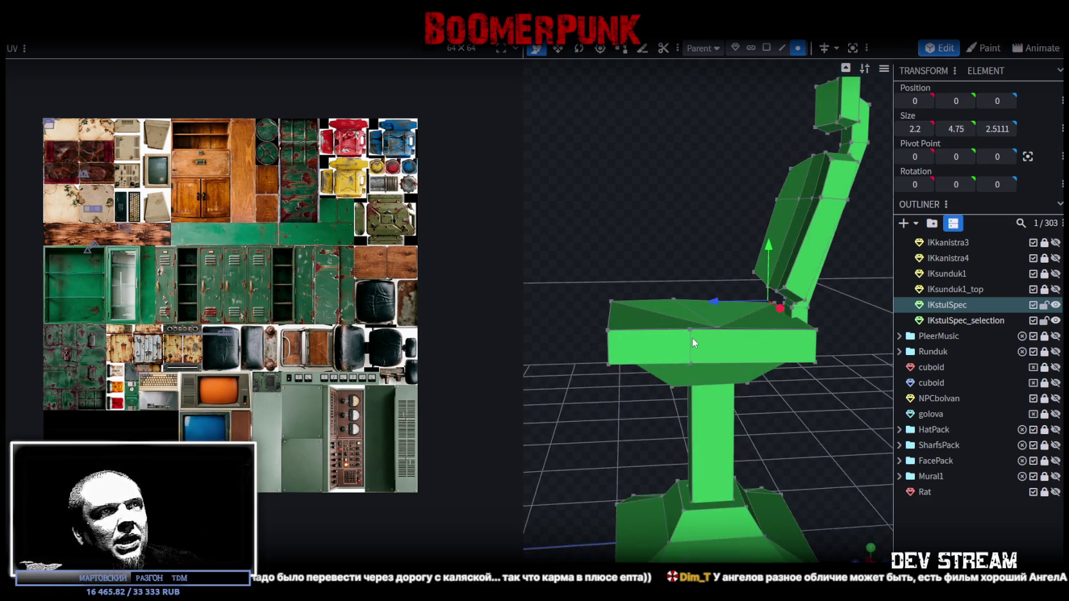
click(676, 291)
mouse_move(719, 362)
mouse_down()
mouse_move(773, 489)
mouse_move(751, 405)
mouse_up()
drag(649, 297, 671, 295)
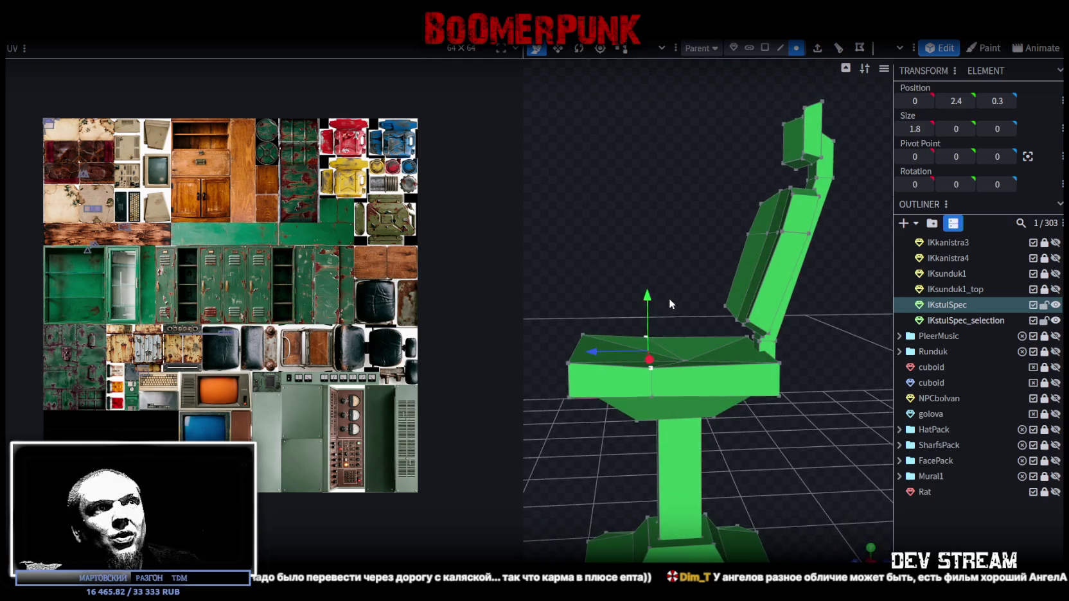
drag(614, 363, 622, 351)
mouse_move(619, 291)
mouse_down()
mouse_move(622, 243)
mouse_move(637, 315)
mouse_move(669, 348)
mouse_up()
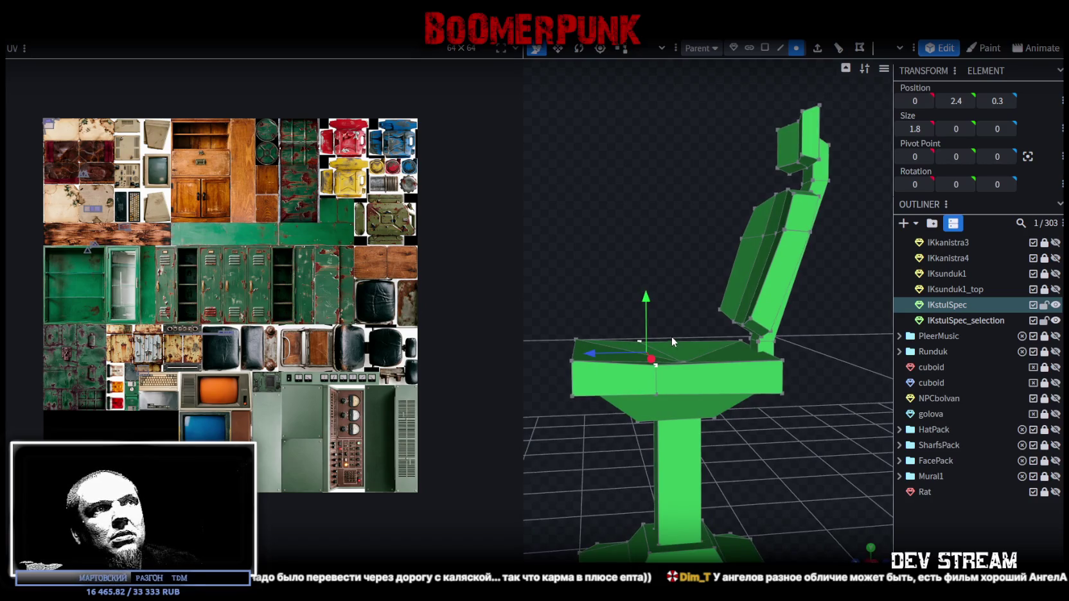
key(Page_Up)
Select the seat's front edge and set its Position Y to 2.4
click(783, 49)
click(655, 377)
drag(603, 280, 678, 444)
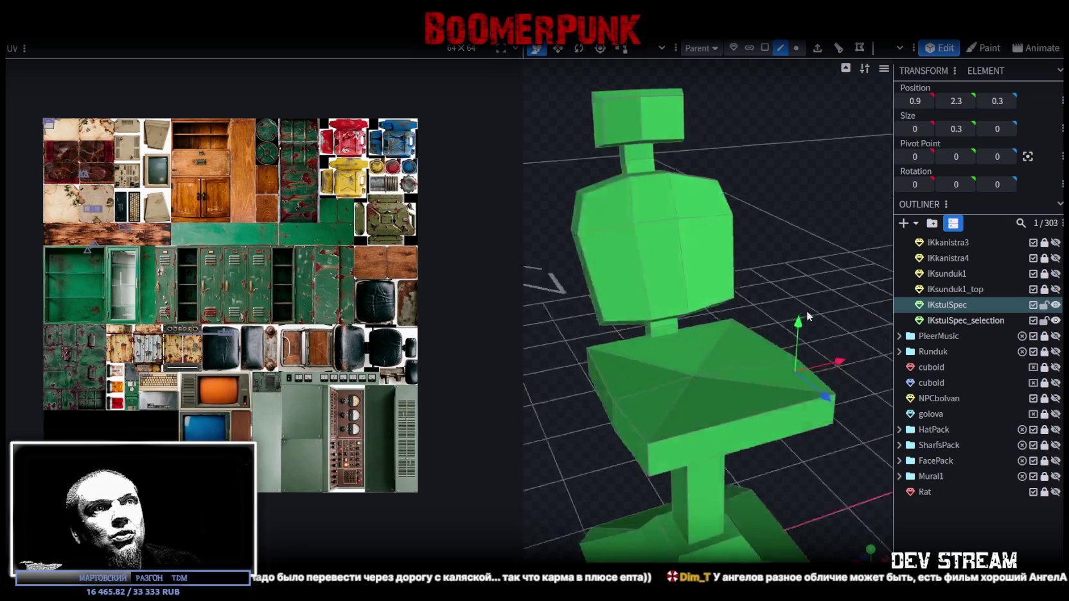
click(658, 432)
mouse_move(783, 250)
mouse_down()
mouse_move(571, 277)
mouse_move(614, 339)
mouse_move(641, 332)
mouse_up()
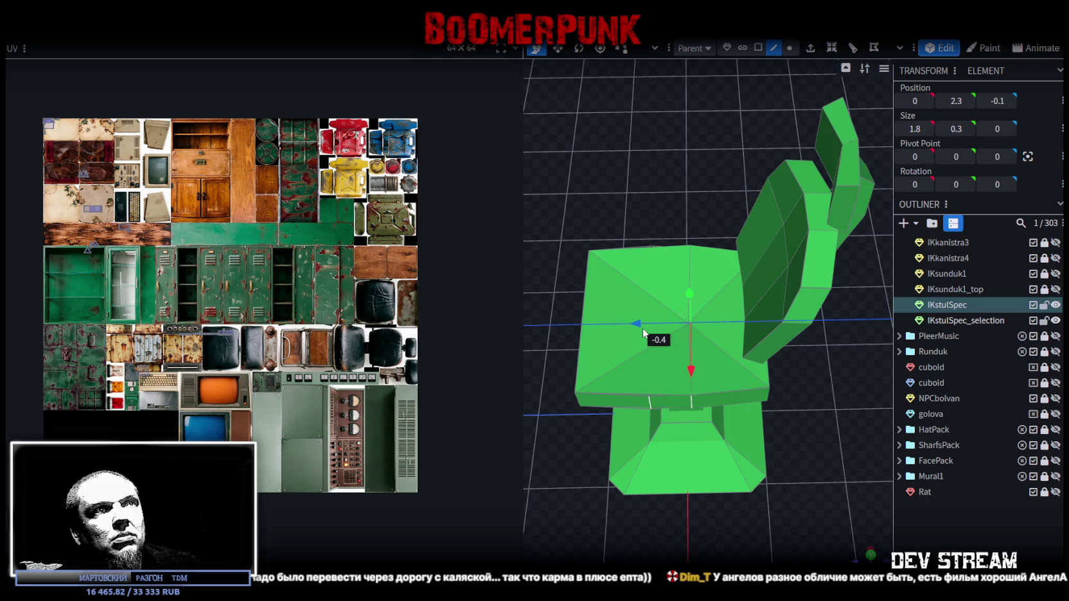
mouse_move(564, 493)
mouse_down()
mouse_move(679, 523)
mouse_move(708, 432)
mouse_move(620, 373)
mouse_move(622, 420)
mouse_move(664, 387)
mouse_move(733, 297)
mouse_up()
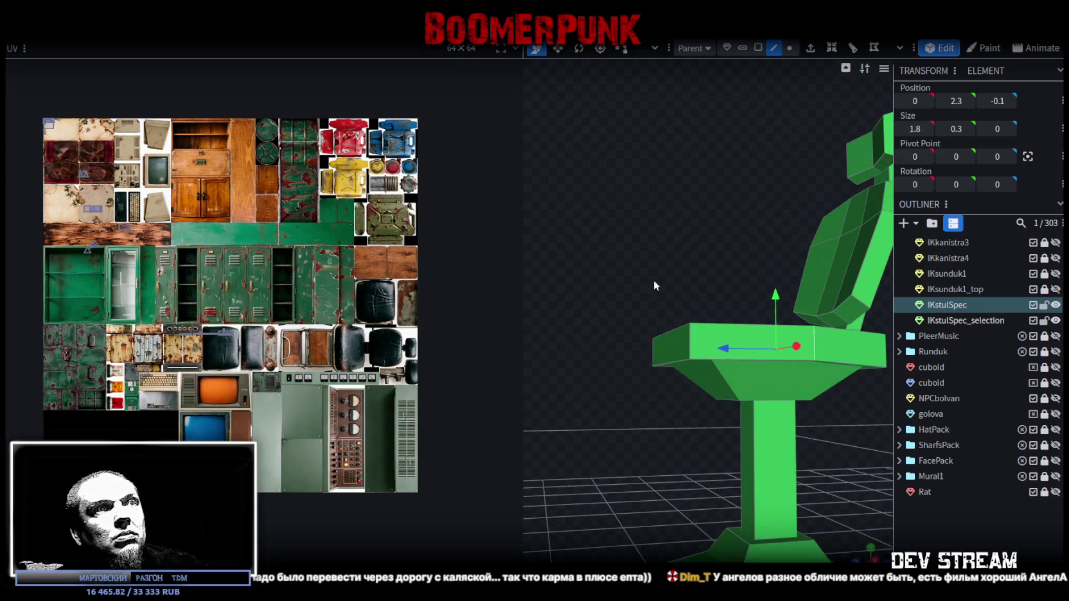
click(672, 363)
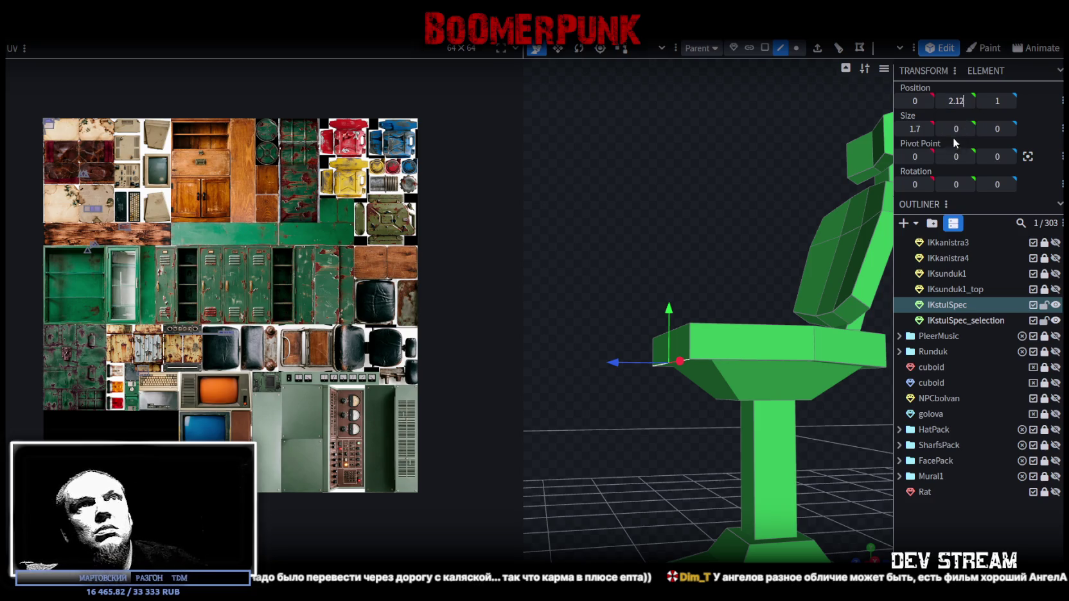
drag(693, 204, 687, 342)
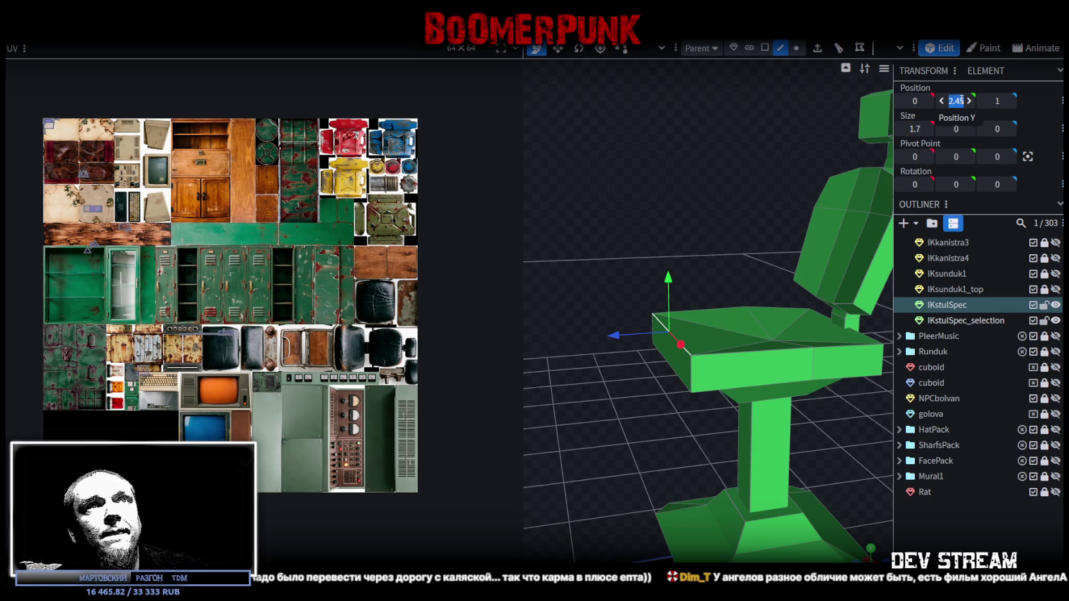
text(2.4)
mouse_move(724, 207)
mouse_down()
mouse_move(685, 192)
mouse_move(721, 191)
mouse_up()
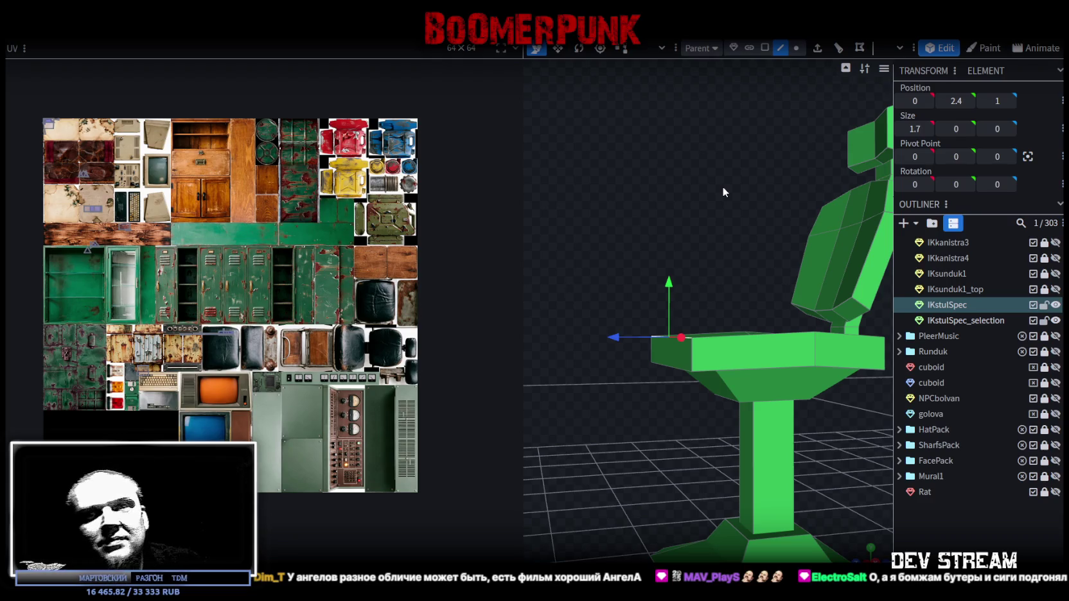
mouse_move(714, 137)
mouse_down()
mouse_move(800, 214)
mouse_move(843, 315)
mouse_move(739, 220)
mouse_move(781, 245)
mouse_move(785, 73)
mouse_up()
Select the seat's right vertical edge and a neighbouring rim edge
click(763, 234)
click(748, 245)
mouse_move(818, 269)
mouse_down()
mouse_move(794, 311)
mouse_move(800, 298)
mouse_move(784, 288)
mouse_move(652, 279)
mouse_up()
click(773, 221)
scroll(800, 299, down, 3)
scroll(783, 288, up, 3)
scroll(685, 284, up, 2)
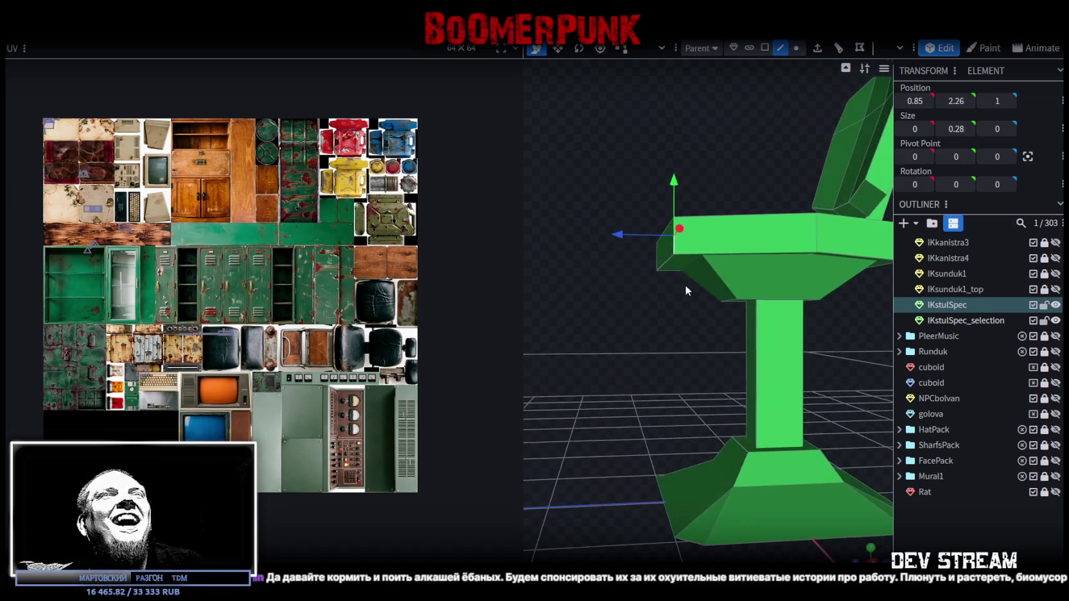
scroll(703, 328, up, 2)
scroll(748, 216, up, 1)
click(711, 287)
Add the seat's back edge to the selection
mouse_move(671, 201)
mouse_down()
mouse_move(682, 263)
mouse_move(664, 279)
mouse_up()
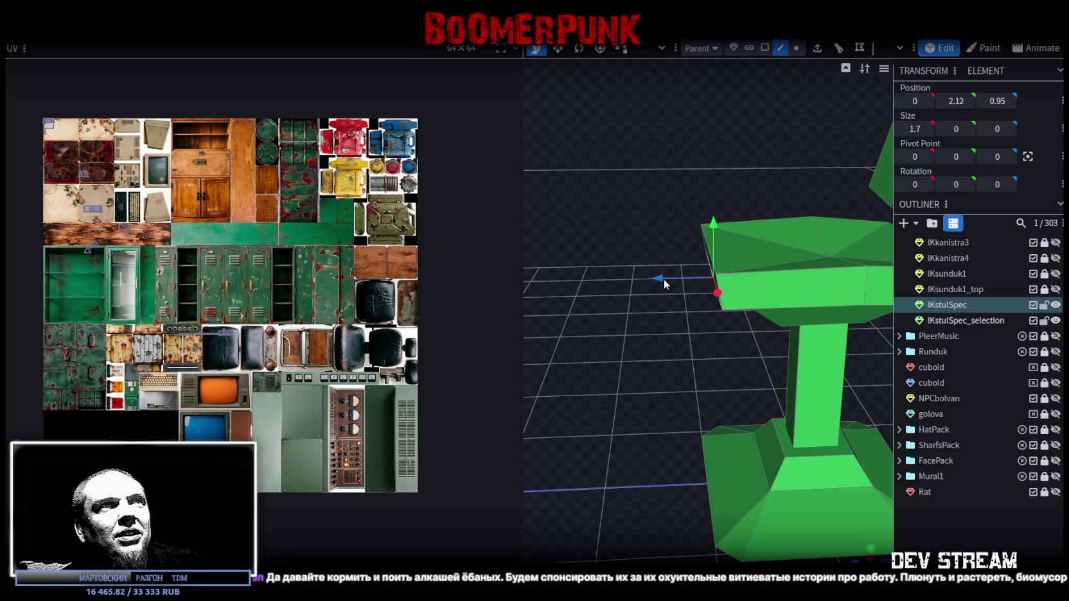
scroll(707, 257, down, 3)
drag(748, 223, 649, 229)
scroll(660, 271, up, 2)
scroll(707, 276, down, 1)
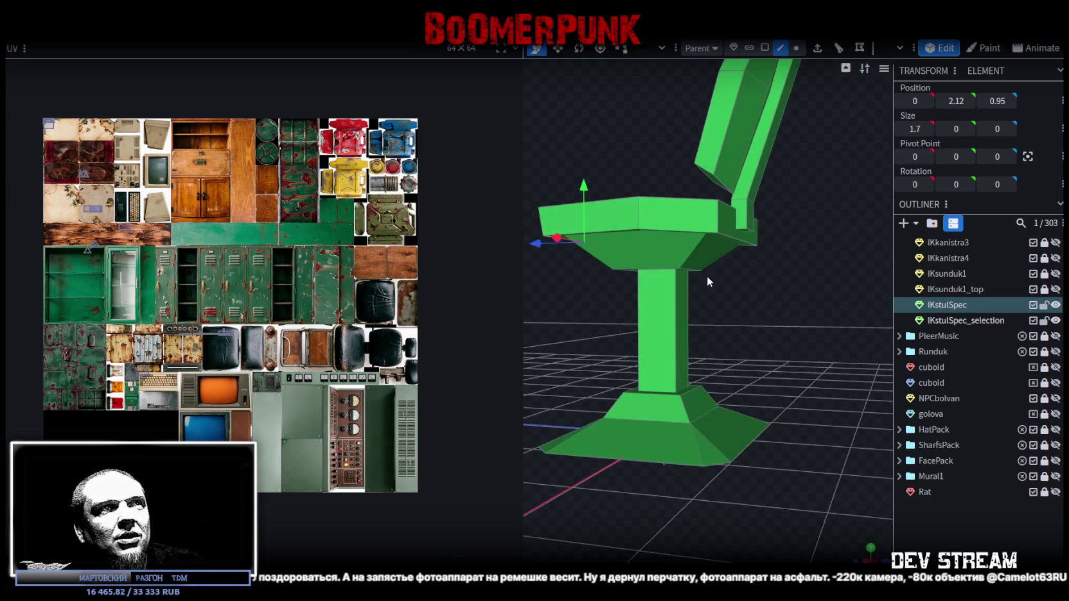
click(733, 240)
mouse_move(733, 239)
mouse_down()
mouse_move(781, 300)
mouse_move(658, 220)
mouse_move(669, 229)
mouse_up()
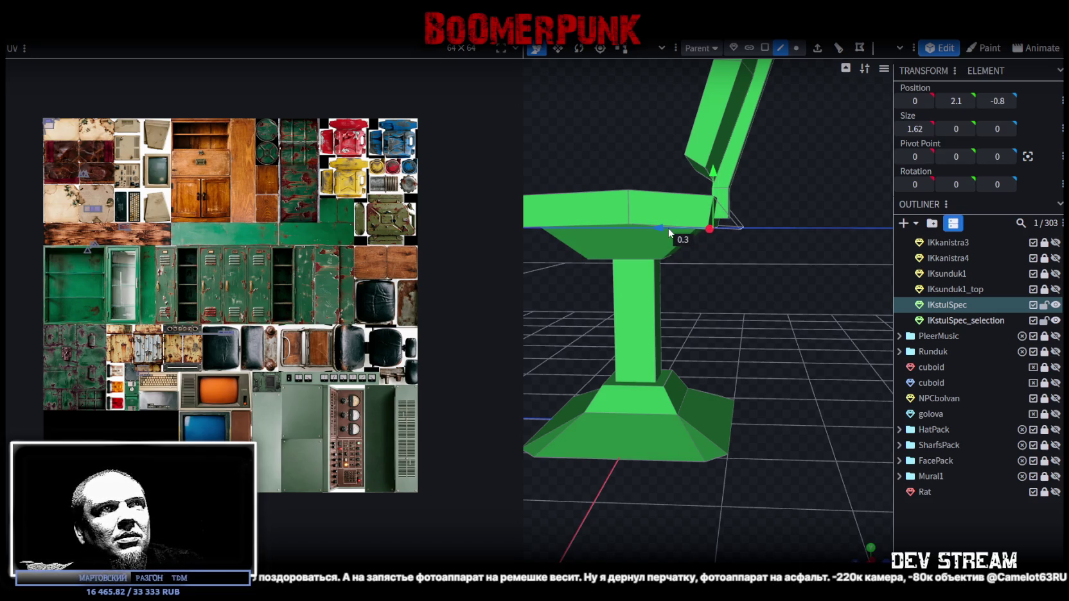
mouse_move(786, 301)
mouse_down()
mouse_move(656, 262)
mouse_move(606, 292)
mouse_move(789, 326)
mouse_move(741, 309)
mouse_move(829, 335)
mouse_move(859, 286)
mouse_move(782, 247)
mouse_move(776, 311)
mouse_move(813, 297)
mouse_move(760, 69)
mouse_up()
scroll(813, 297, up, 3)
Check a seat corner vertex, then add the remaining rim edges all around the seat
click(796, 48)
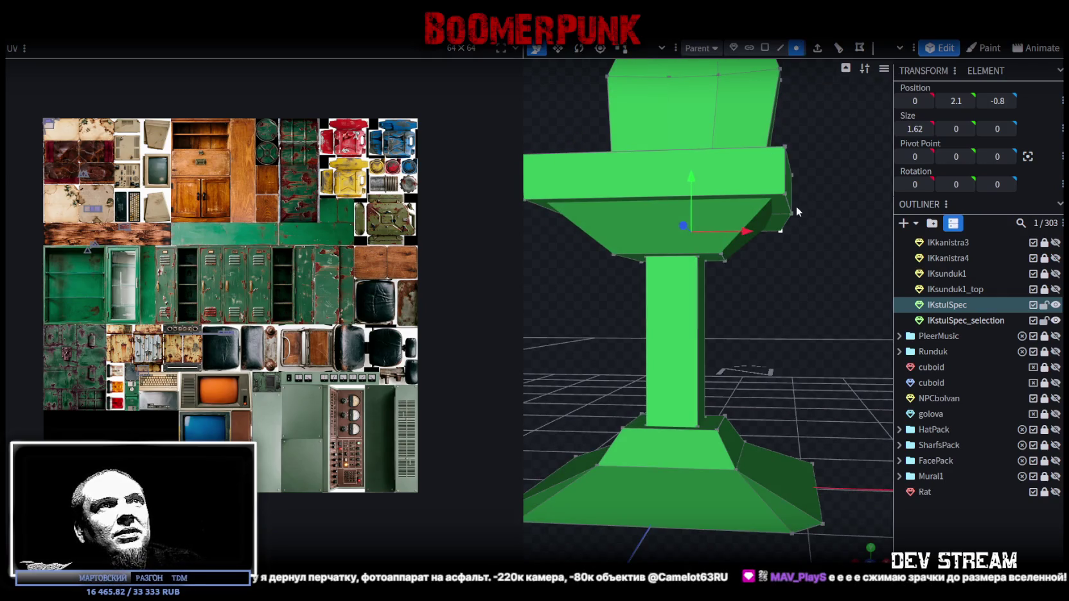
click(796, 206)
mouse_move(796, 205)
mouse_down()
mouse_move(796, 284)
mouse_move(833, 297)
mouse_move(741, 304)
mouse_move(778, 300)
mouse_move(741, 282)
mouse_move(744, 253)
mouse_move(843, 271)
mouse_up()
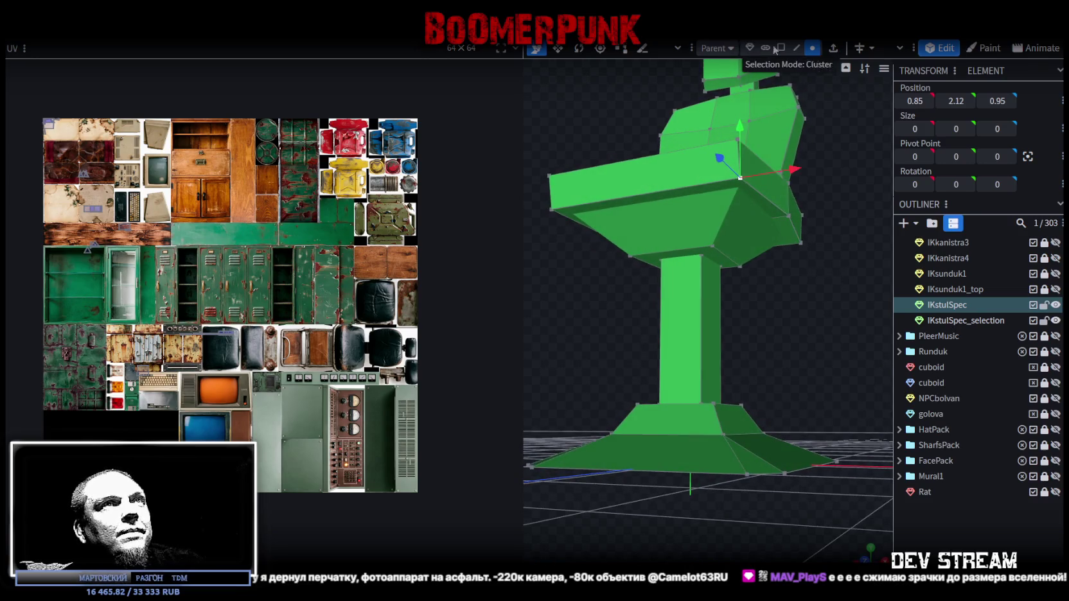
click(796, 51)
click(767, 198)
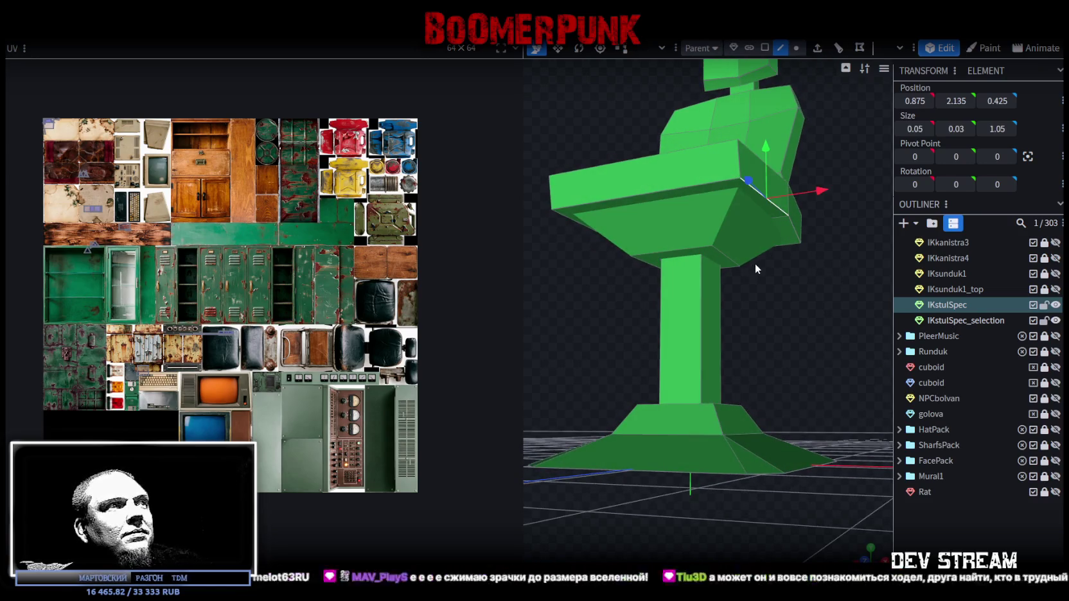
mouse_move(834, 296)
mouse_down()
mouse_move(691, 313)
mouse_move(708, 253)
mouse_up()
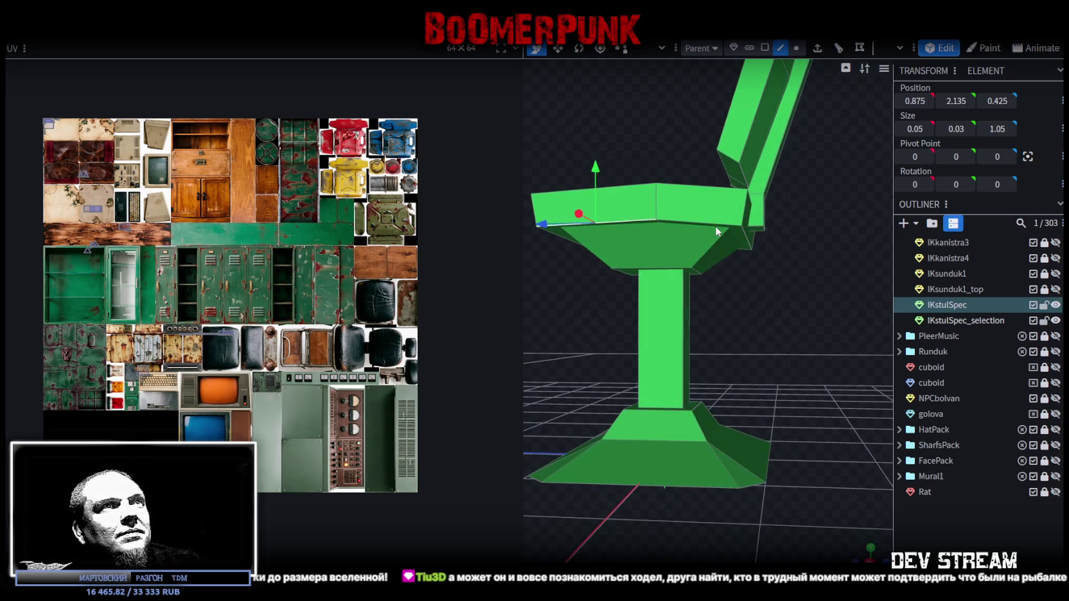
shift+click(718, 224)
shift+click(748, 237)
mouse_move(748, 238)
mouse_down()
mouse_move(655, 273)
mouse_move(552, 281)
mouse_up()
shift+click(751, 224)
shift+click(829, 236)
mouse_move(838, 281)
mouse_down()
mouse_move(802, 330)
mouse_move(687, 293)
mouse_up()
mouse_move(758, 238)
mouse_down()
mouse_move(755, 190)
mouse_move(610, 211)
mouse_move(665, 244)
mouse_up()
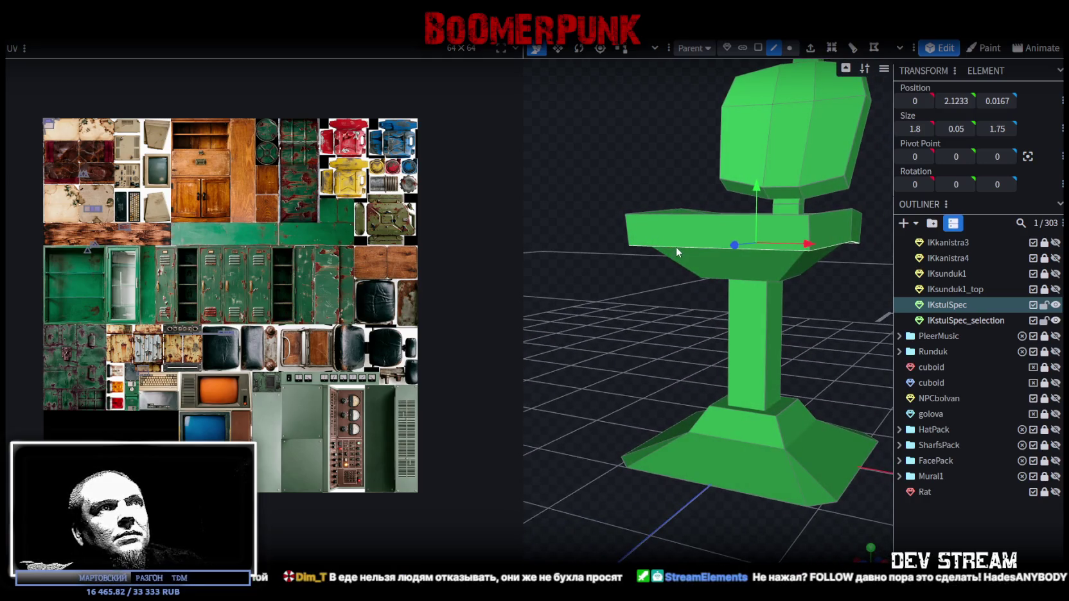
Select the IKstulSpec_selection mesh and hide the IKstulSpec chair
click(676, 247)
drag(530, 318, 758, 250)
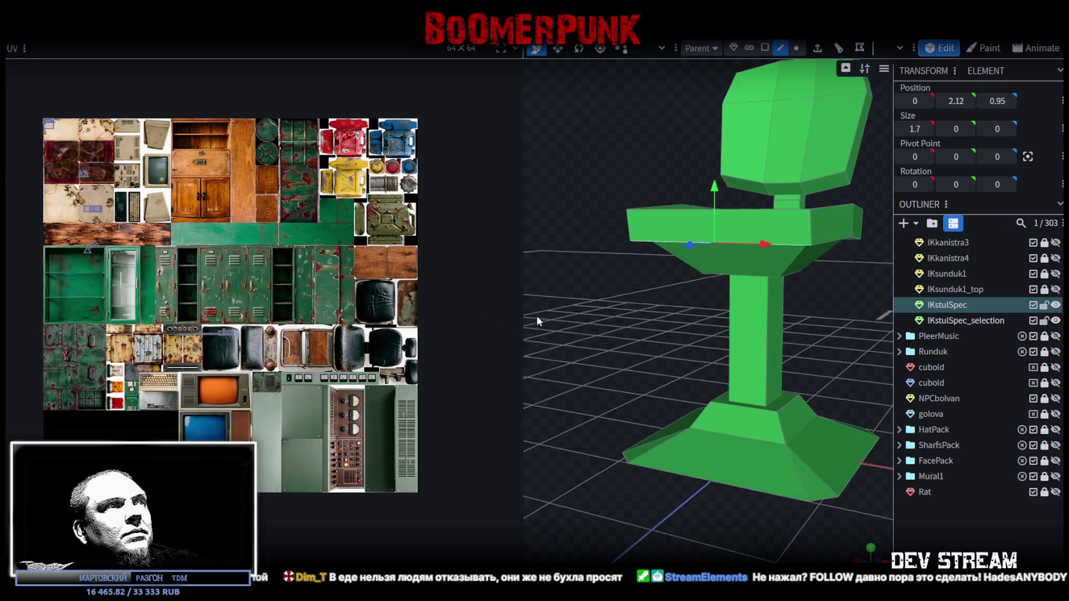
click(746, 217)
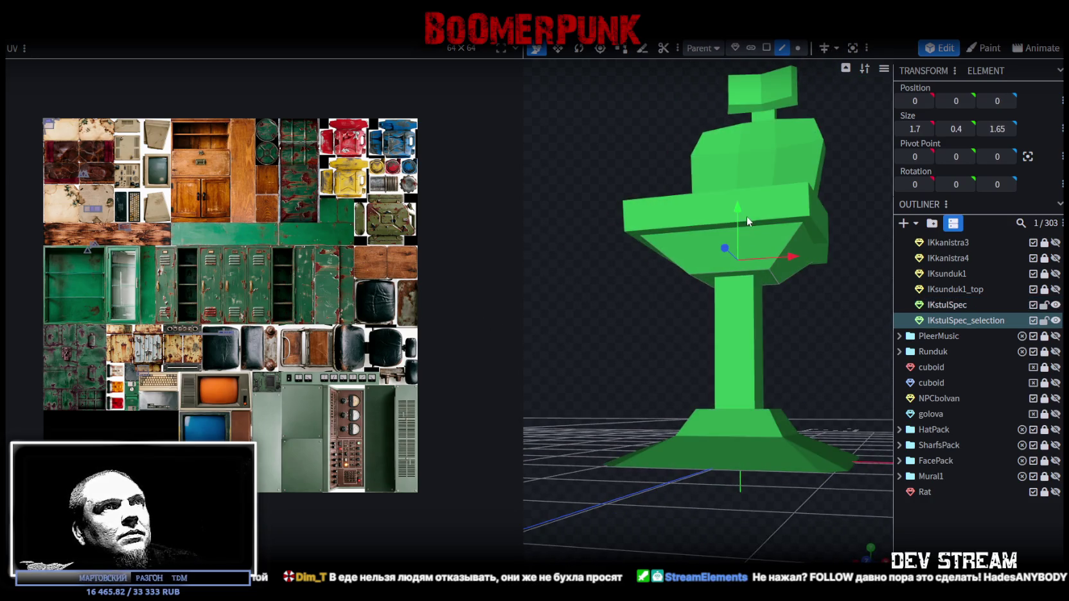
click(1055, 305)
Extrude the seat's top face along Z+
click(758, 213)
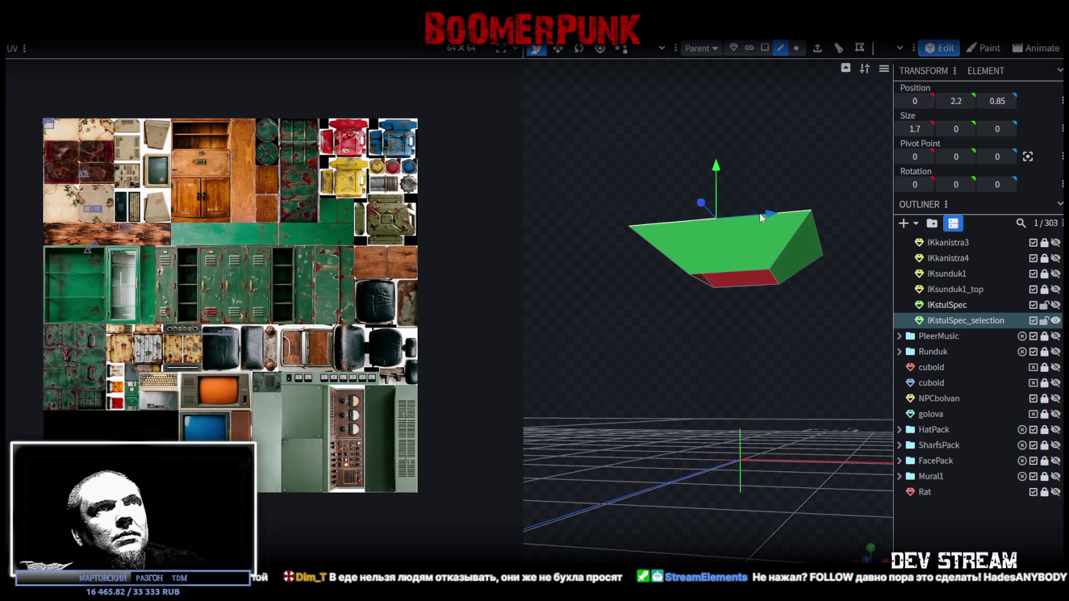
click(817, 50)
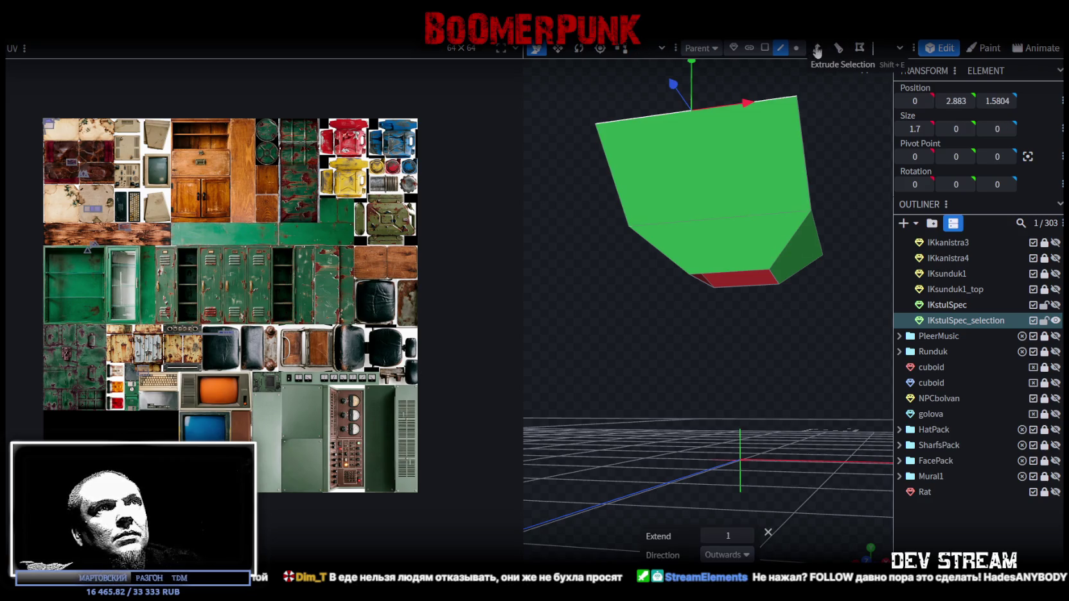
click(744, 557)
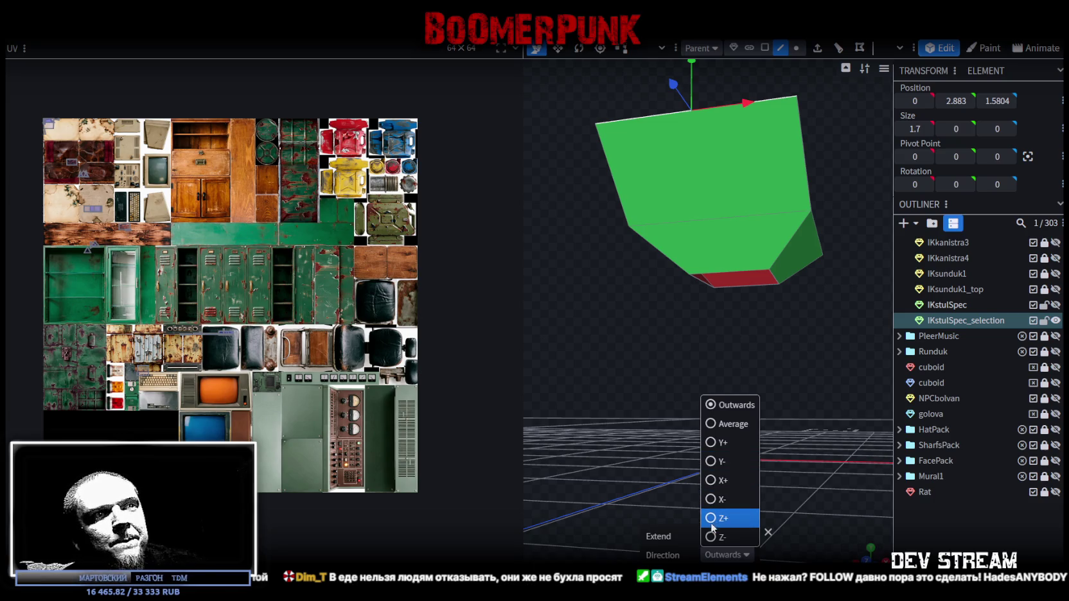
click(724, 517)
Unhide the IKstulSpec chair and bring up editing actions for the plane in front of the seat
click(1055, 305)
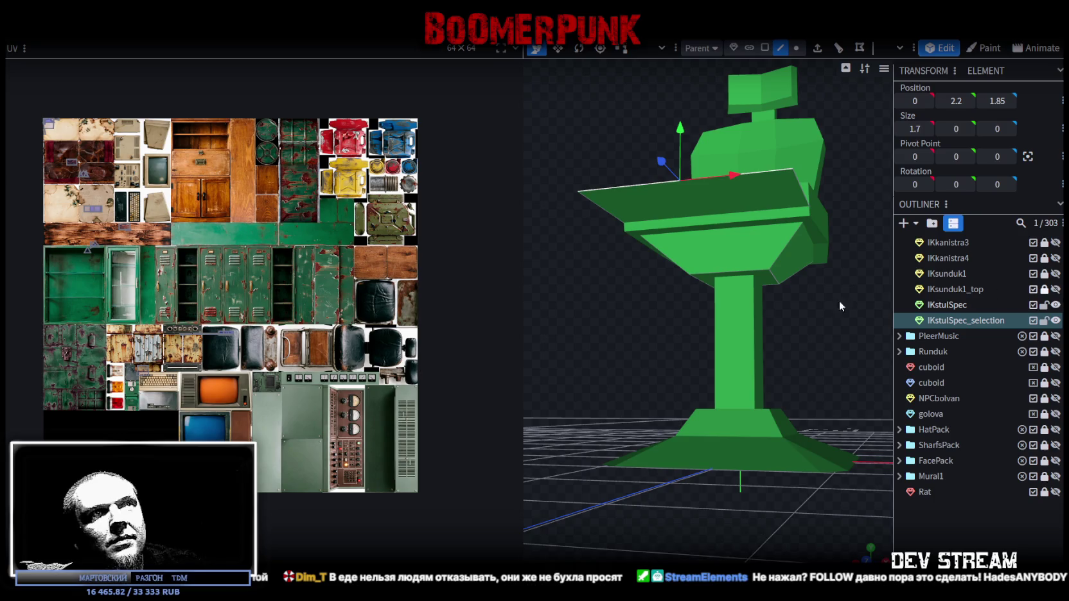
mouse_move(839, 300)
mouse_down()
mouse_move(771, 351)
mouse_move(739, 320)
mouse_up()
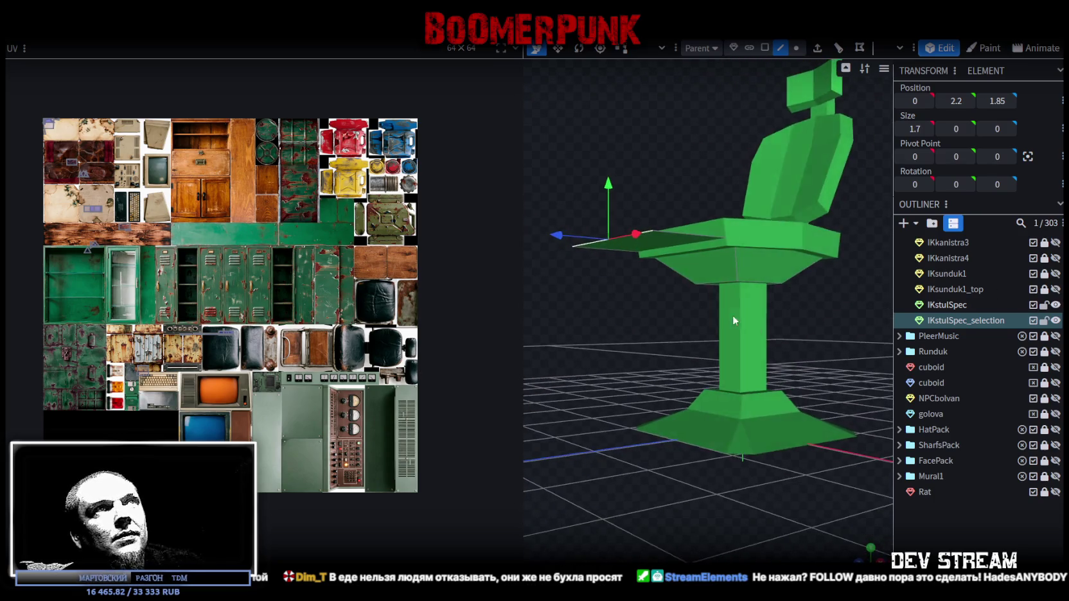
click(765, 48)
drag(708, 165, 638, 204)
click(640, 222)
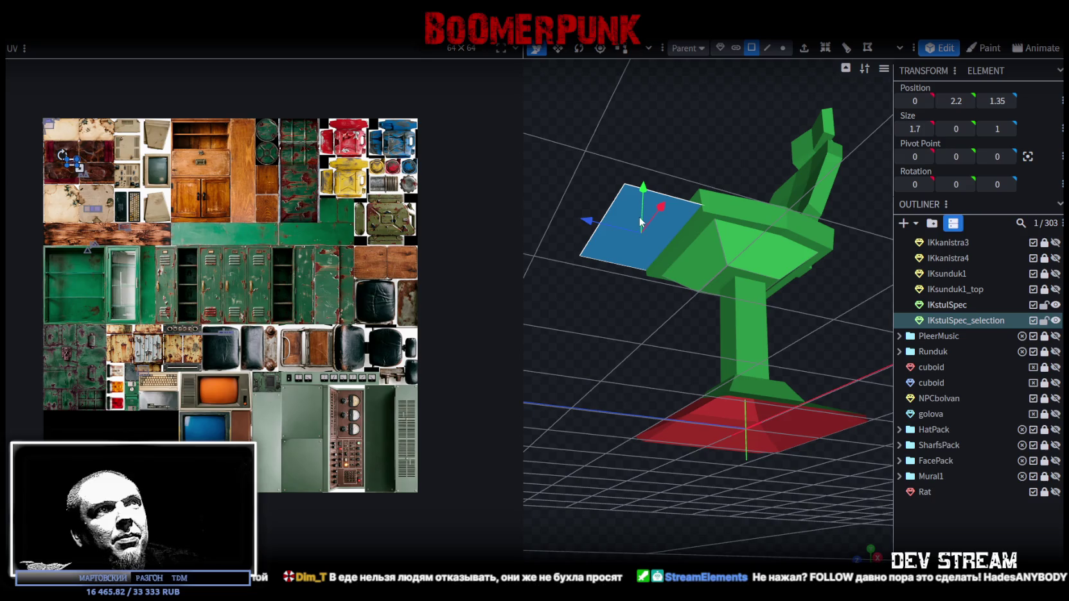
right_click(616, 246)
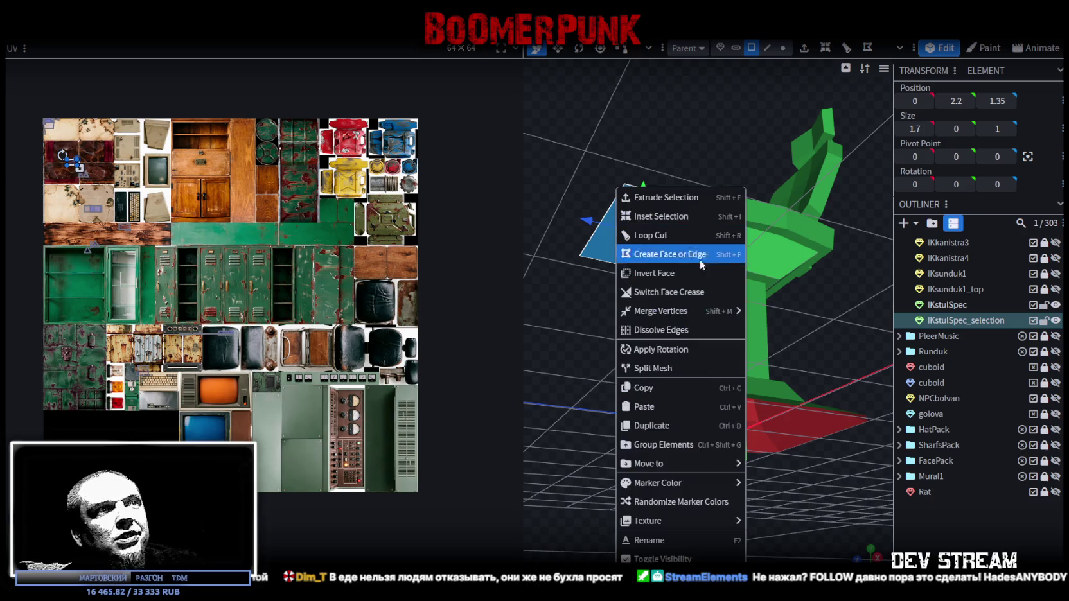
Split the front face into its own mesh, narrow it to 1.3 wide, and lower it below the seat
click(662, 370)
mouse_move(650, 186)
mouse_down()
mouse_move(741, 223)
mouse_move(764, 293)
mouse_move(819, 330)
mouse_move(860, 330)
mouse_up()
key(s)
drag(774, 340, 764, 341)
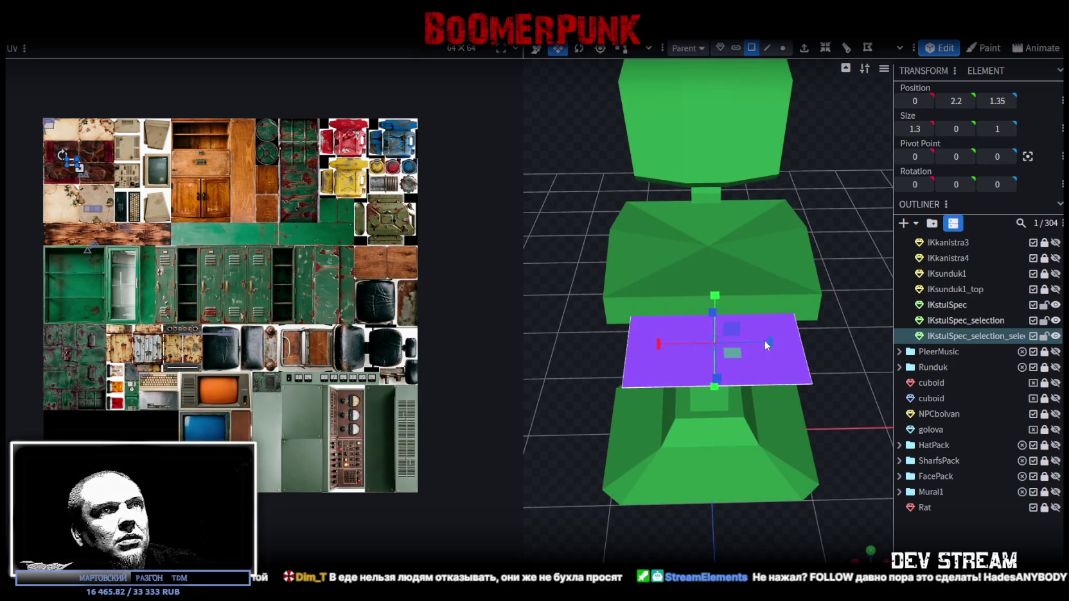
mouse_move(844, 383)
mouse_down()
mouse_move(756, 315)
mouse_move(715, 392)
mouse_up()
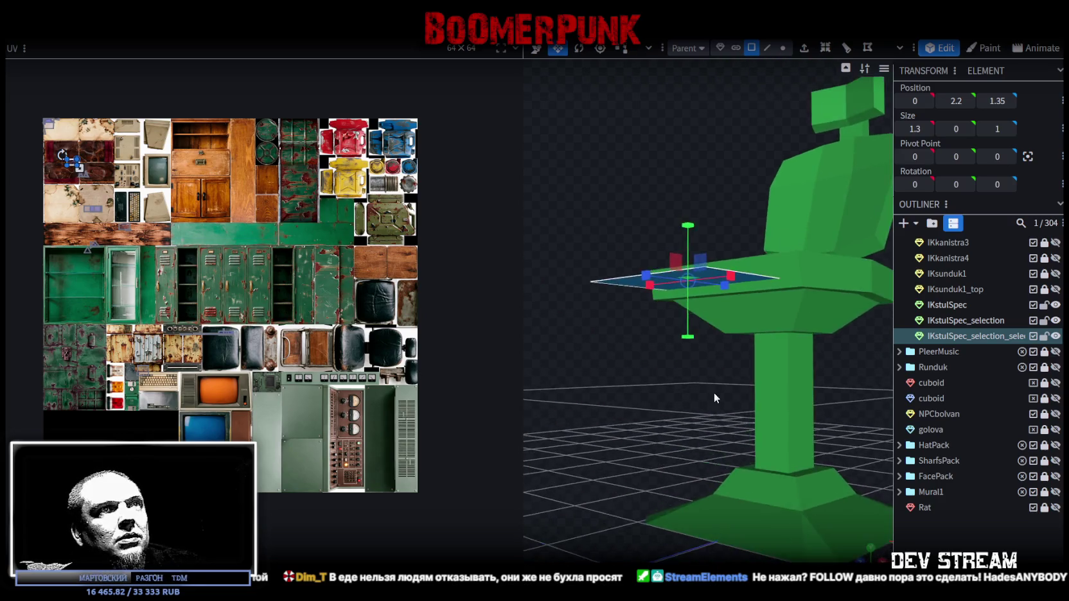
scroll(674, 379, up, 3)
key(v)
drag(637, 230, 636, 234)
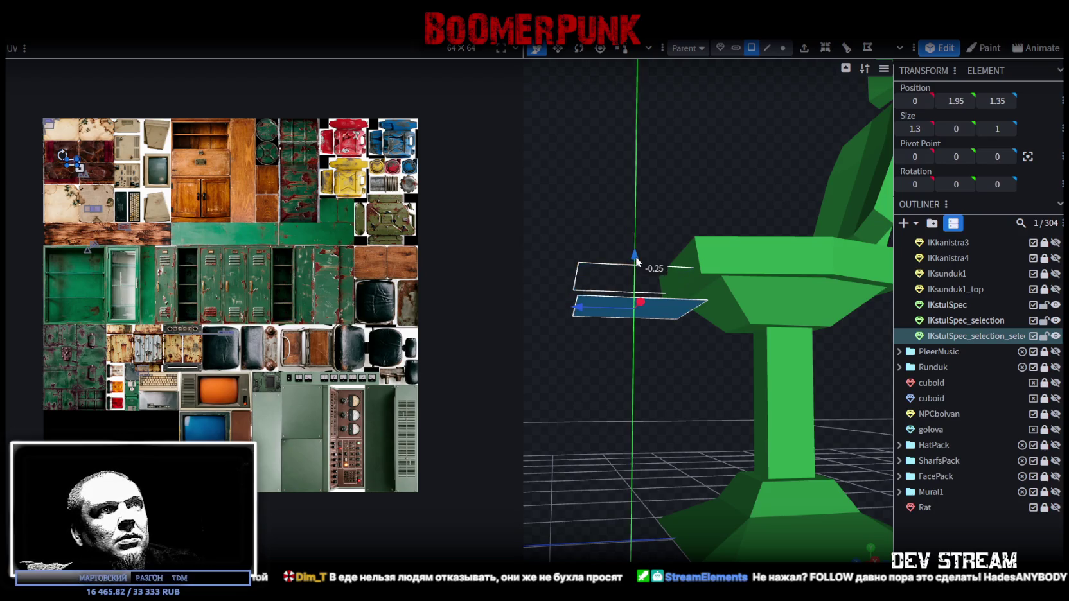
In edge mode, pull the plane's front edge down into a slanted strip
mouse_move(622, 190)
mouse_down()
mouse_move(713, 324)
mouse_move(731, 276)
mouse_up()
click(767, 48)
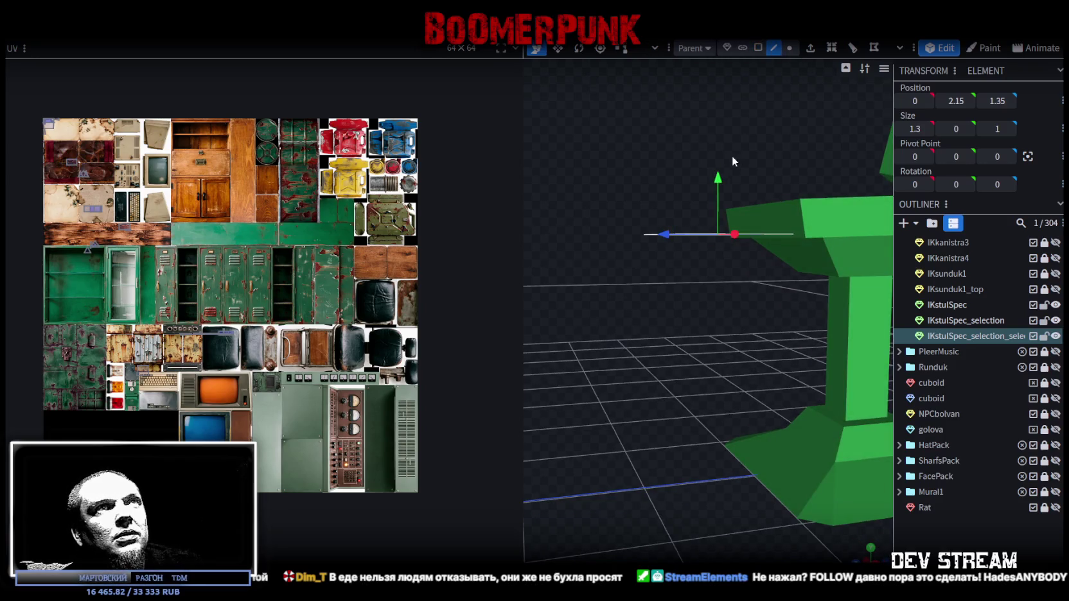
drag(735, 156, 658, 275)
mouse_move(651, 432)
mouse_down()
mouse_move(612, 347)
mouse_move(656, 332)
mouse_up()
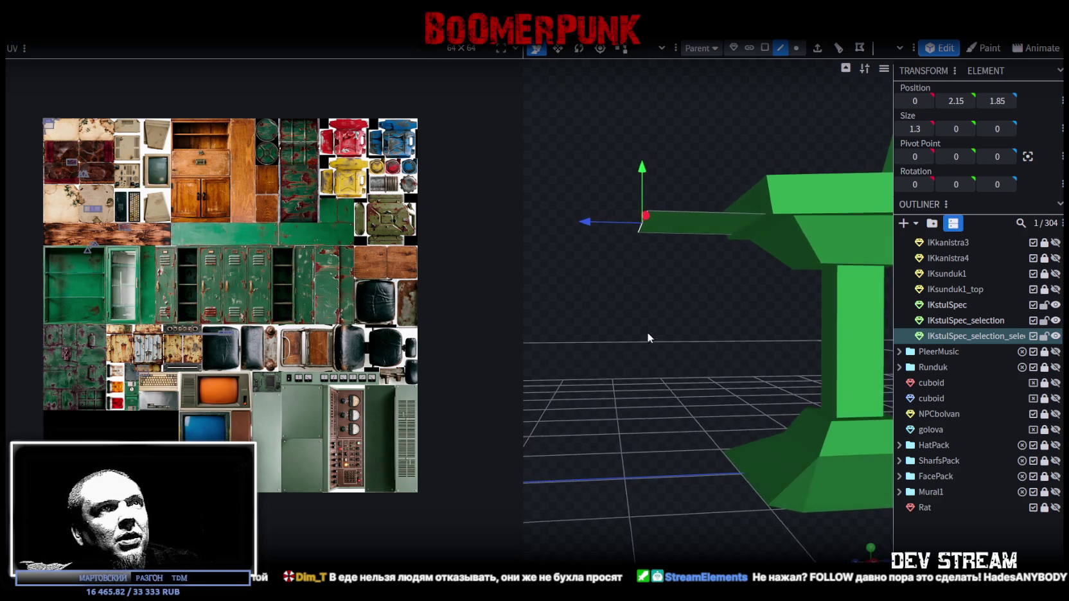
drag(639, 180, 641, 333)
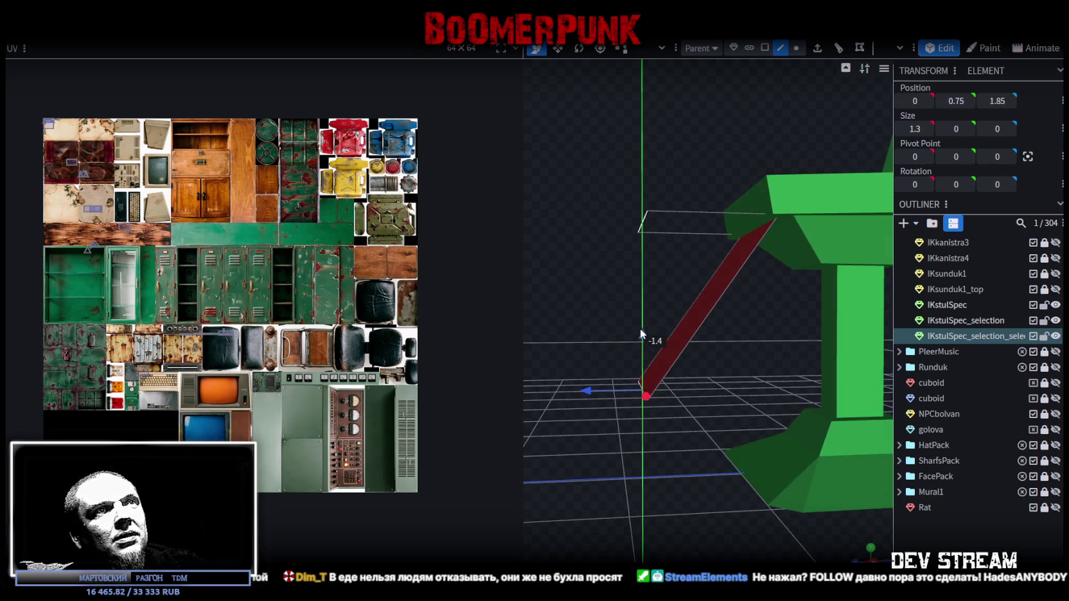
drag(667, 474, 689, 470)
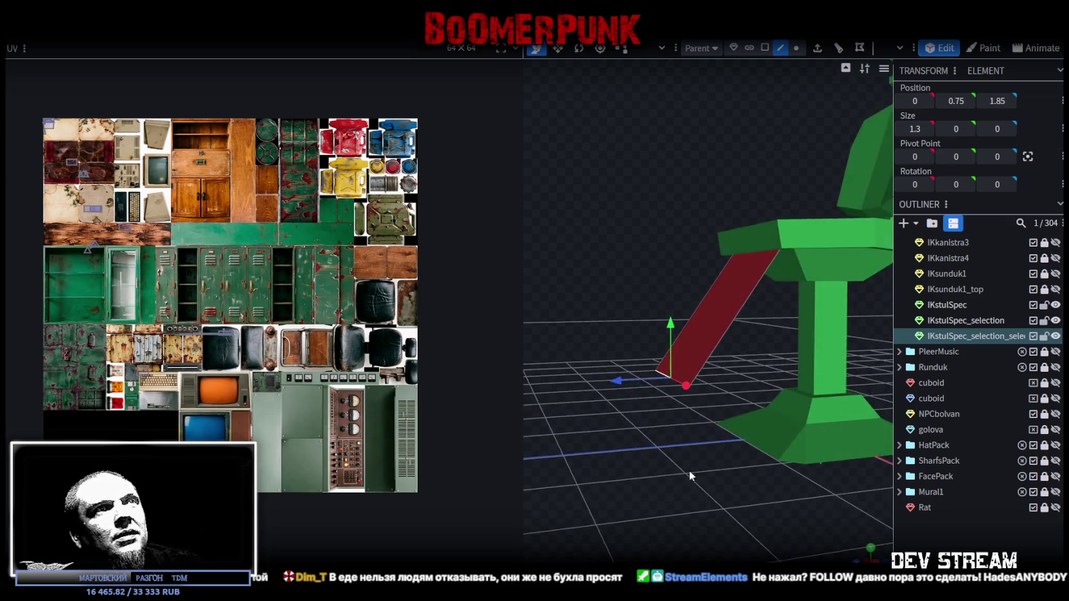
Extrude the strip's bottom edge along Z+ into a flat tray with its edge at height 0.9
click(818, 48)
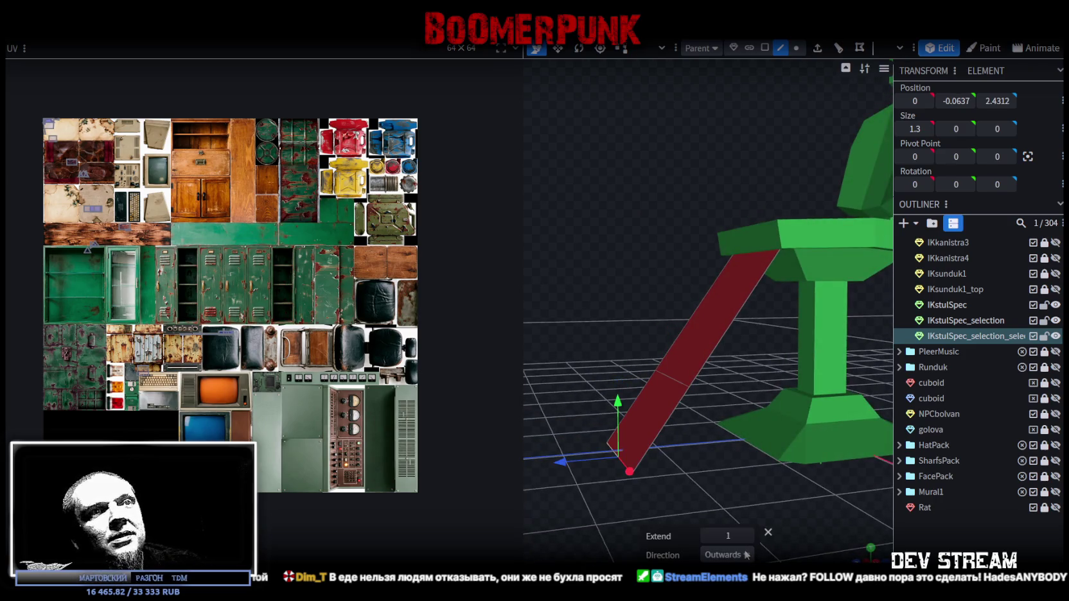
click(746, 555)
click(713, 517)
mouse_move(689, 501)
mouse_down()
mouse_move(660, 443)
mouse_move(689, 479)
mouse_move(603, 411)
mouse_move(681, 471)
mouse_move(656, 383)
mouse_up()
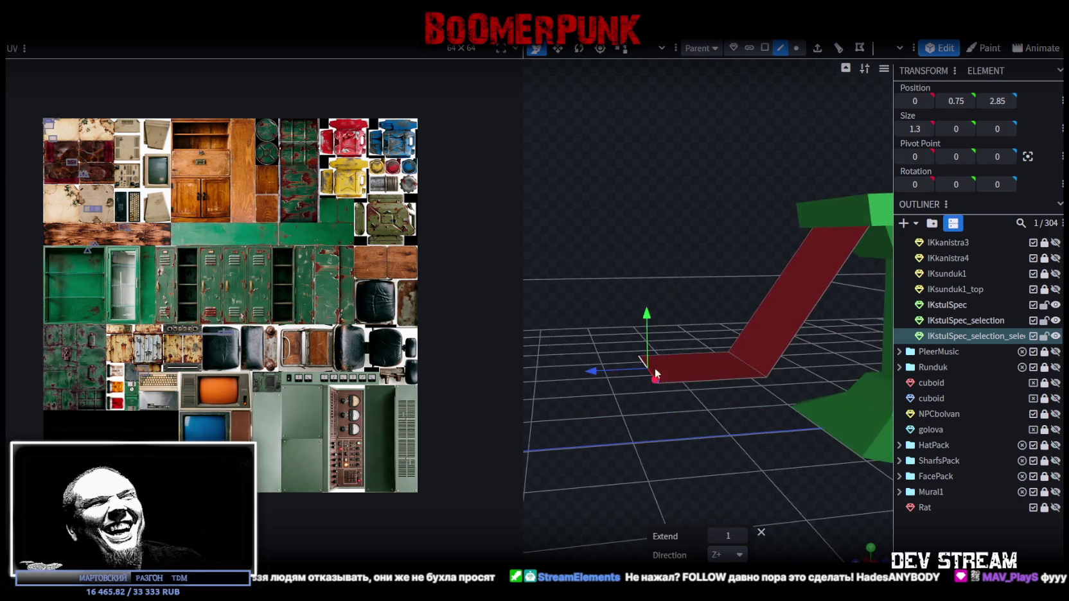
drag(650, 311, 648, 301)
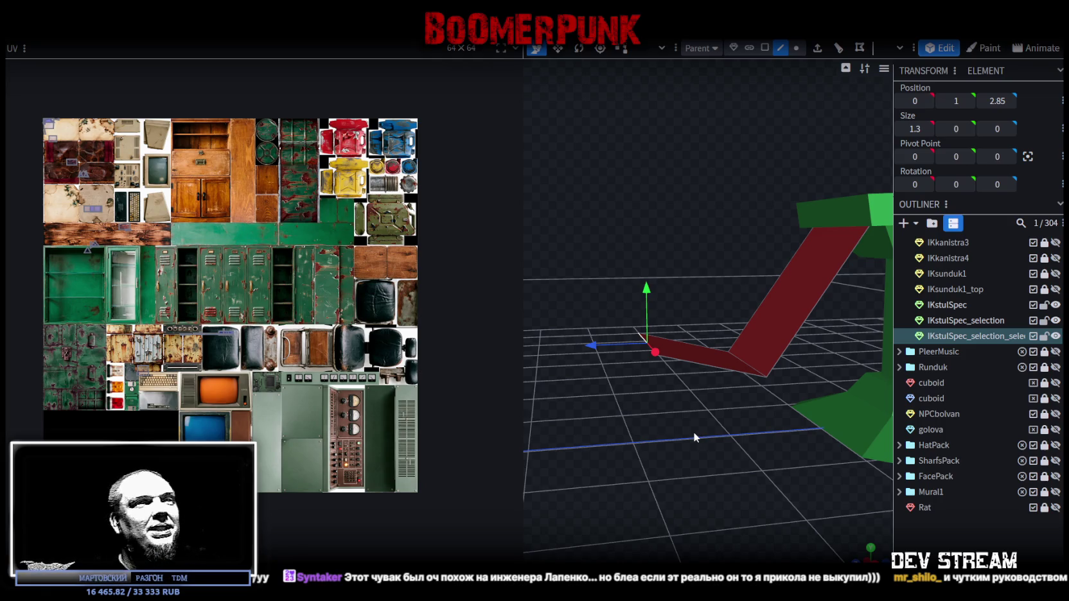
drag(695, 433, 665, 435)
drag(578, 335, 606, 336)
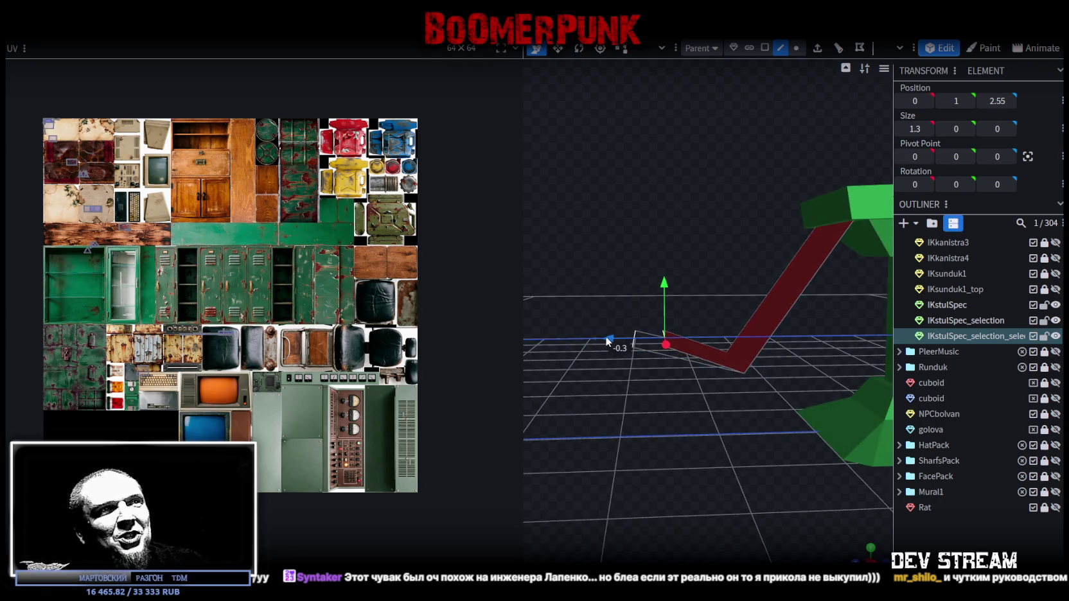
drag(667, 285, 663, 292)
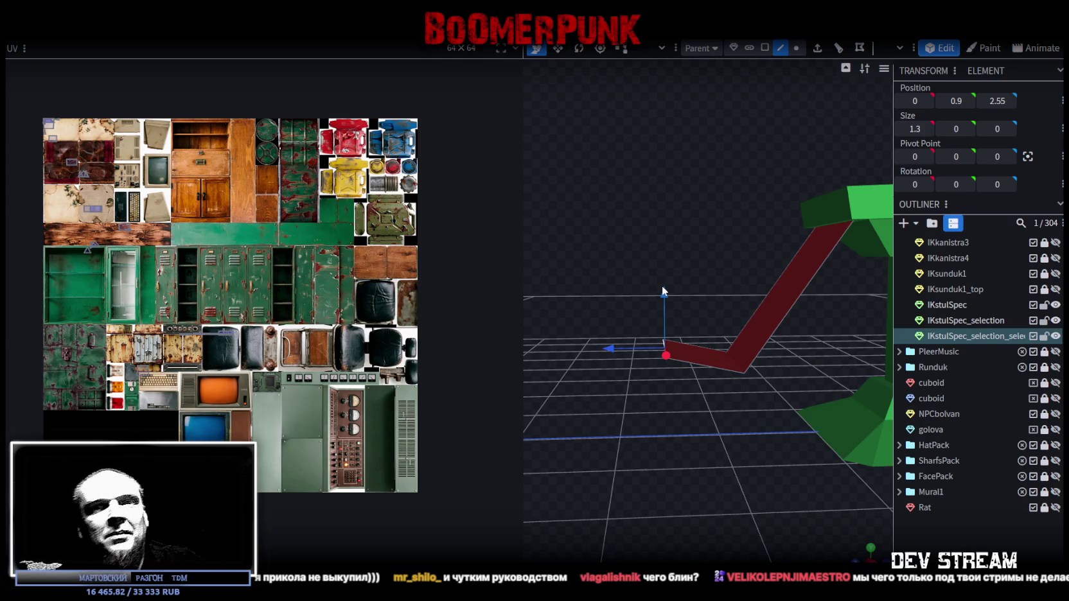
mouse_move(649, 453)
mouse_down()
mouse_move(706, 482)
mouse_move(687, 297)
mouse_up()
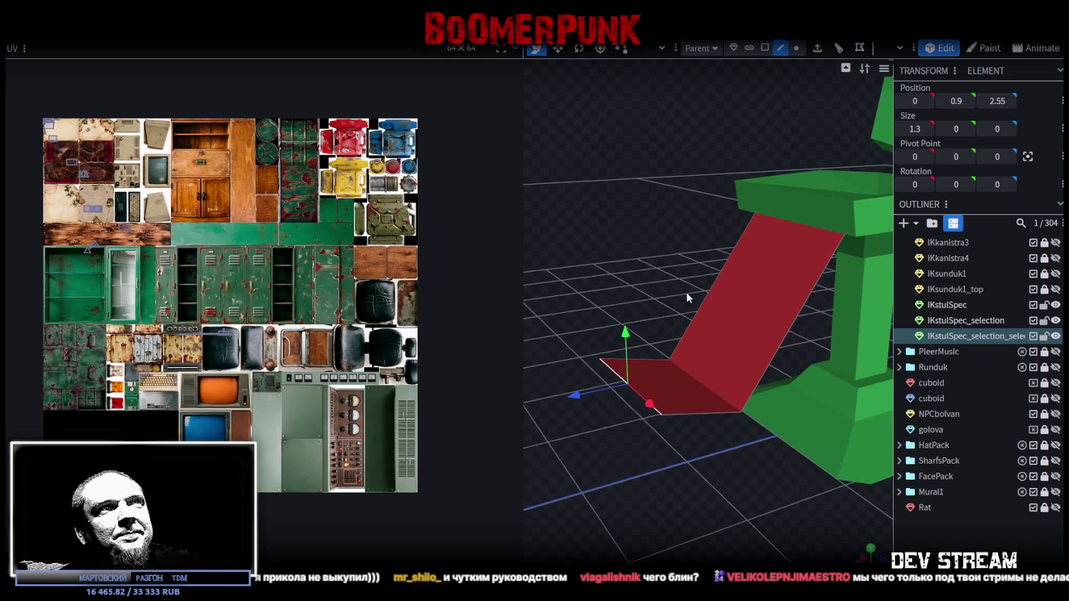
Select the two footrest faces in face mode
click(765, 48)
click(772, 292)
shift+click(683, 407)
mouse_move(682, 406)
mouse_down()
mouse_move(687, 462)
mouse_move(671, 365)
mouse_up()
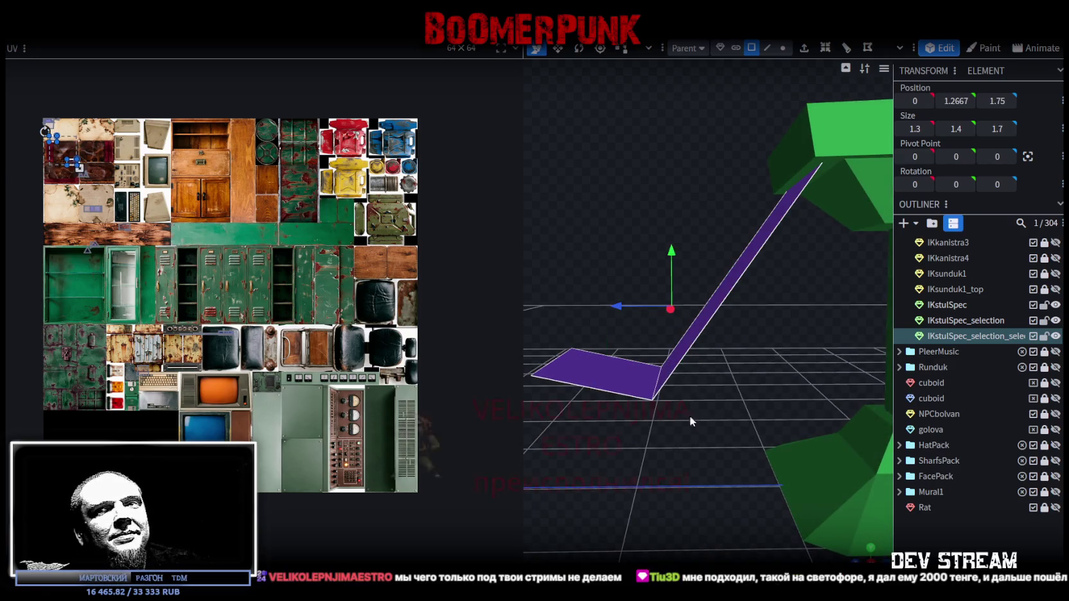
mouse_move(701, 468)
mouse_down()
mouse_move(712, 514)
mouse_move(672, 420)
mouse_up()
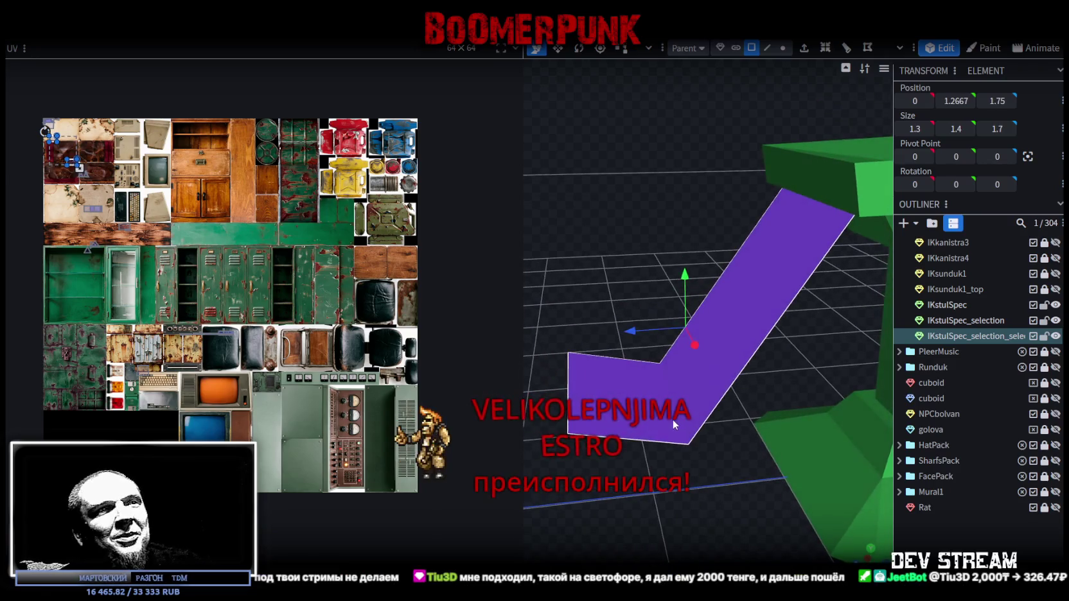
Copy and paste the footrest faces as mesh faces, raising the copy 0.1 above the original
right_click(675, 418)
click(721, 388)
right_click(707, 395)
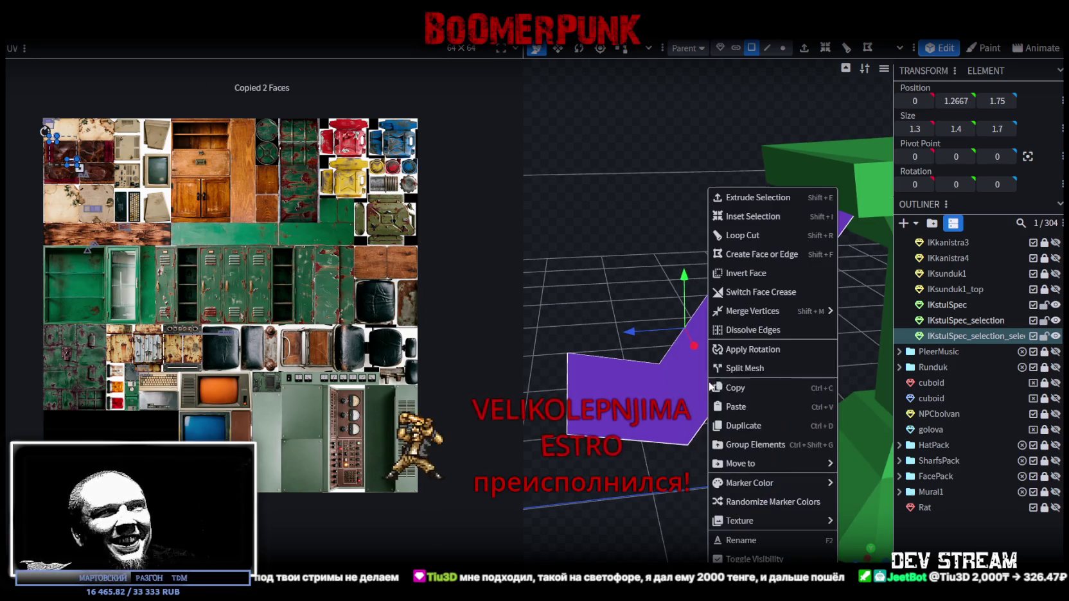
click(733, 407)
click(765, 435)
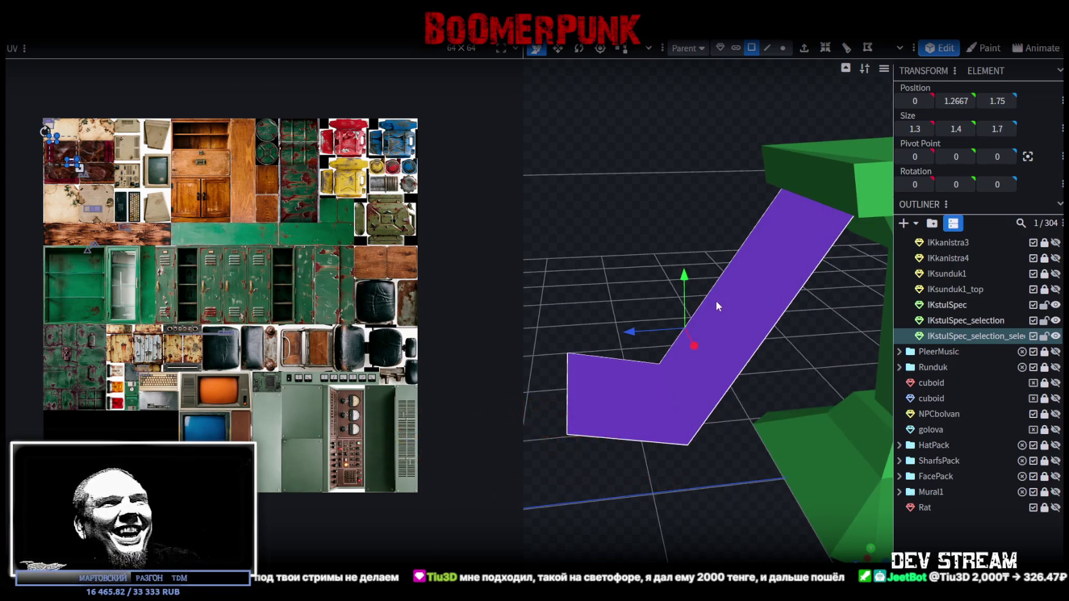
drag(686, 281, 683, 268)
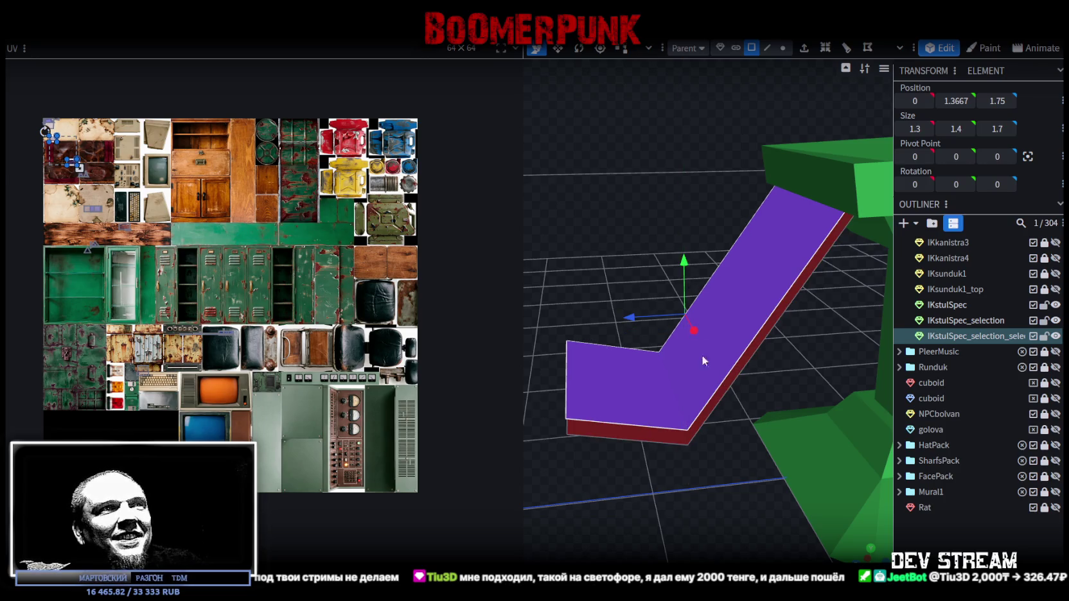
drag(704, 444, 735, 477)
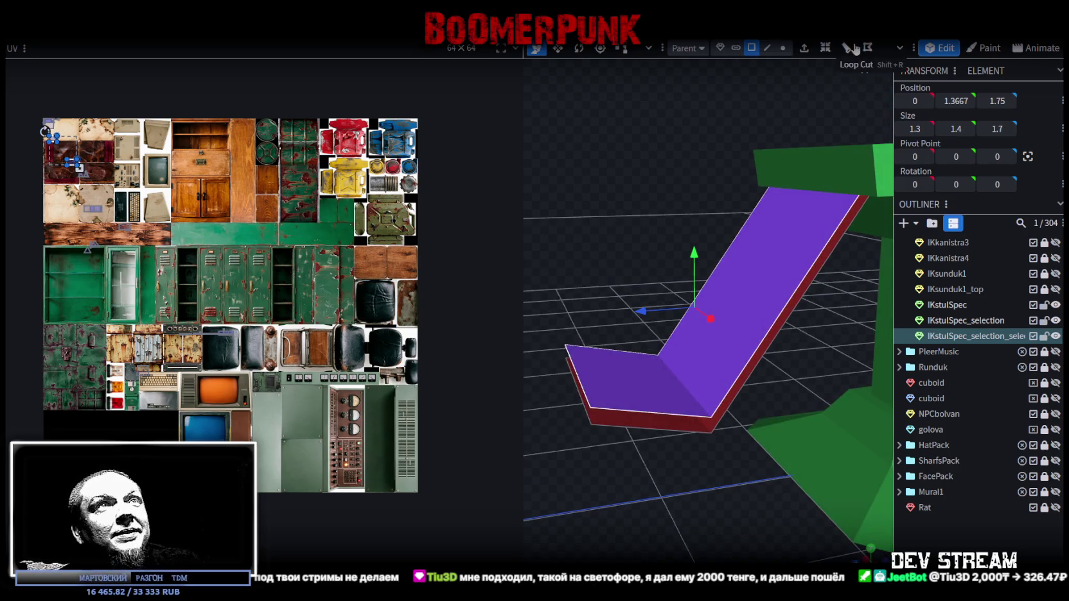
drag(523, 125, 386, 126)
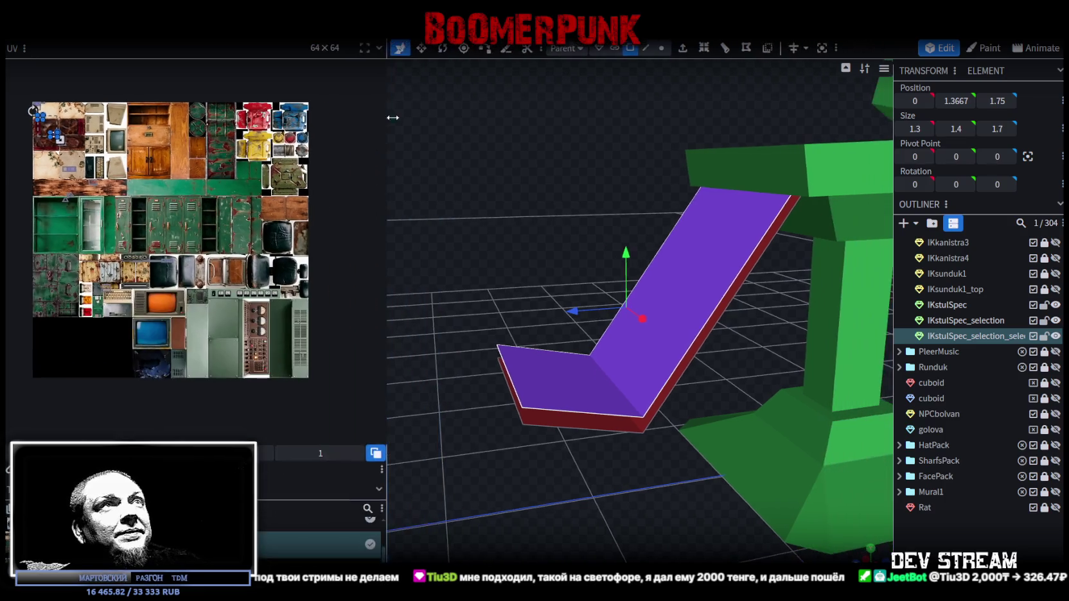
Pick edges along the tray and ramp, ending on the footrest plate's front face
click(646, 47)
click(589, 414)
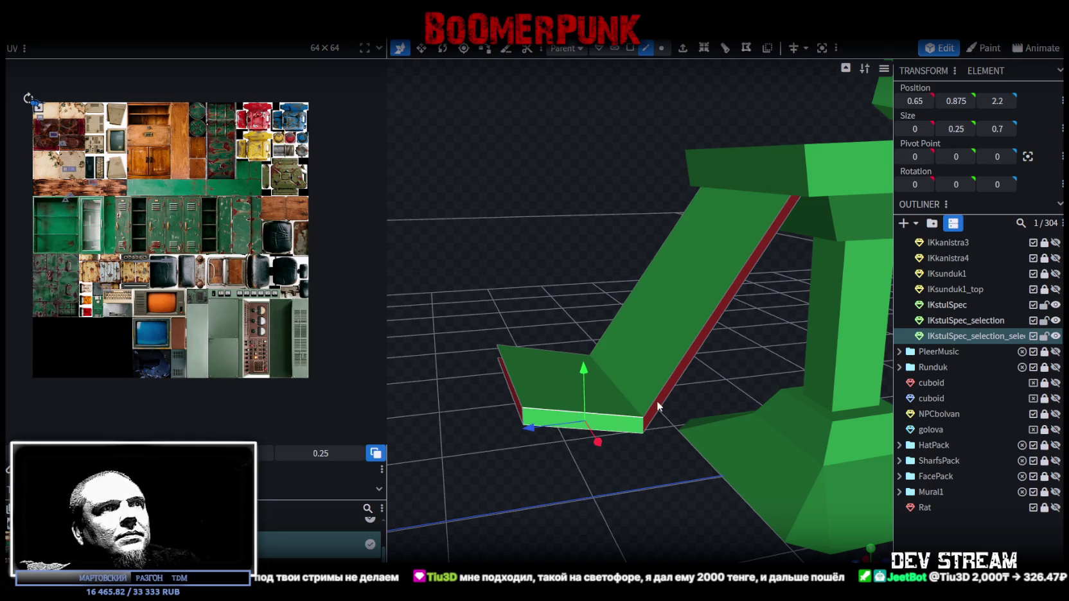
click(670, 390)
drag(671, 381, 749, 283)
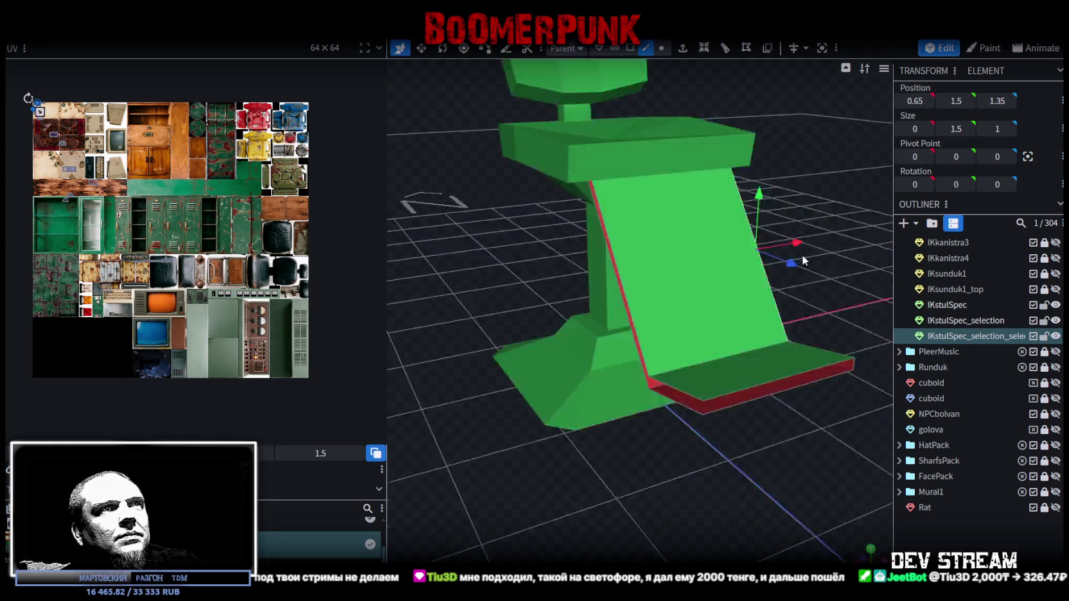
click(714, 360)
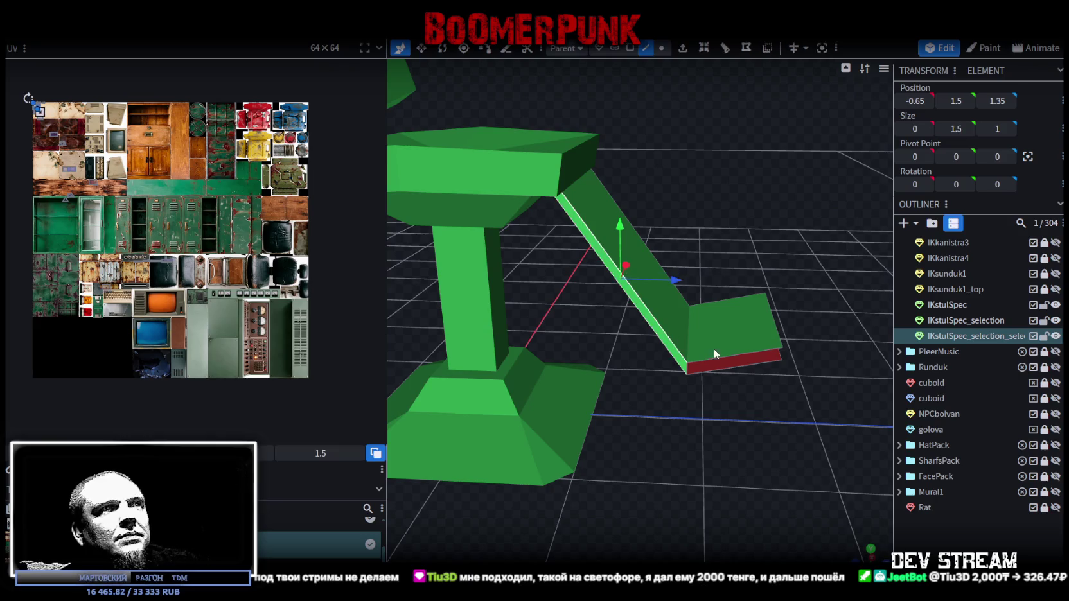
click(741, 370)
drag(809, 439, 735, 406)
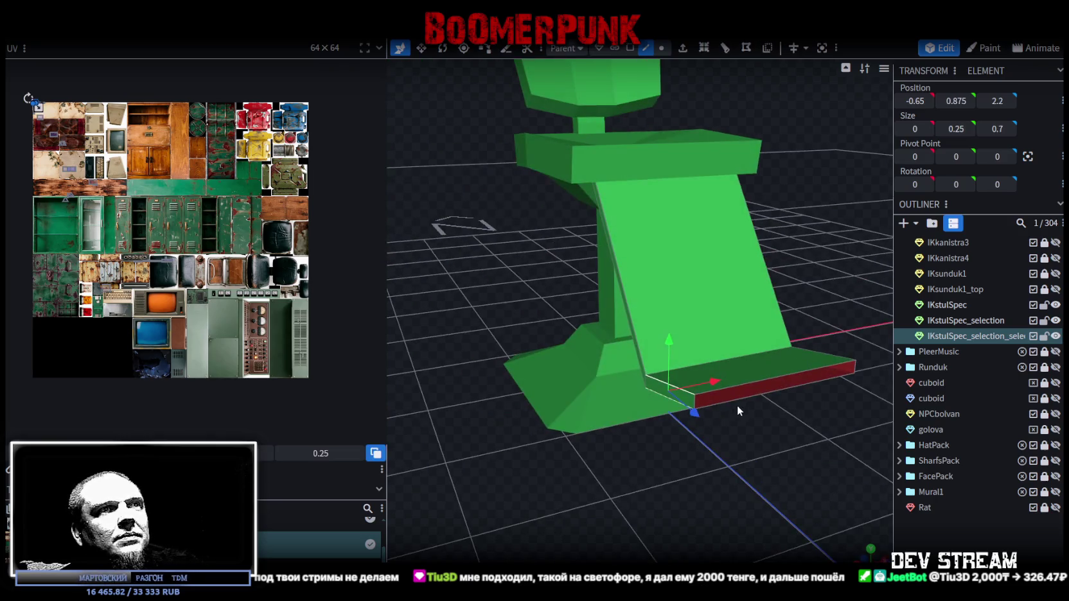
click(767, 391)
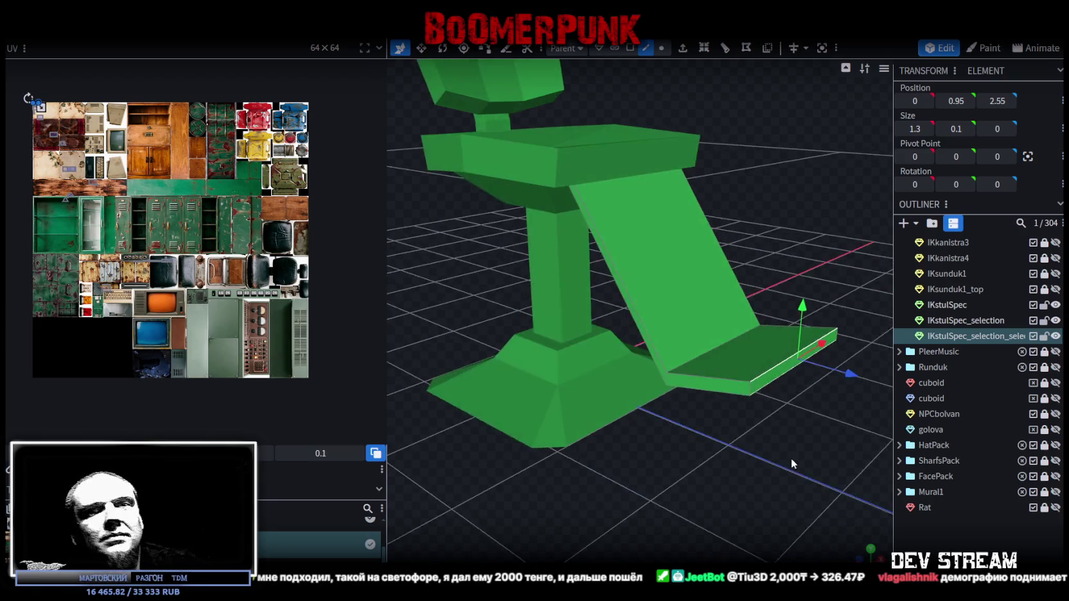
drag(768, 410, 804, 454)
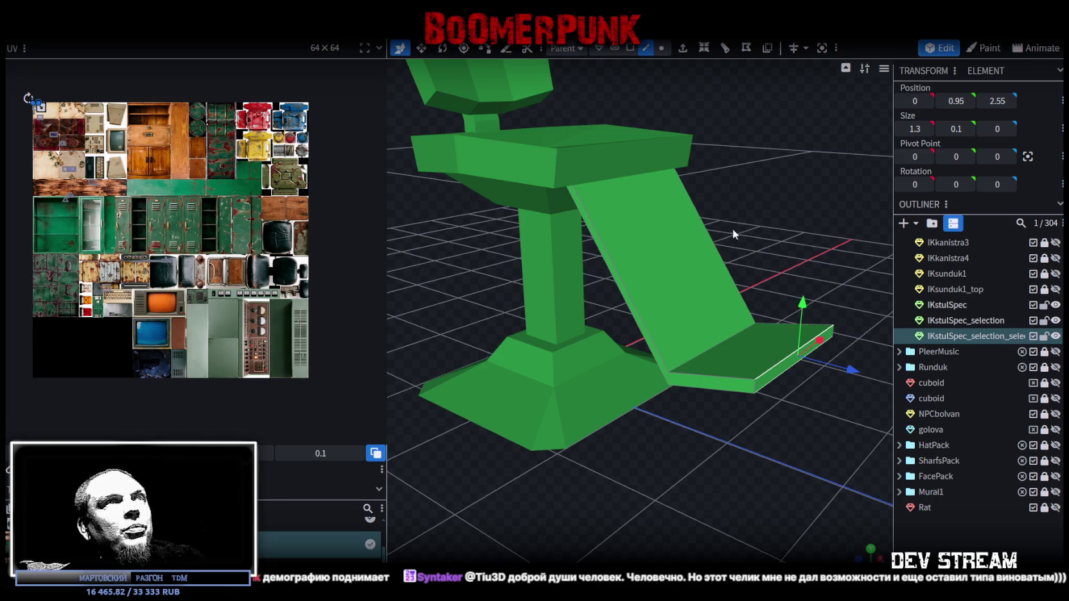
Select an edge on the slanted leg and view the chair from the side
drag(732, 230, 772, 198)
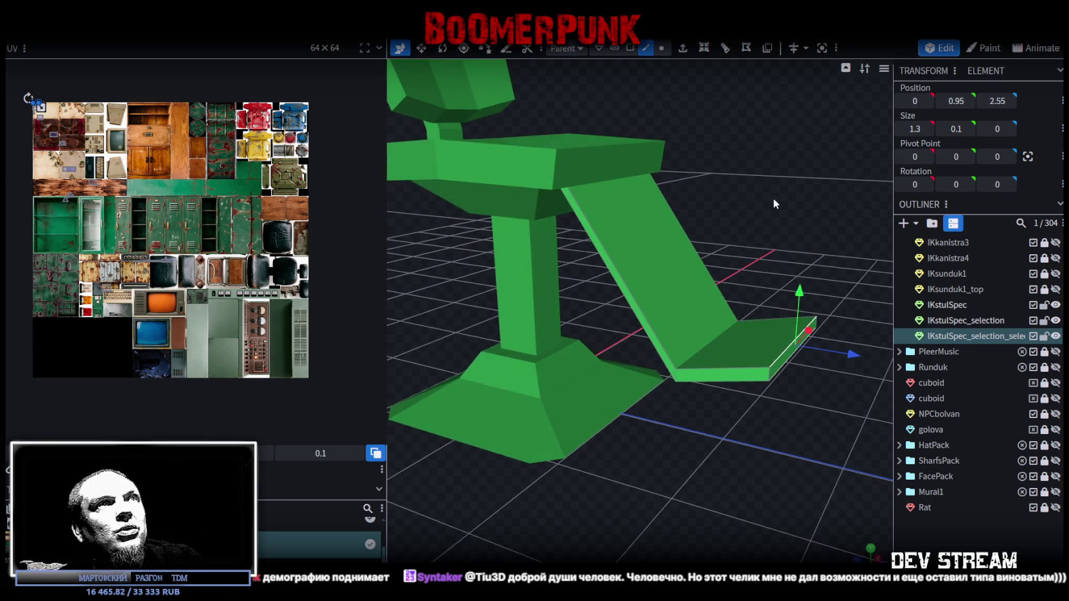
click(619, 276)
mouse_move(658, 320)
mouse_down()
mouse_move(679, 420)
mouse_move(691, 418)
mouse_move(672, 404)
mouse_move(682, 435)
mouse_move(659, 180)
mouse_up()
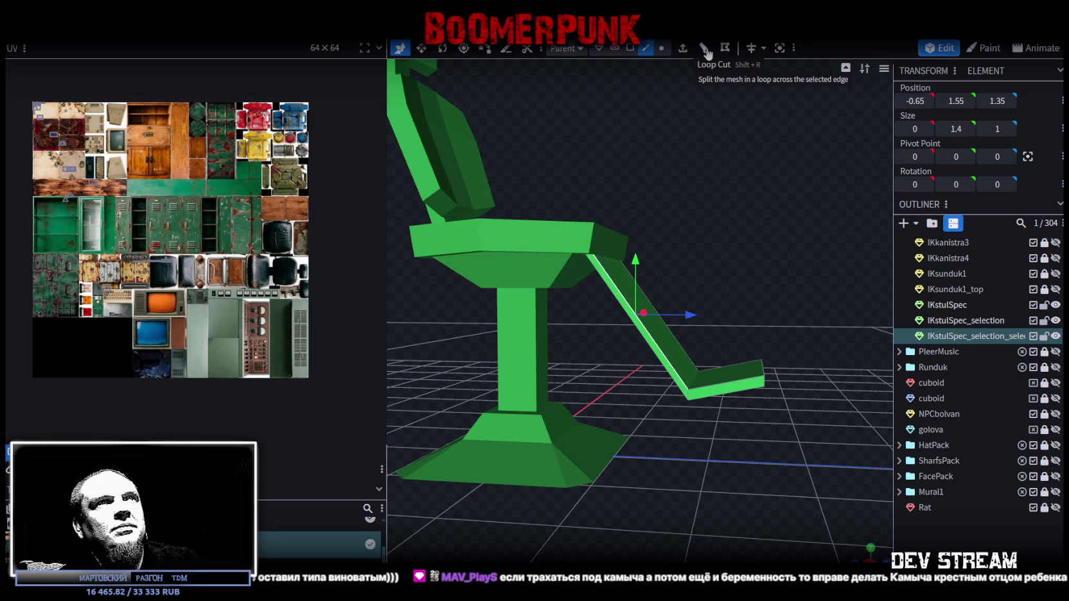
Add a single loop cut to the slanted leg and tilt the new edge loop
click(705, 48)
mouse_move(717, 231)
mouse_down()
mouse_move(772, 202)
mouse_move(755, 206)
mouse_up()
scroll(754, 218, up, 3)
scroll(765, 217, up, 3)
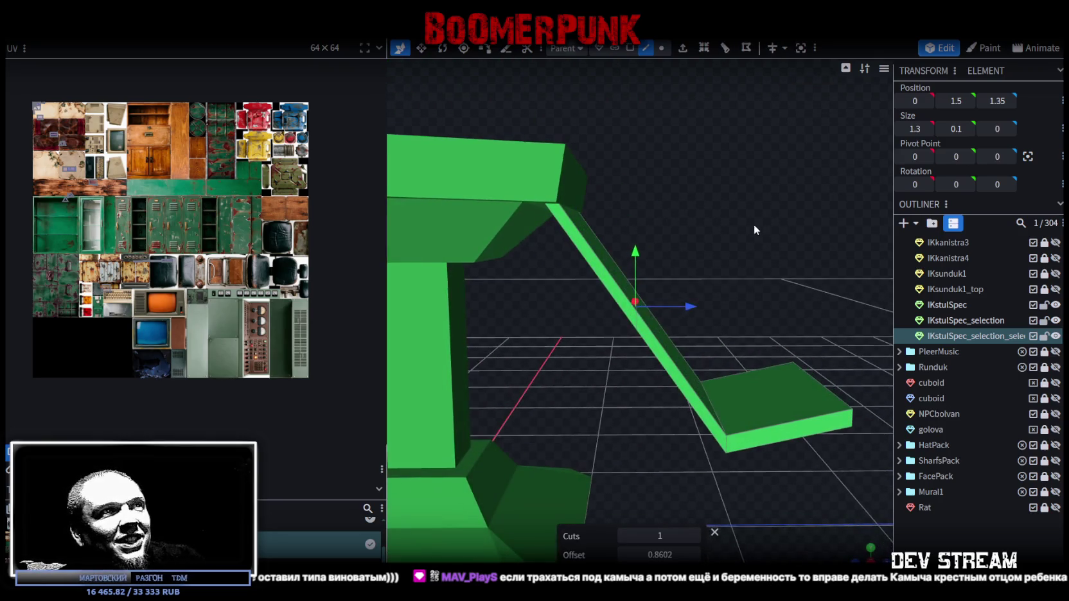
key(r)
drag(724, 220, 666, 218)
scroll(681, 220, up, 3)
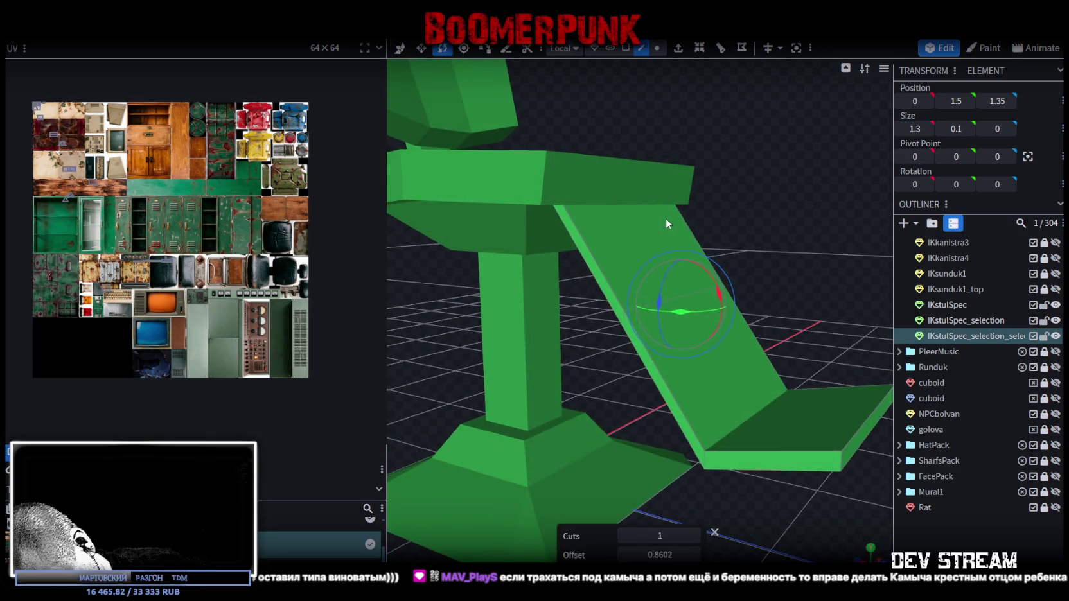
drag(712, 228, 782, 190)
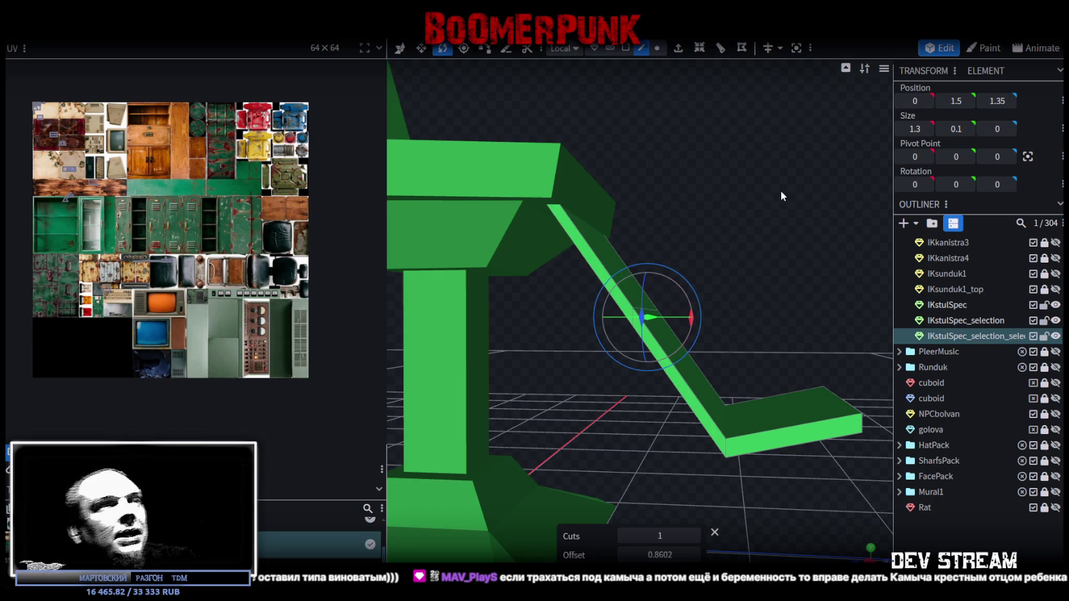
mouse_move(758, 225)
mouse_down()
mouse_move(733, 264)
mouse_move(690, 269)
mouse_move(725, 312)
mouse_up()
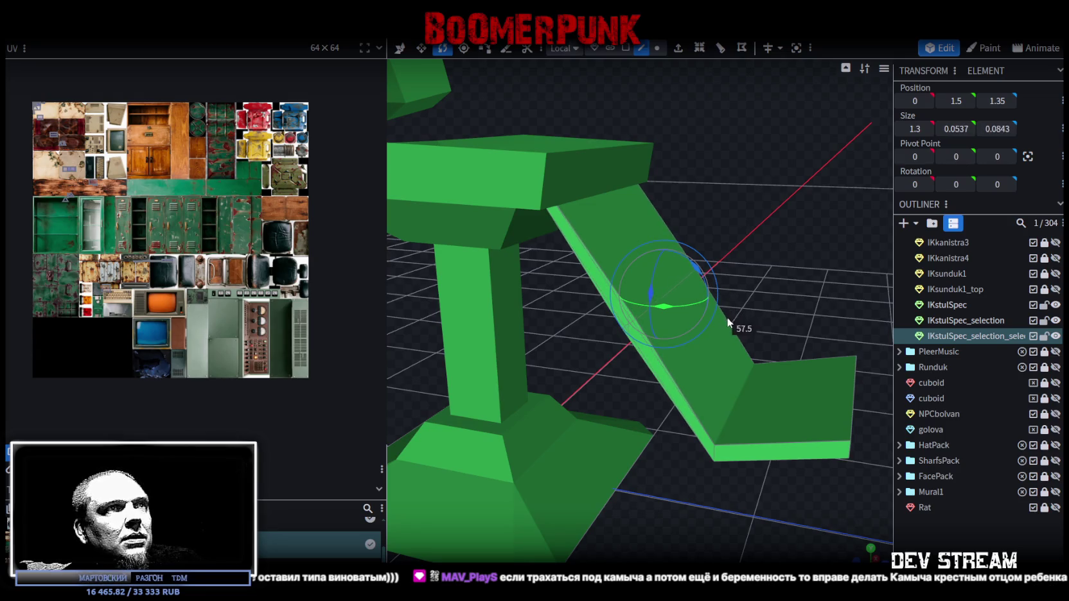
mouse_move(769, 296)
mouse_down()
mouse_move(818, 254)
mouse_move(777, 261)
mouse_up()
Return the viewport to the textured display and view the chair from the front
key(v)
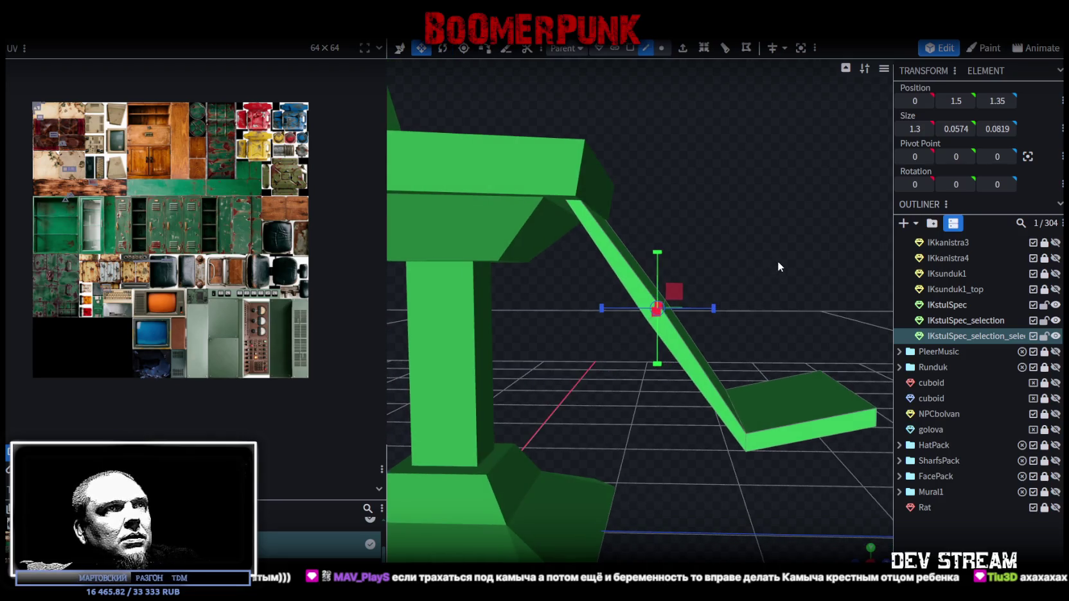
drag(668, 299, 756, 269)
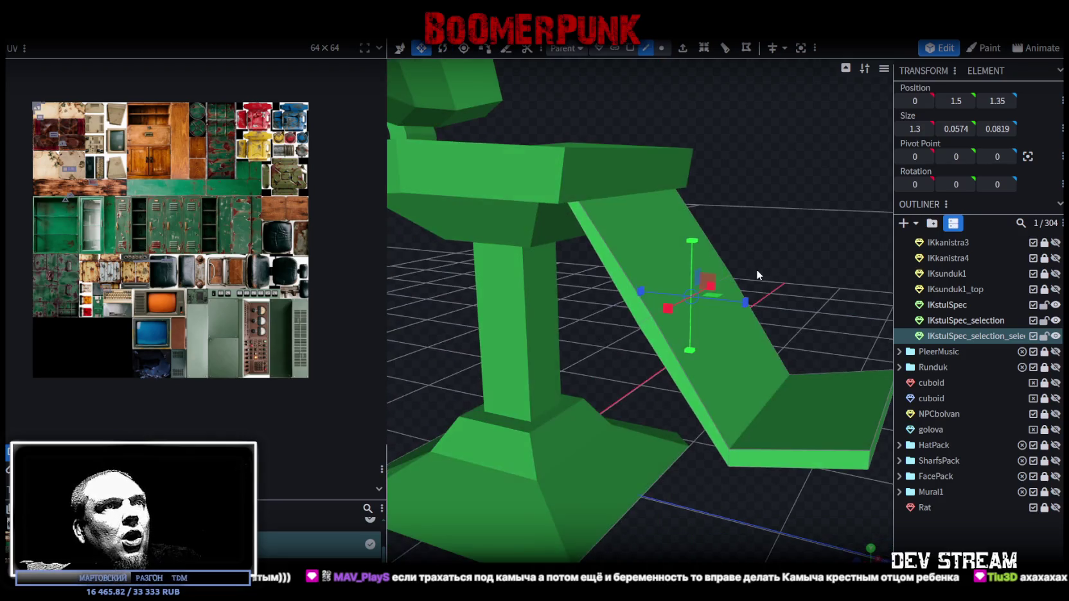
mouse_move(795, 227)
mouse_down()
mouse_move(798, 244)
mouse_move(752, 237)
mouse_up()
scroll(188, 279, up, 3)
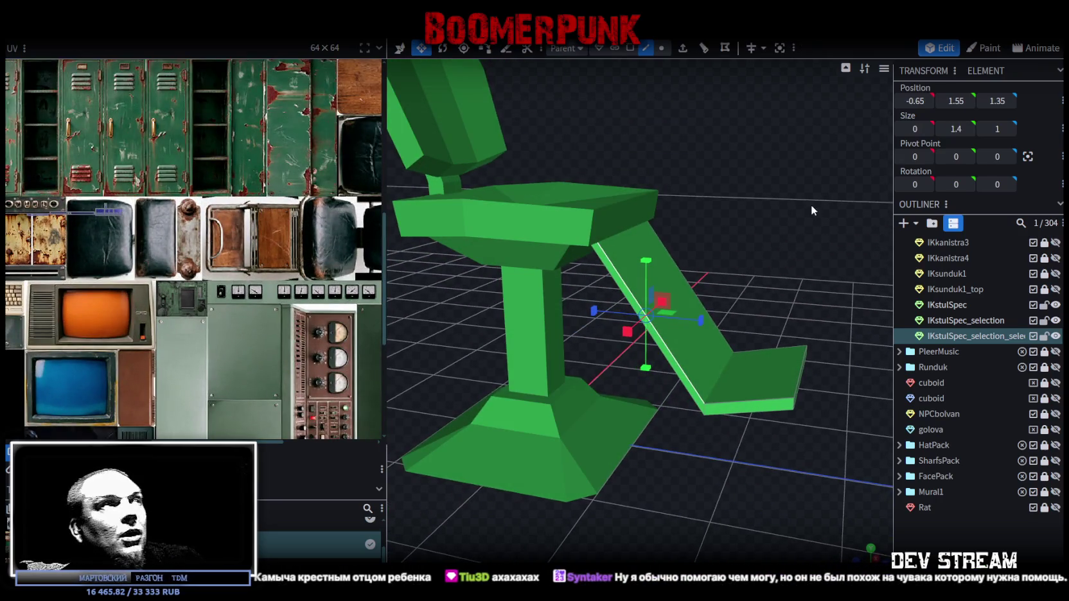
drag(755, 204, 770, 212)
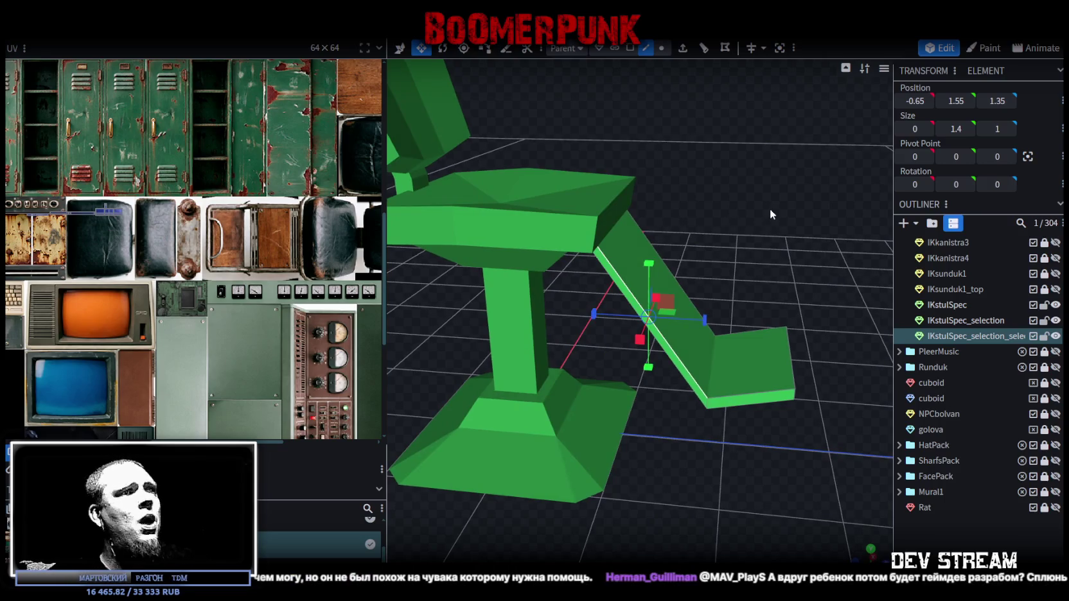
scroll(766, 207, down, 3)
scroll(760, 225, down, 3)
scroll(761, 218, down, 2)
key(z)
mouse_move(745, 259)
mouse_down()
mouse_move(641, 273)
mouse_move(701, 214)
mouse_up()
scroll(641, 274, up, 5)
Select a backrest face on the IKstulSpec body and place it at X -0.7238
click(596, 252)
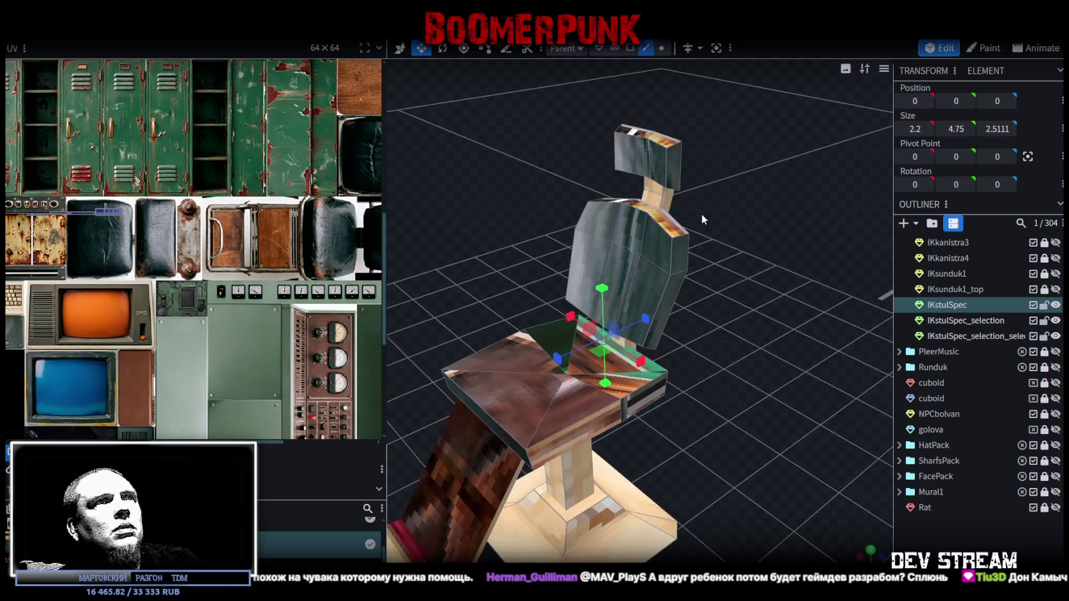
click(630, 48)
click(678, 270)
drag(719, 302, 802, 337)
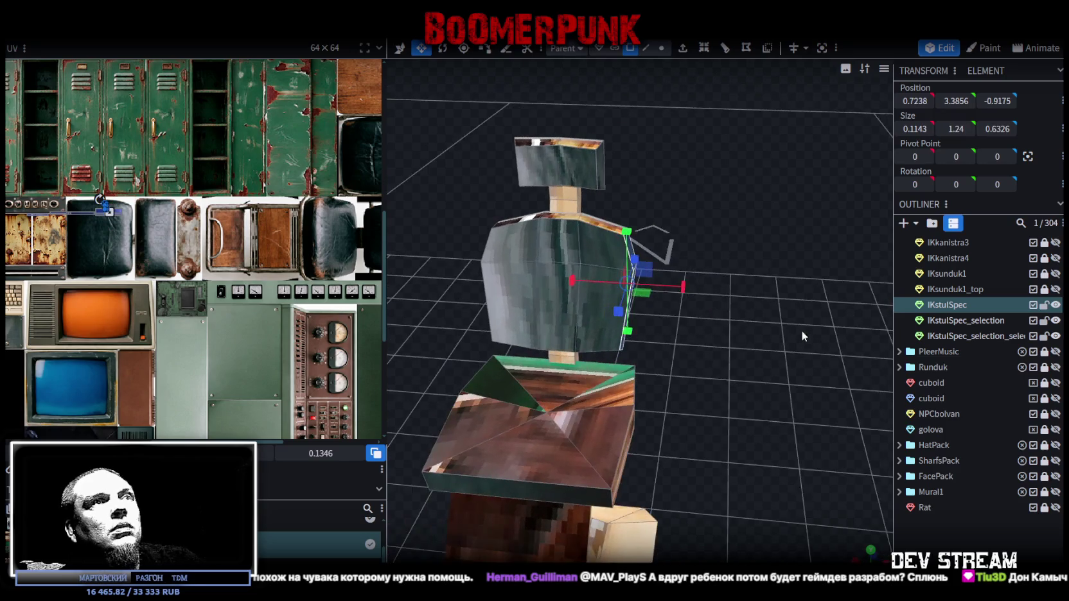
key(v)
drag(690, 294, 691, 283)
mouse_move(688, 332)
mouse_down()
mouse_move(782, 304)
mouse_move(482, 254)
mouse_move(640, 273)
mouse_move(629, 300)
mouse_move(488, 223)
mouse_move(640, 390)
mouse_up()
key(ctrl+z)
Select the seat elements, then resize and slide the seat piece along its depth
click(640, 390)
mouse_move(794, 356)
mouse_down()
mouse_move(676, 379)
mouse_move(805, 381)
mouse_move(659, 385)
mouse_up()
key(s)
click(697, 387)
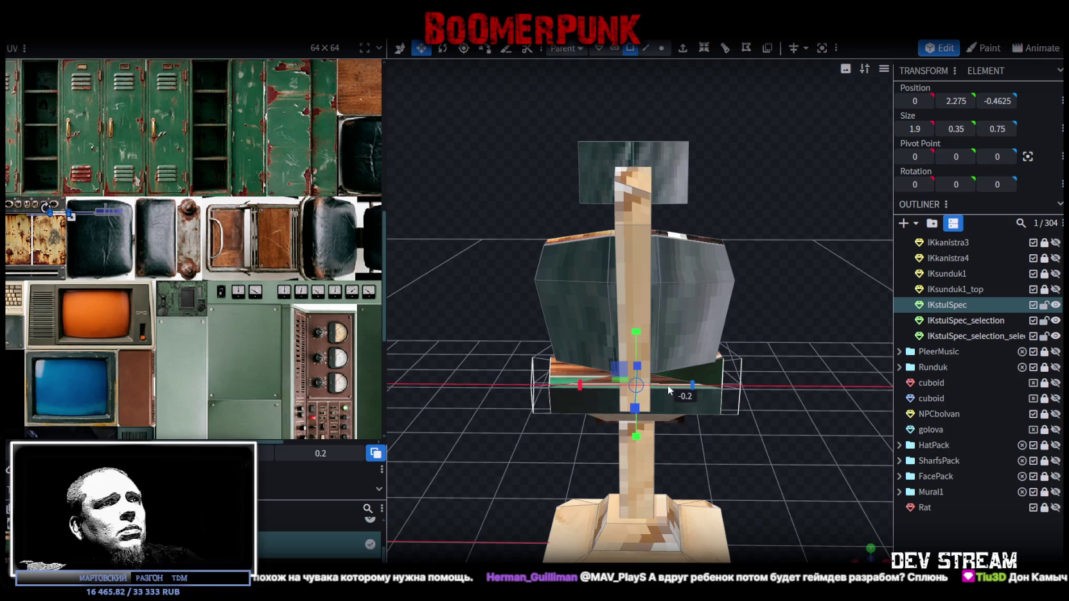
mouse_move(528, 360)
mouse_down()
mouse_move(837, 368)
mouse_move(635, 337)
mouse_up()
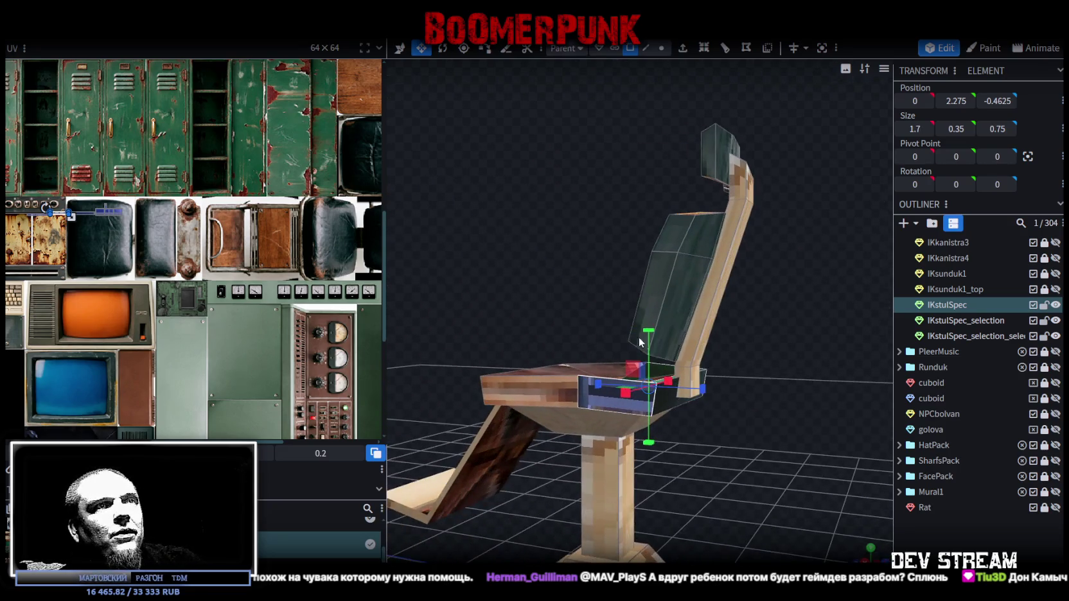
mouse_move(682, 403)
mouse_down()
mouse_move(782, 376)
mouse_move(805, 411)
mouse_move(773, 389)
mouse_up()
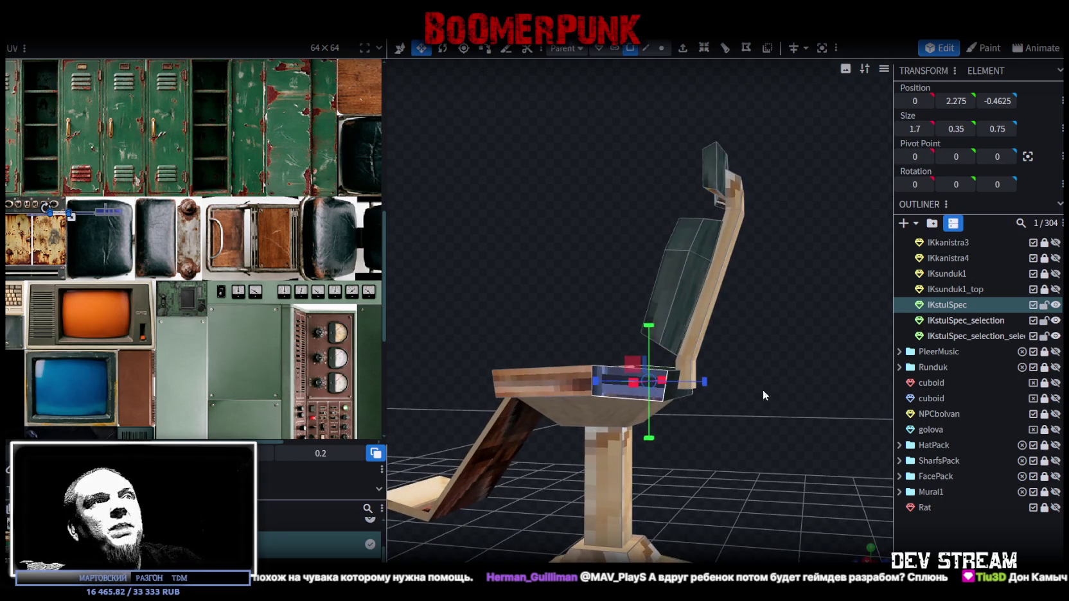
click(675, 390)
drag(675, 390, 806, 427)
key(v)
mouse_move(636, 391)
mouse_down()
mouse_move(750, 357)
mouse_move(681, 397)
mouse_move(773, 354)
mouse_move(824, 362)
mouse_up()
Select an edge of the IKstulSpec_selection seat and unhide the IKstulSpec chair body
click(681, 397)
click(646, 47)
click(680, 423)
mouse_move(728, 408)
mouse_down()
mouse_move(670, 421)
mouse_move(649, 403)
mouse_up()
click(1055, 307)
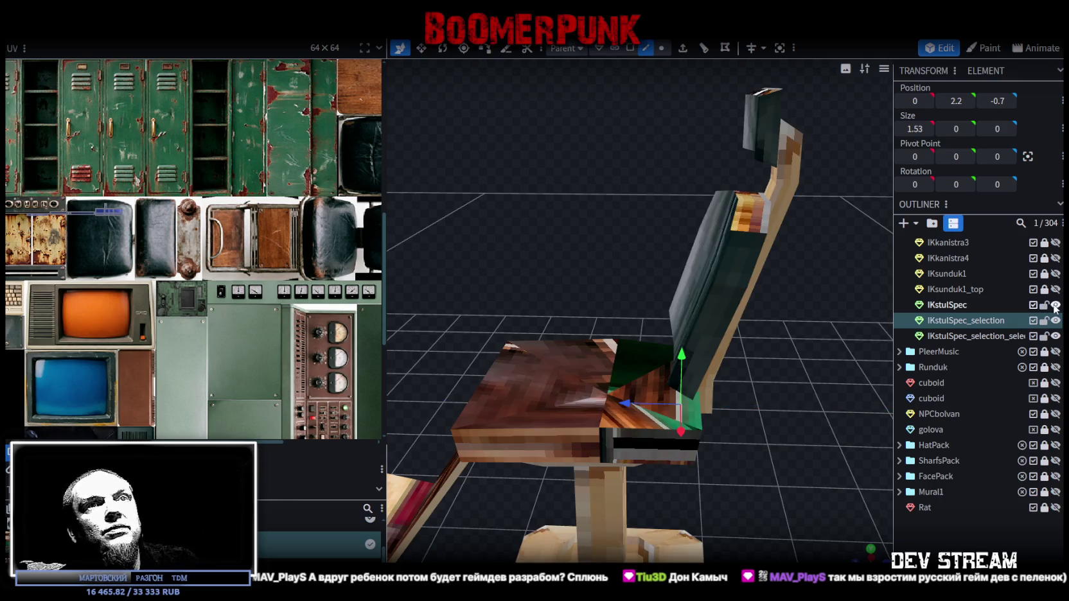
Move the seat-to-backrest face so the seat's rear edge sits at 0, 2.2, -1.0611
click(973, 335)
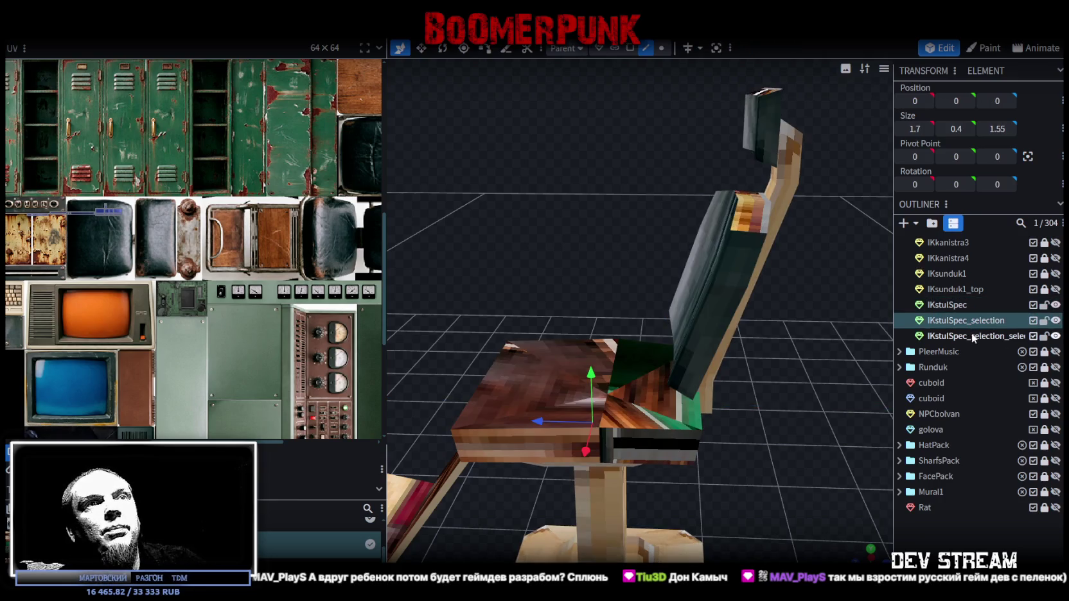
scroll(737, 381, up, 3)
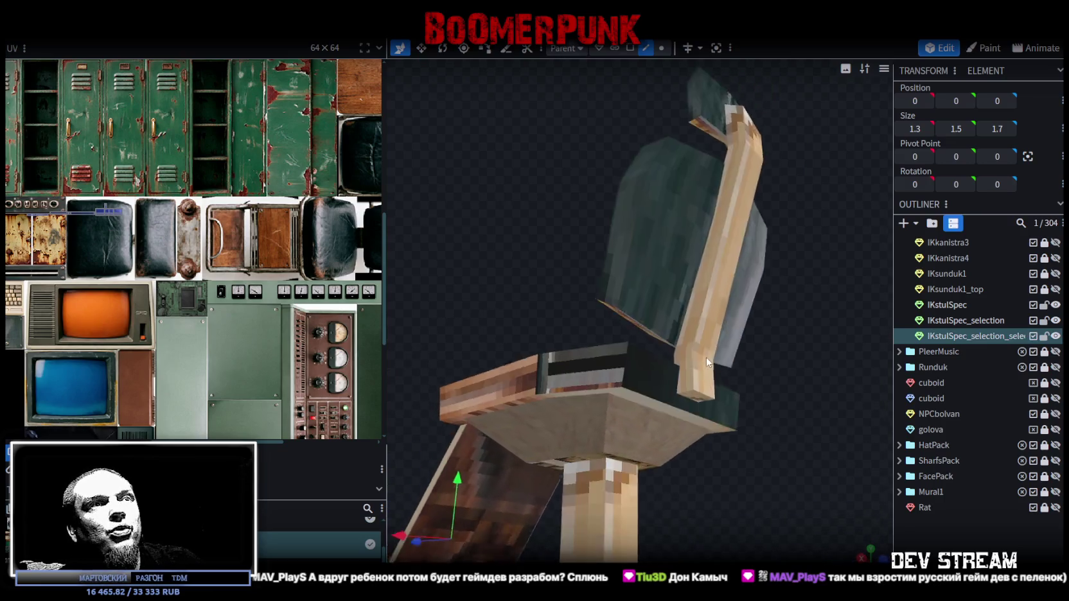
drag(737, 380, 699, 407)
click(737, 310)
mouse_move(737, 310)
mouse_down()
mouse_move(760, 306)
mouse_move(665, 349)
mouse_move(830, 347)
mouse_move(705, 351)
mouse_move(705, 367)
mouse_up()
click(666, 349)
drag(772, 394, 823, 384)
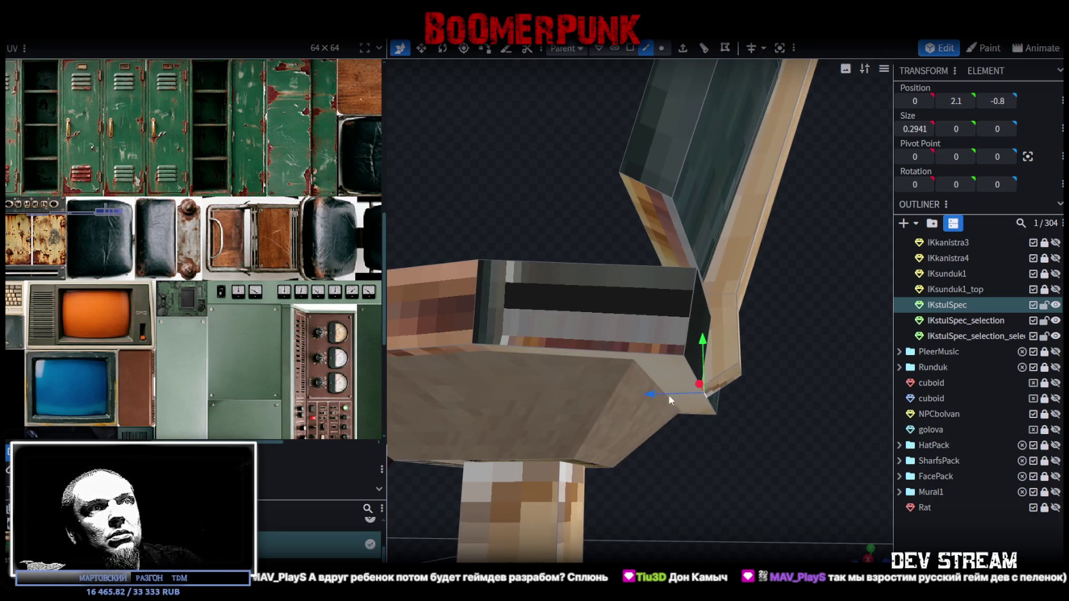
drag(641, 393, 617, 393)
text(2)
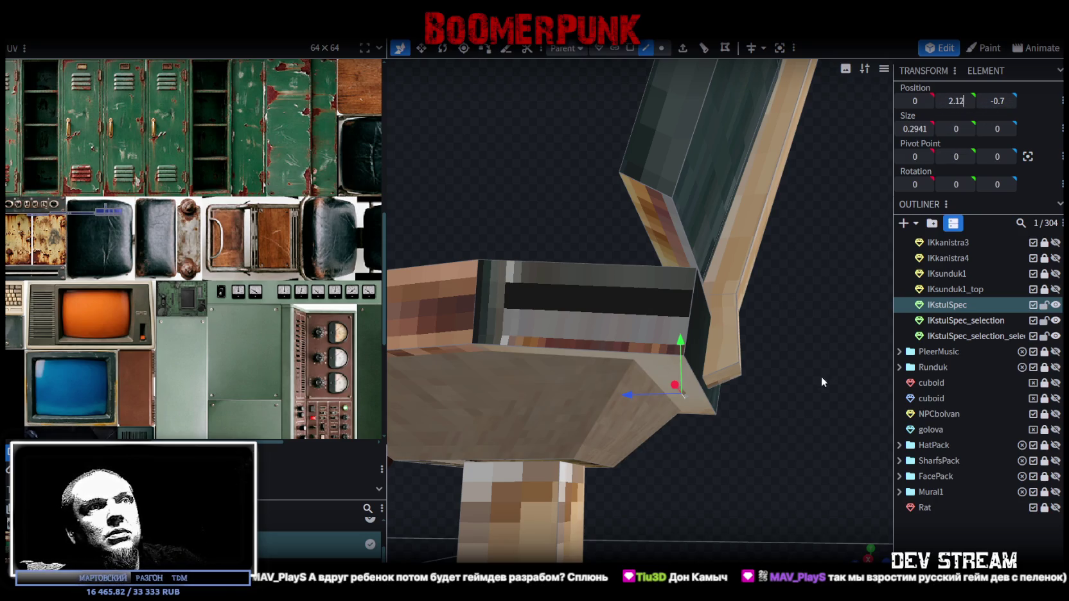
Zoom out to the whole chair and cycle the display back to textured
mouse_move(812, 381)
mouse_down()
mouse_move(772, 400)
mouse_move(801, 403)
mouse_move(758, 383)
mouse_move(807, 387)
mouse_move(695, 384)
mouse_move(658, 368)
mouse_move(669, 370)
mouse_up()
scroll(815, 364, down, 3)
mouse_move(815, 364)
mouse_down()
mouse_move(811, 398)
mouse_move(754, 422)
mouse_move(752, 351)
mouse_move(823, 373)
mouse_move(779, 381)
mouse_move(768, 358)
mouse_move(848, 411)
mouse_move(743, 423)
mouse_move(830, 410)
mouse_move(805, 434)
mouse_up()
scroll(750, 349, up, 3)
scroll(783, 359, down, 3)
scroll(830, 410, up, 3)
key(z)
key(z)
key(z)
key(z)
mouse_move(774, 401)
mouse_down()
mouse_move(773, 424)
mouse_move(781, 304)
mouse_up()
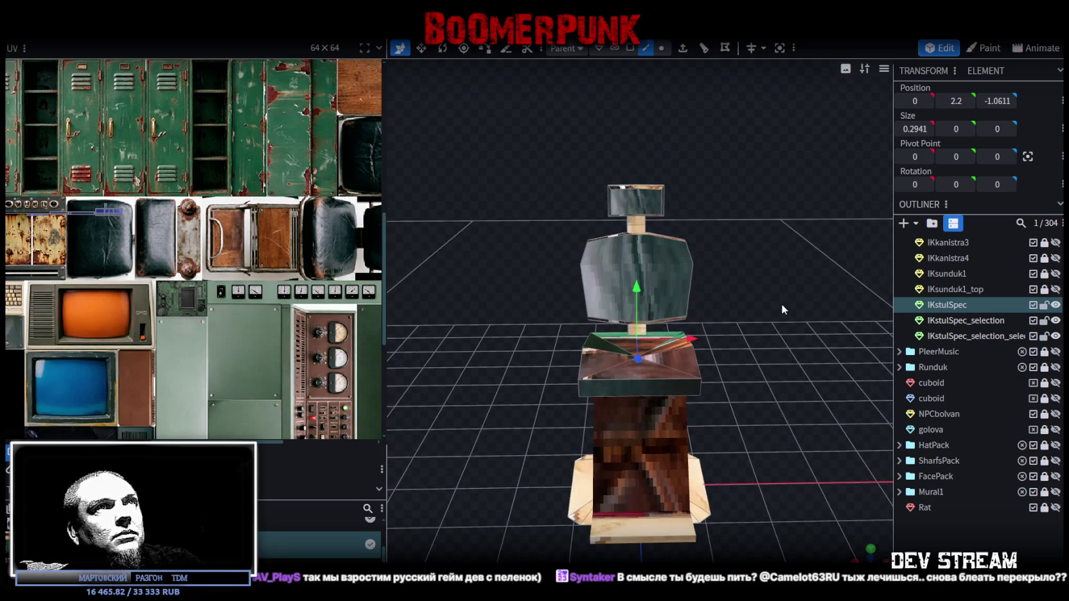
Check the chair from a top-down view and select the thin footrest plate
click(661, 428)
mouse_move(656, 430)
mouse_down()
mouse_move(803, 520)
mouse_move(753, 500)
mouse_up()
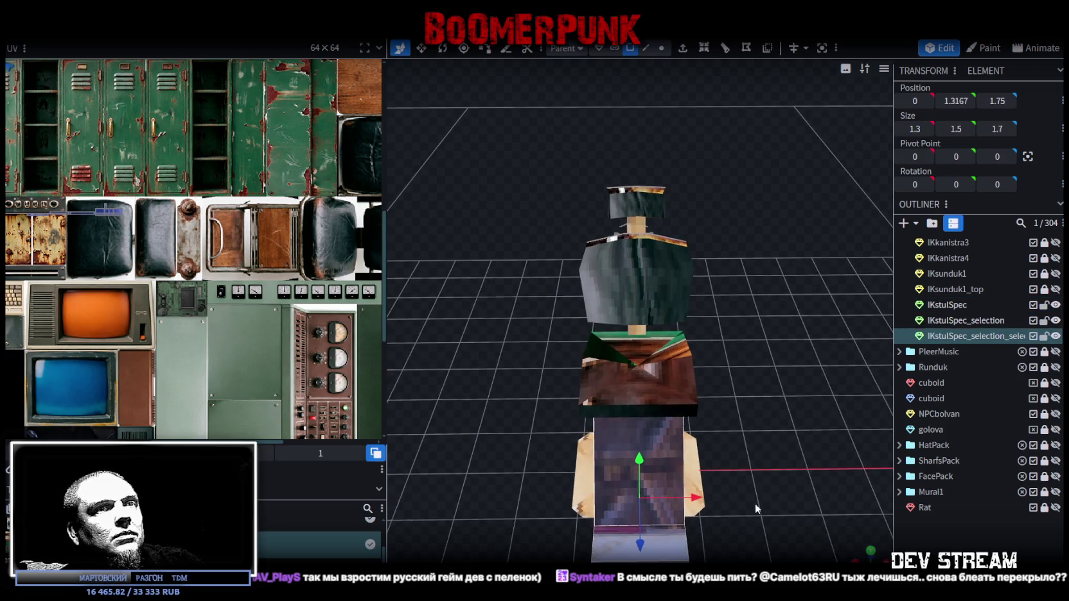
click(870, 550)
scroll(610, 442, down, 2)
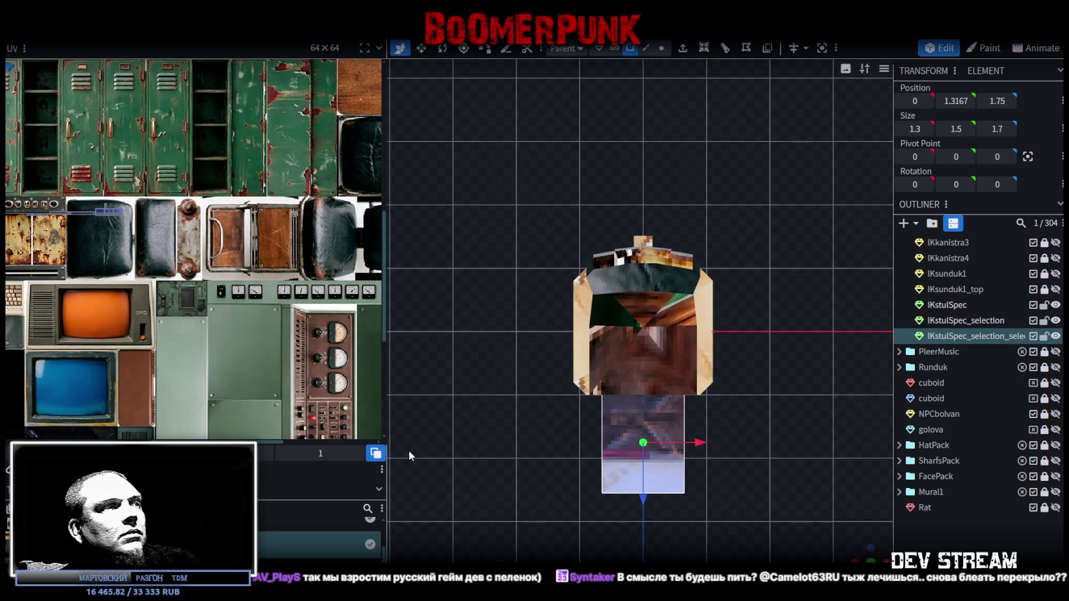
mouse_move(771, 546)
mouse_down()
mouse_move(666, 529)
mouse_move(560, 472)
mouse_move(533, 441)
mouse_move(565, 451)
mouse_up()
click(568, 318)
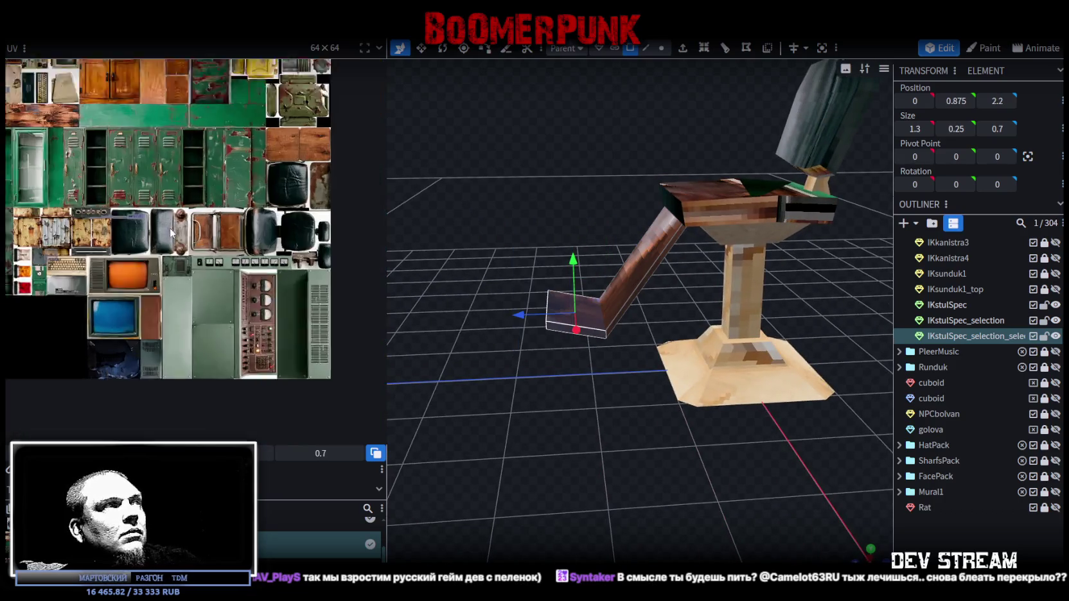
Select all three IKstulSpec parts in the Outliner and open the merge context menu
scroll(171, 232, down, 1)
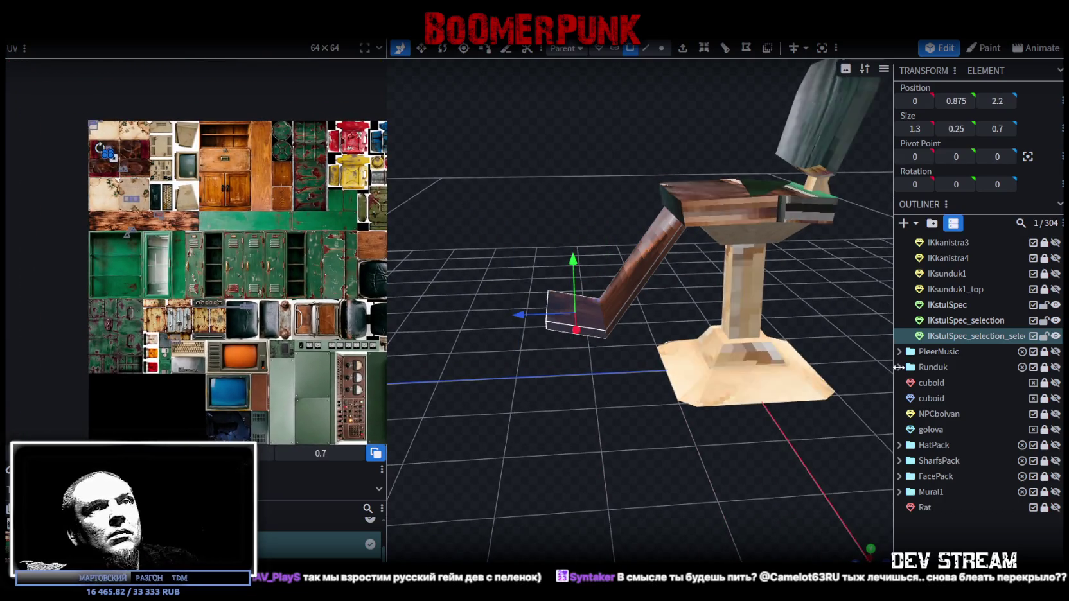
click(972, 303)
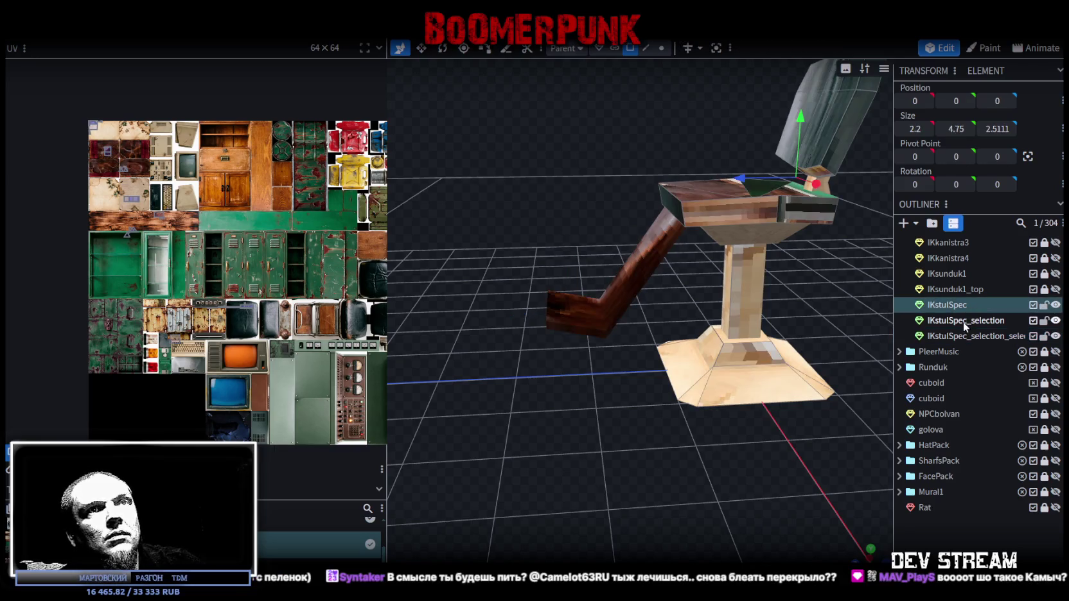
shift+click(963, 335)
right_click(963, 321)
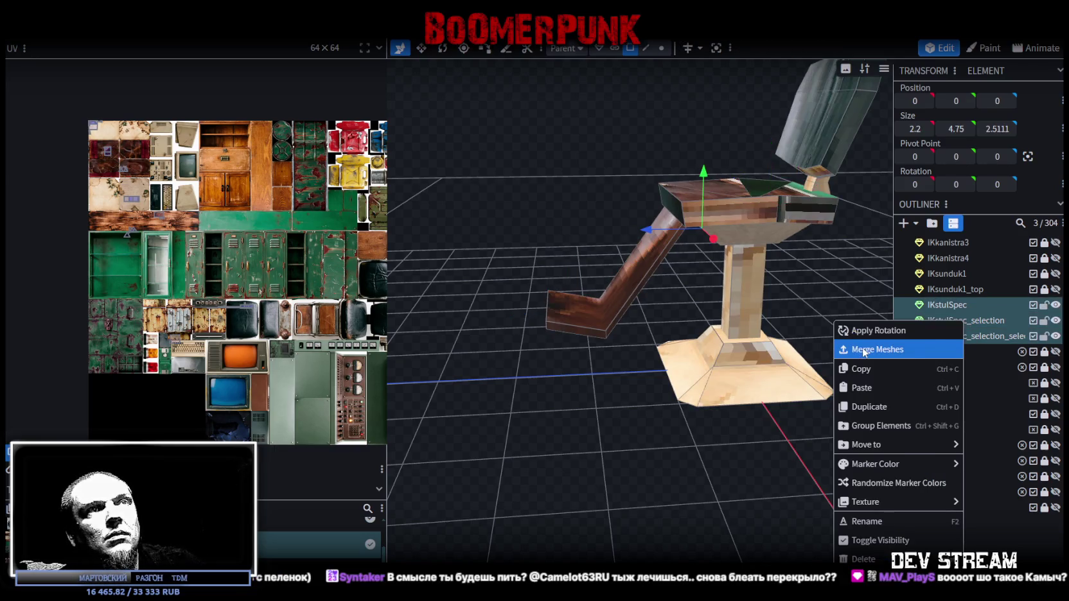
Merge the parts into one IKstulSpec mesh and weld its 4 duplicate vertices
click(864, 350)
click(662, 48)
drag(694, 219, 689, 224)
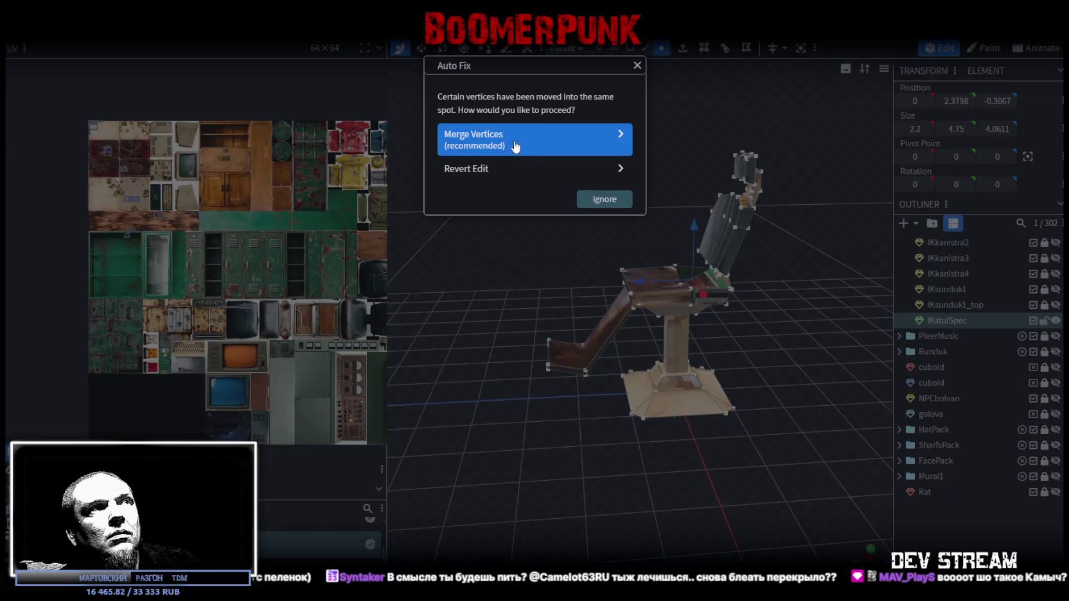
click(517, 148)
Shrink all the chair's faces into one small 0.05 UV island
click(869, 545)
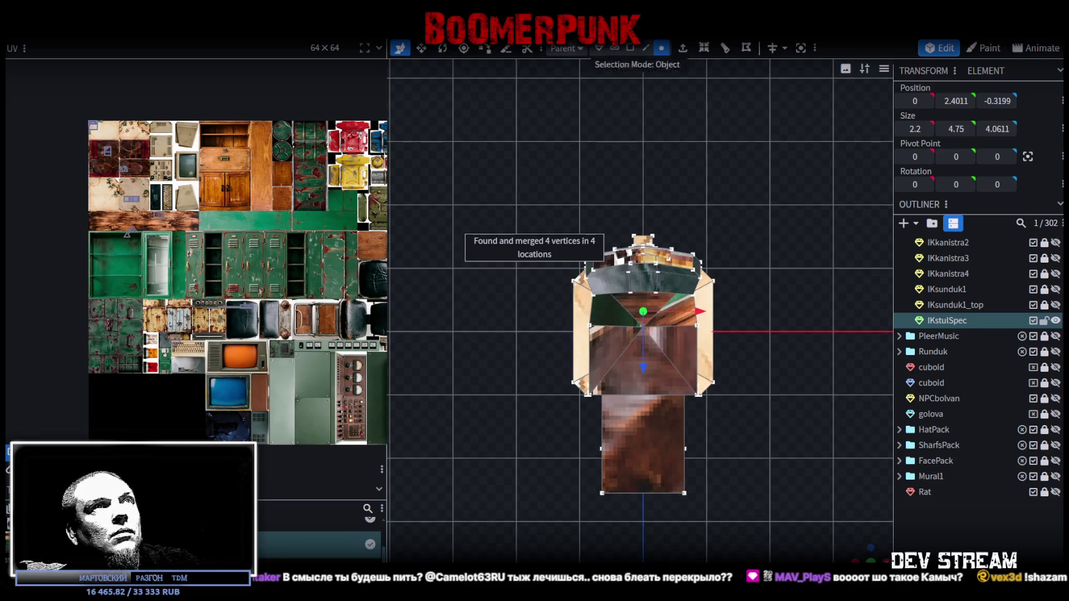
click(630, 48)
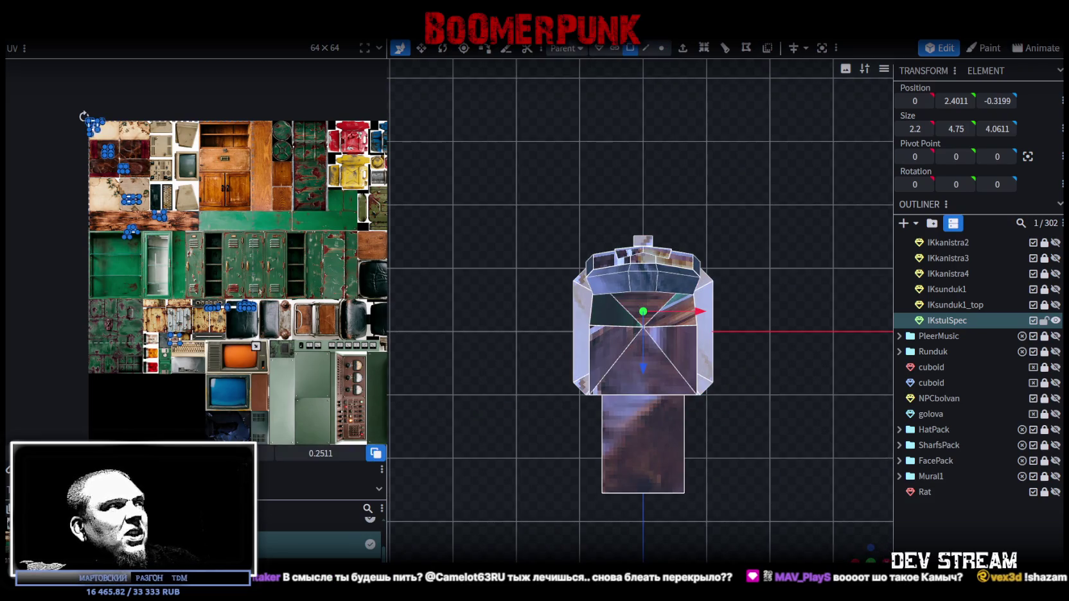
click(135, 396)
drag(854, 543, 529, 454)
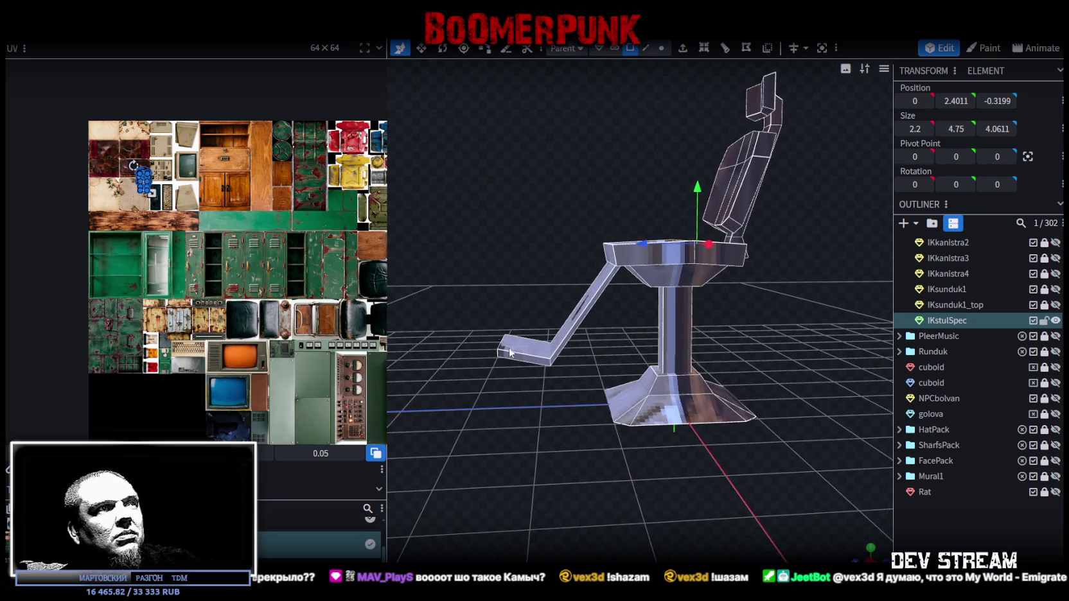
Shift the footrest's UV island to a new spot on the texture
click(511, 353)
scroll(171, 186, up, 3)
drag(125, 196, 264, 304)
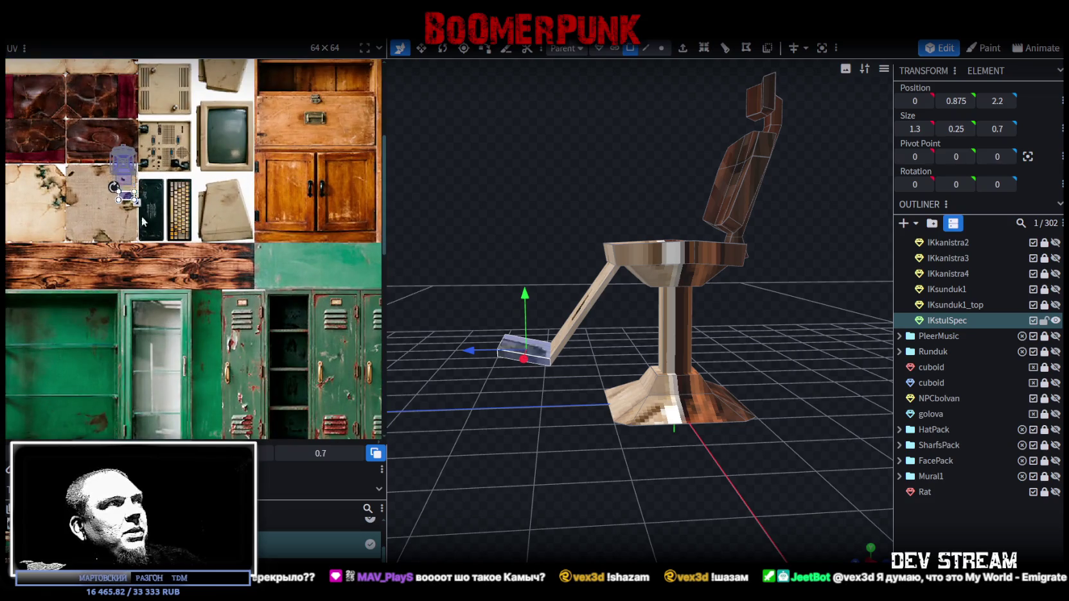
scroll(263, 303, down, 3)
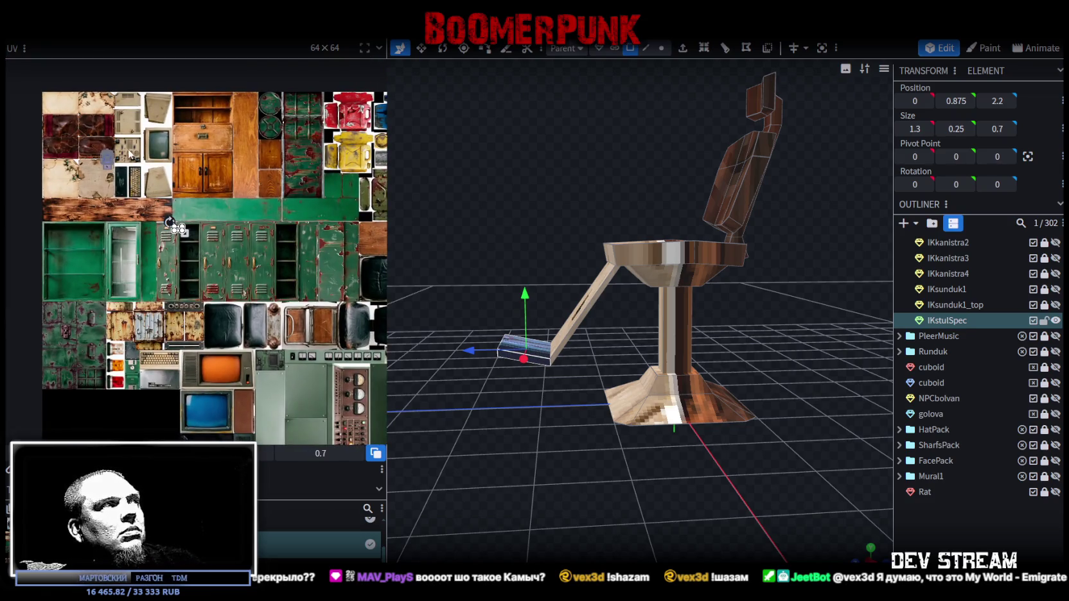
Move the whole chair's UV island onto the green locker metal
key(ctrl+a)
click(178, 228)
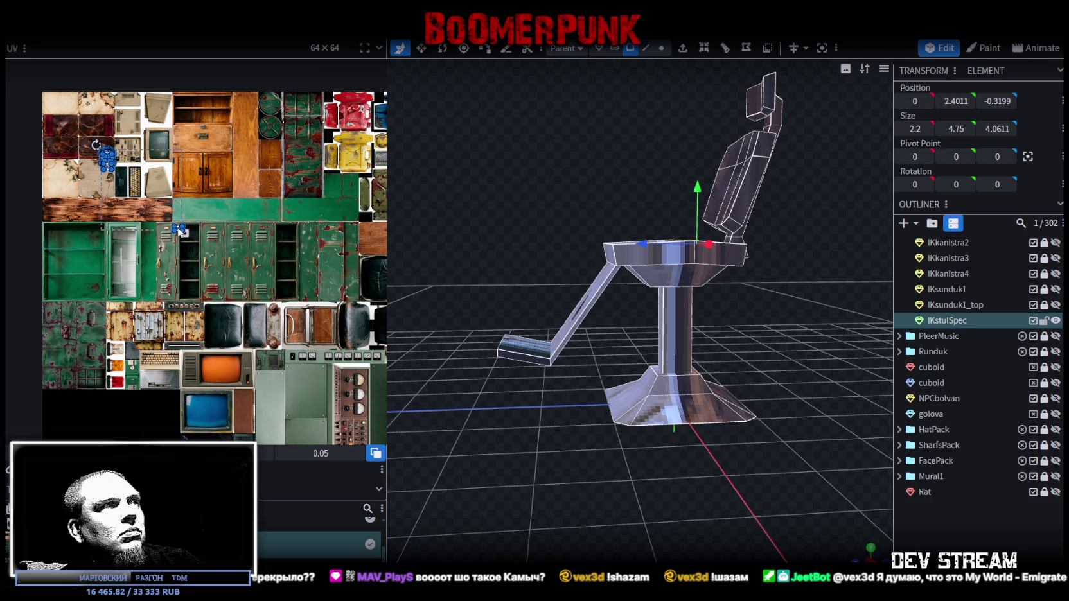
drag(179, 229, 244, 238)
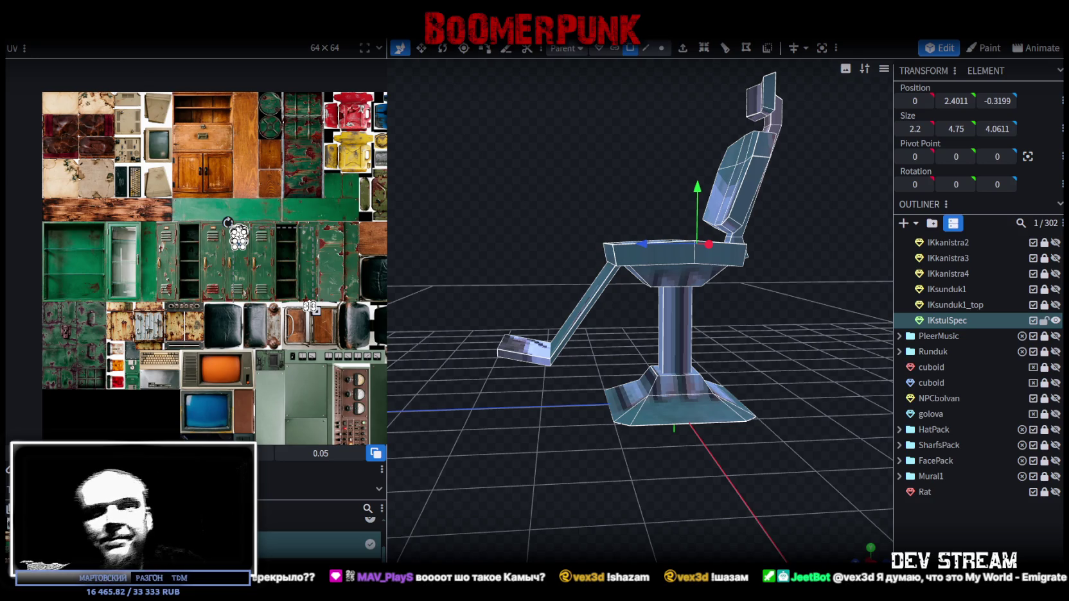
scroll(309, 306, up, 3)
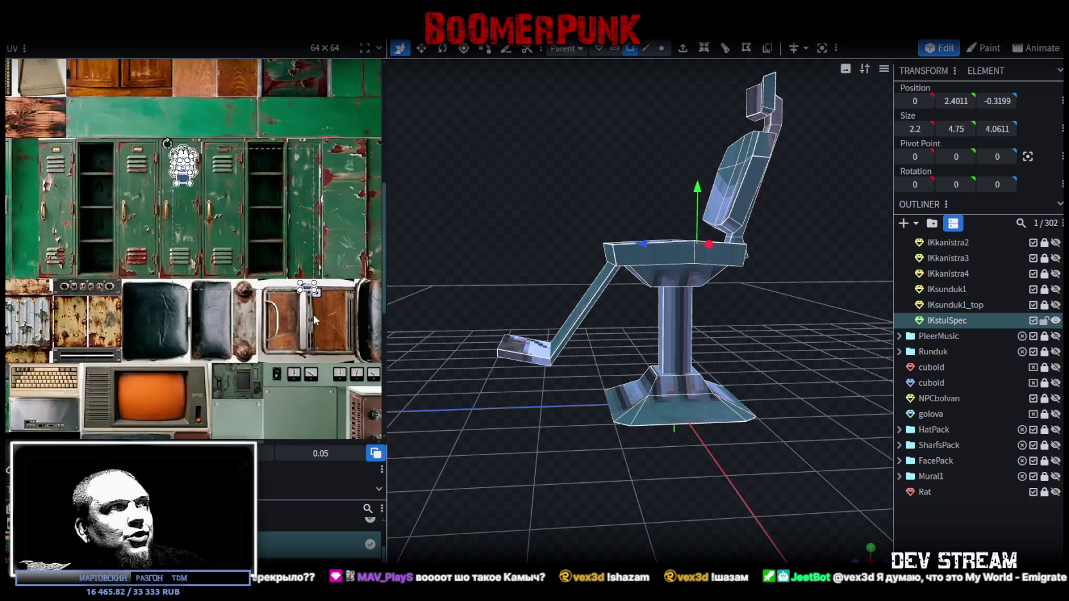
scroll(314, 314, up, 2)
Place the footrest UV on the wooden panel and rotate it upright
click(294, 262)
drag(297, 263, 250, 308)
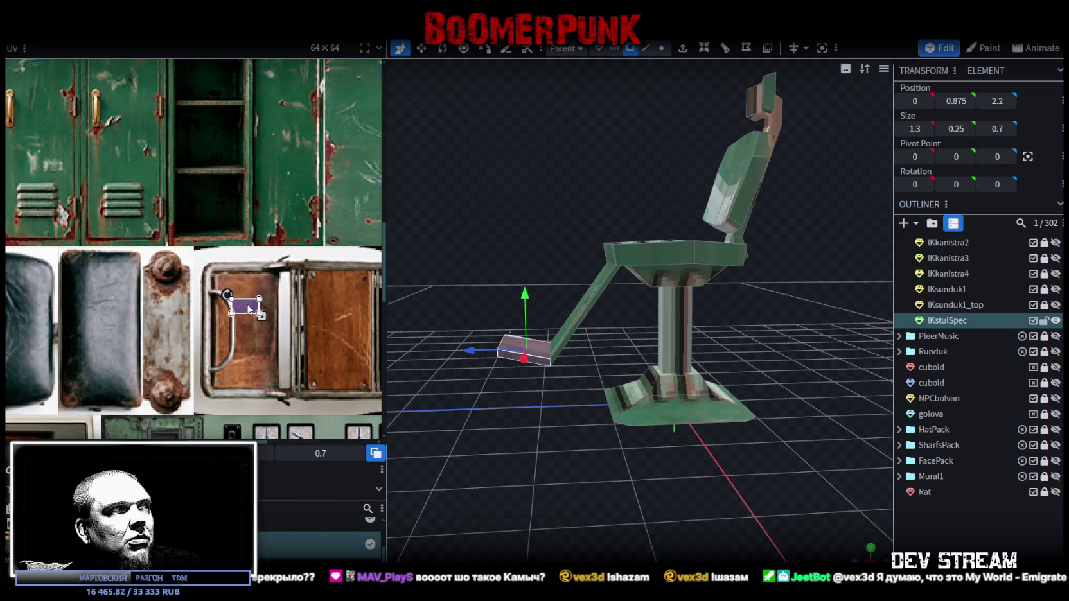
right_click(251, 308)
click(305, 482)
click(252, 306)
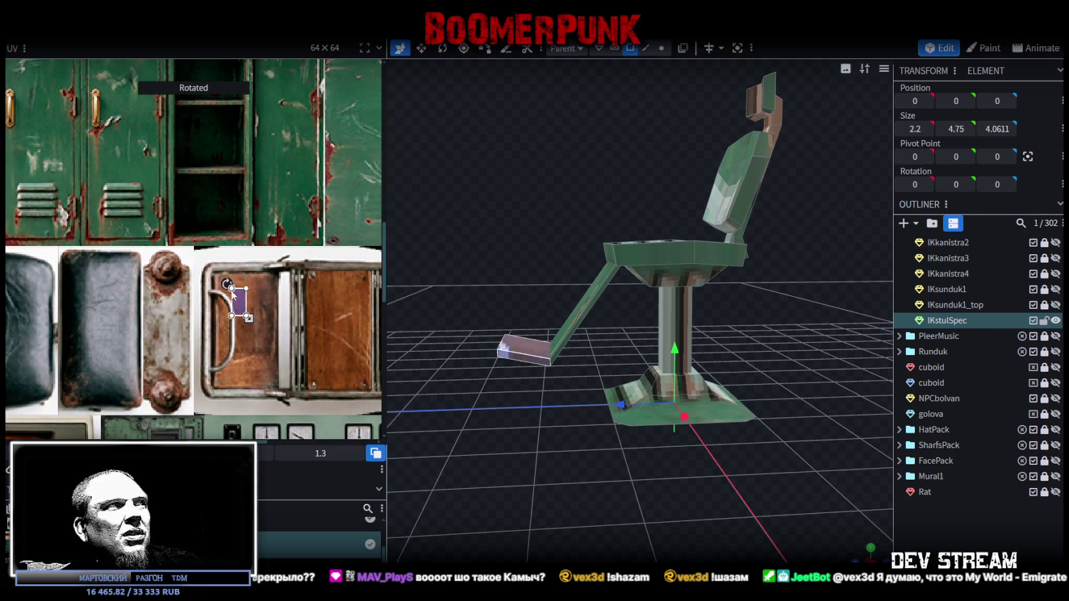
Stretch the footrest tray's UV over the purple door panel with the curved handle
scroll(249, 304, up, 3)
scroll(244, 295, up, 2)
drag(242, 293, 237, 287)
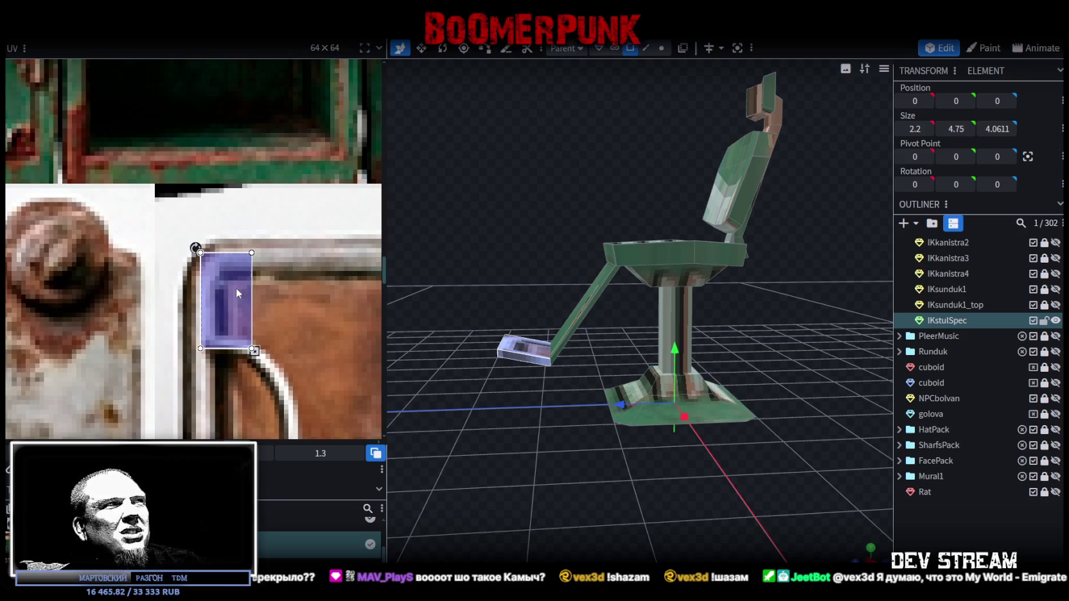
scroll(234, 296, down, 2)
scroll(238, 223, down, 2)
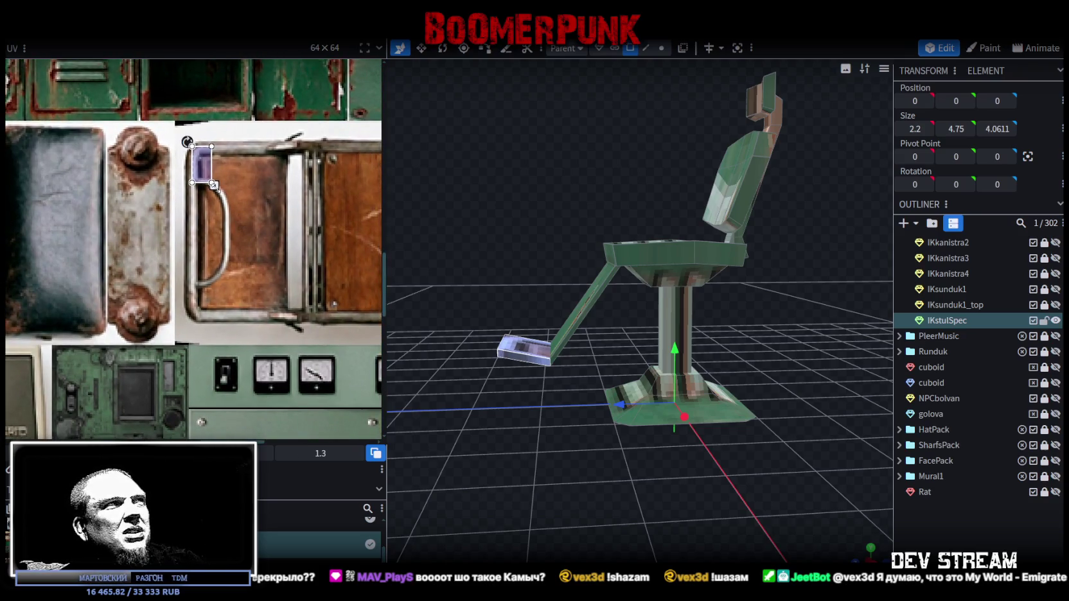
drag(213, 185, 290, 299)
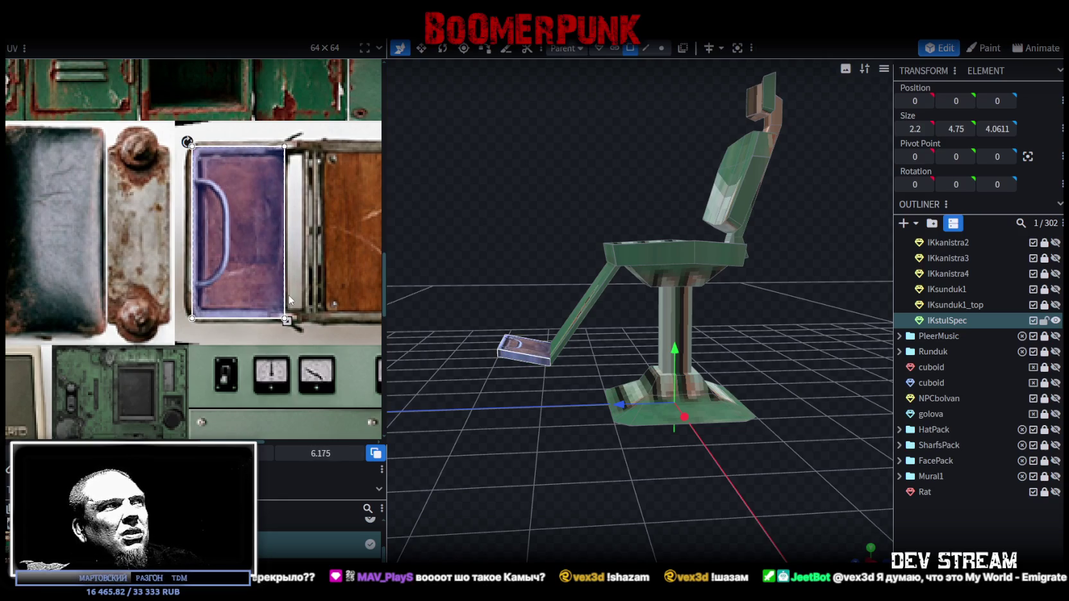
scroll(283, 298, up, 2)
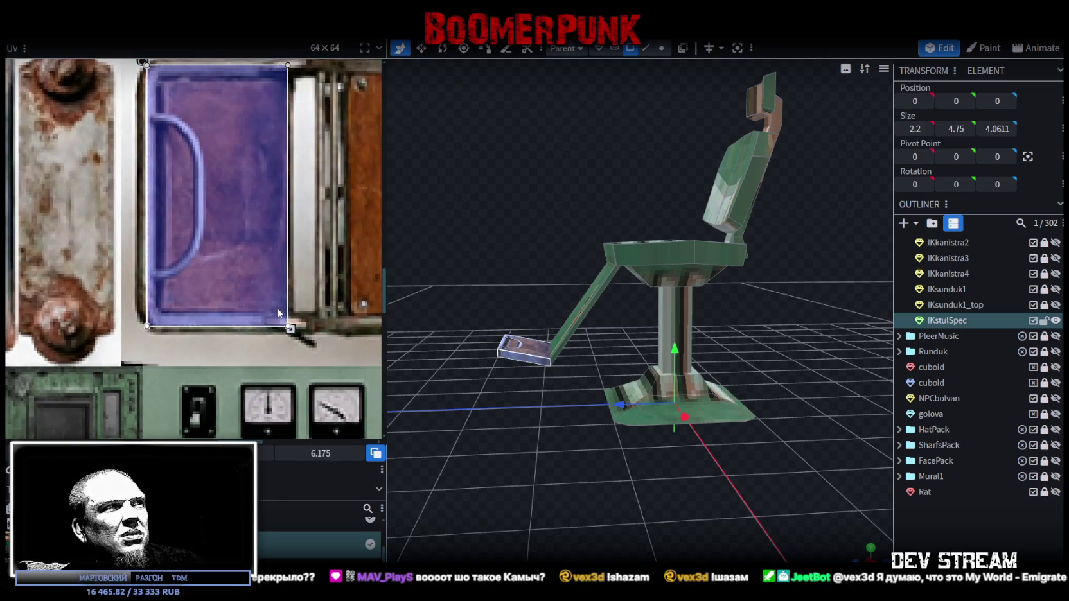
drag(262, 290, 263, 290)
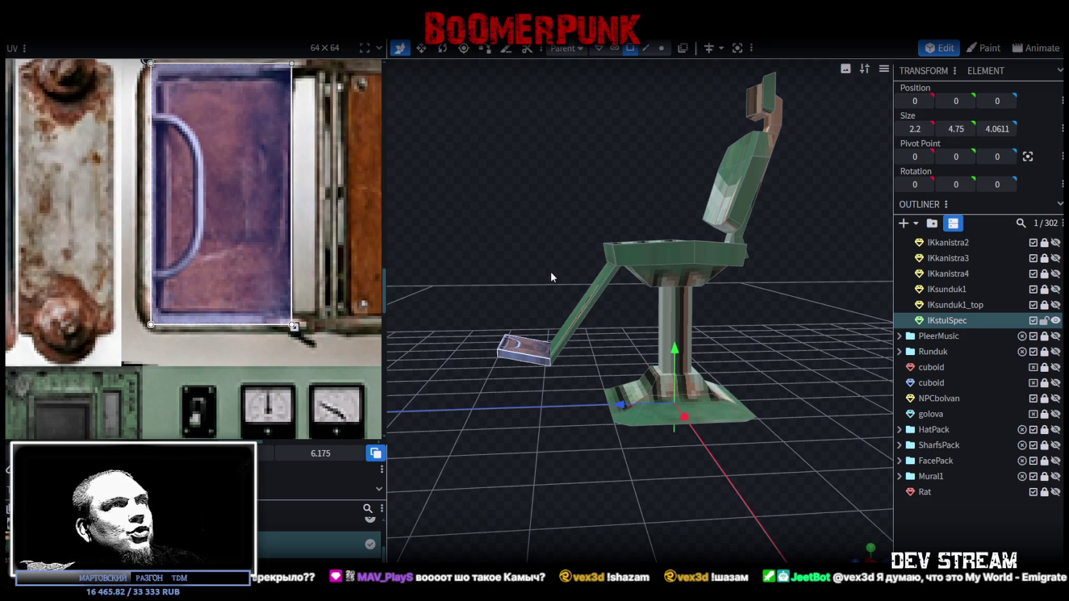
Fine-tune the footrest UV: nudge it down and right, and raise its bottom edge slightly
drag(526, 260, 518, 311)
scroll(228, 167, up, 1)
scroll(228, 154, up, 2)
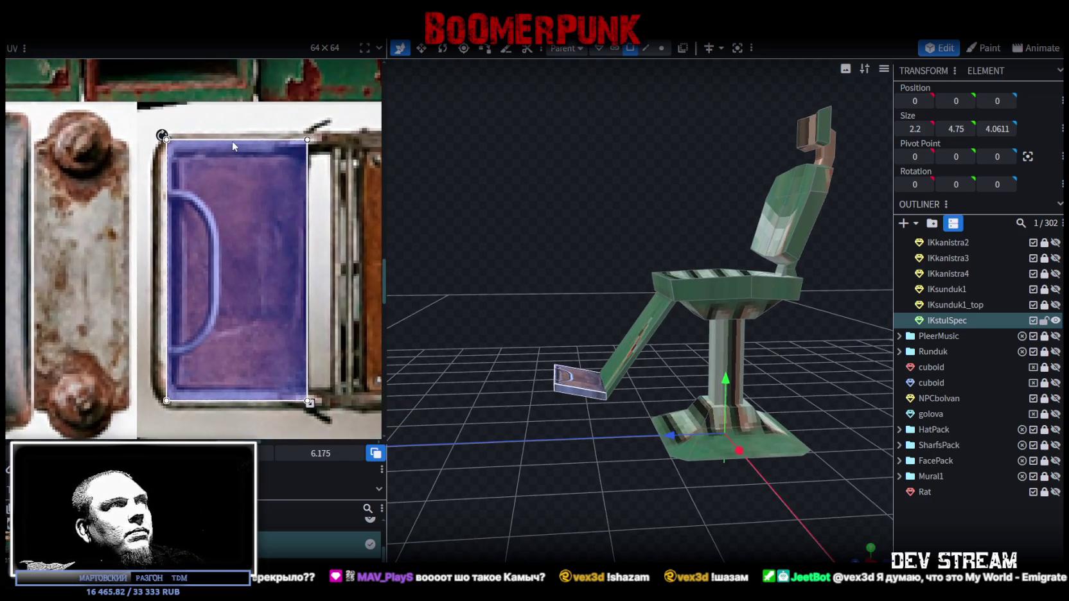
drag(238, 155, 237, 157)
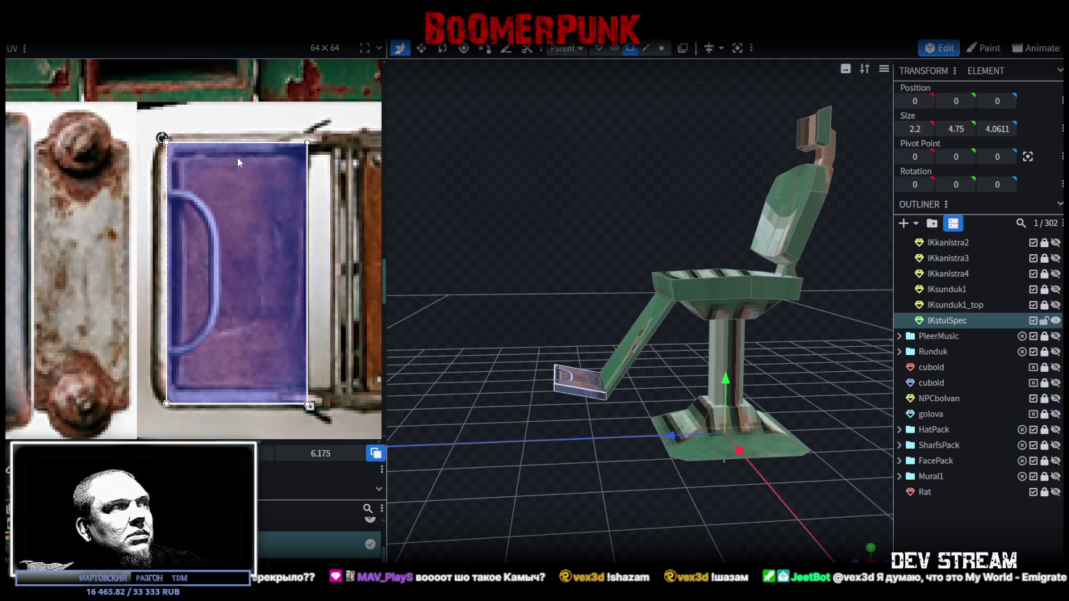
drag(237, 156, 240, 158)
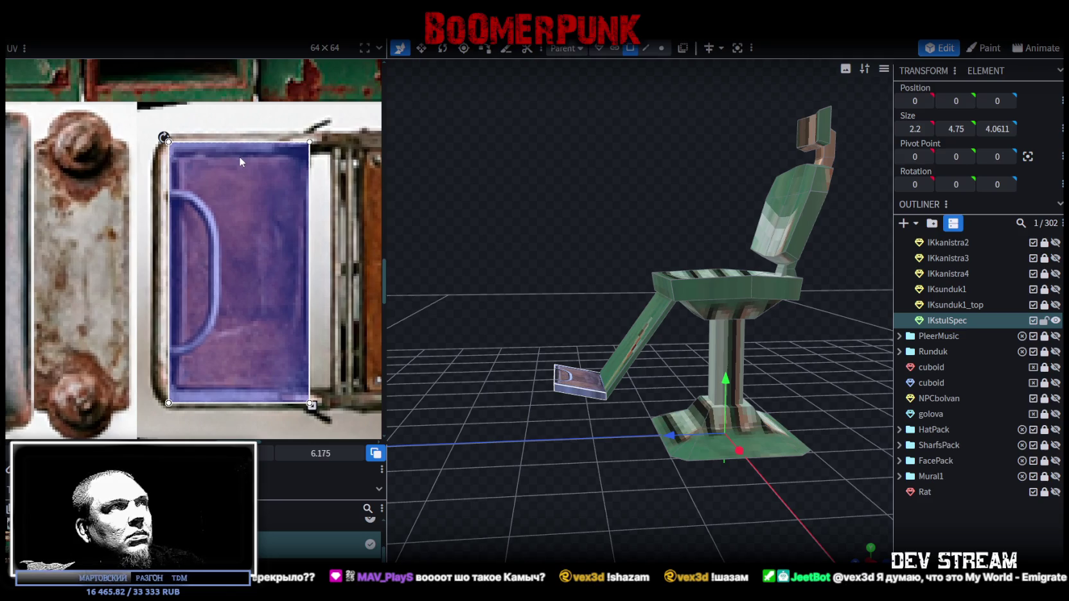
drag(311, 405, 313, 400)
drag(462, 314, 546, 347)
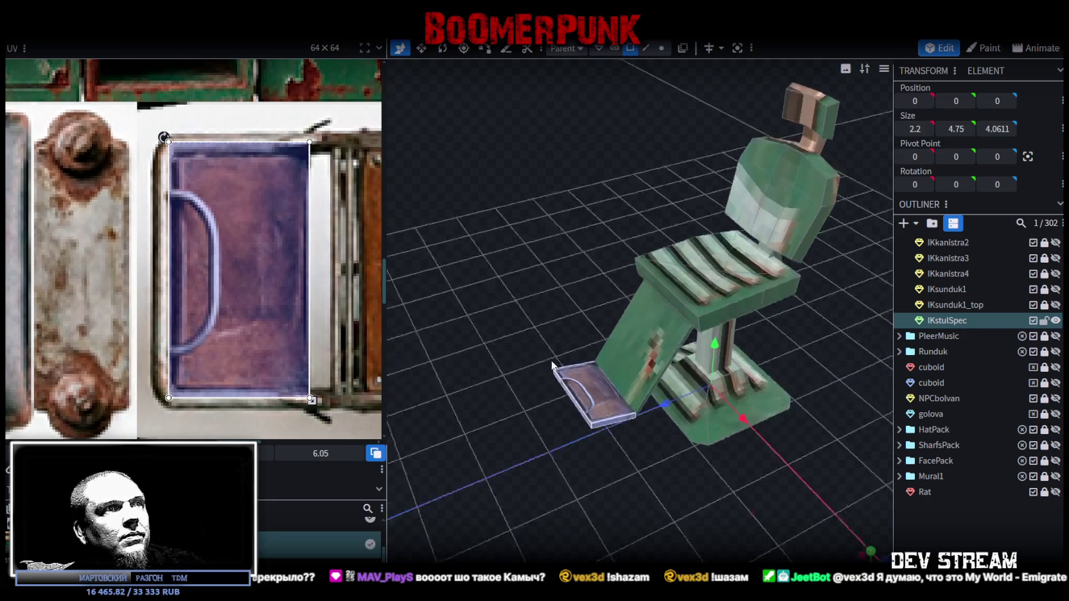
Undo the accidental change to the footrest UV's right edge with Ctrl+Z
scroll(622, 374, up, 3)
scroll(672, 404, up, 2)
click(672, 405)
drag(671, 430, 566, 411)
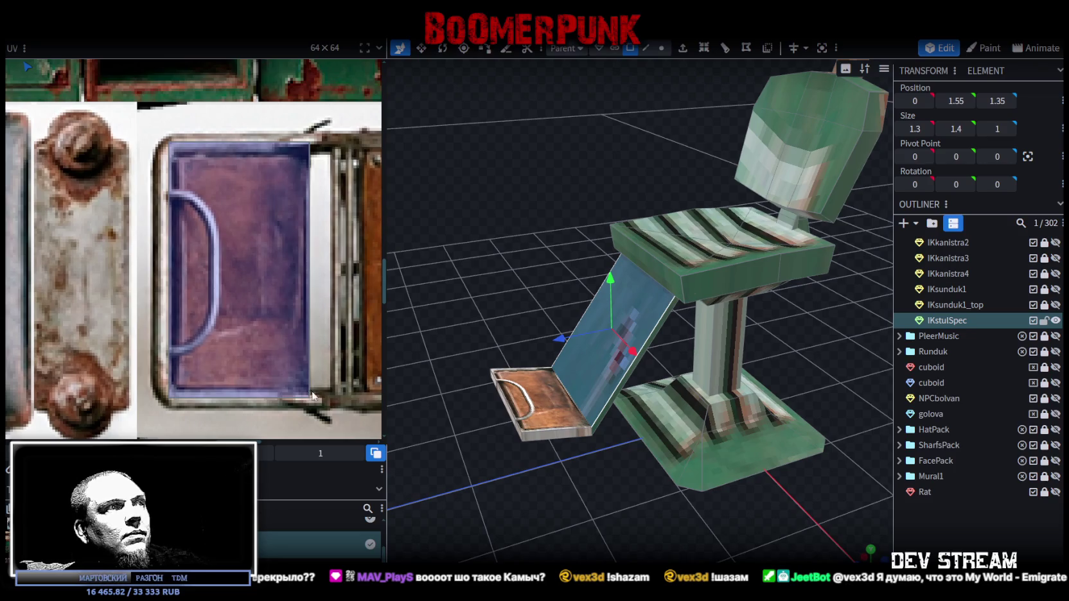
key(ctrl+z)
mouse_move(306, 394)
mouse_down()
mouse_move(320, 407)
mouse_move(308, 402)
mouse_up()
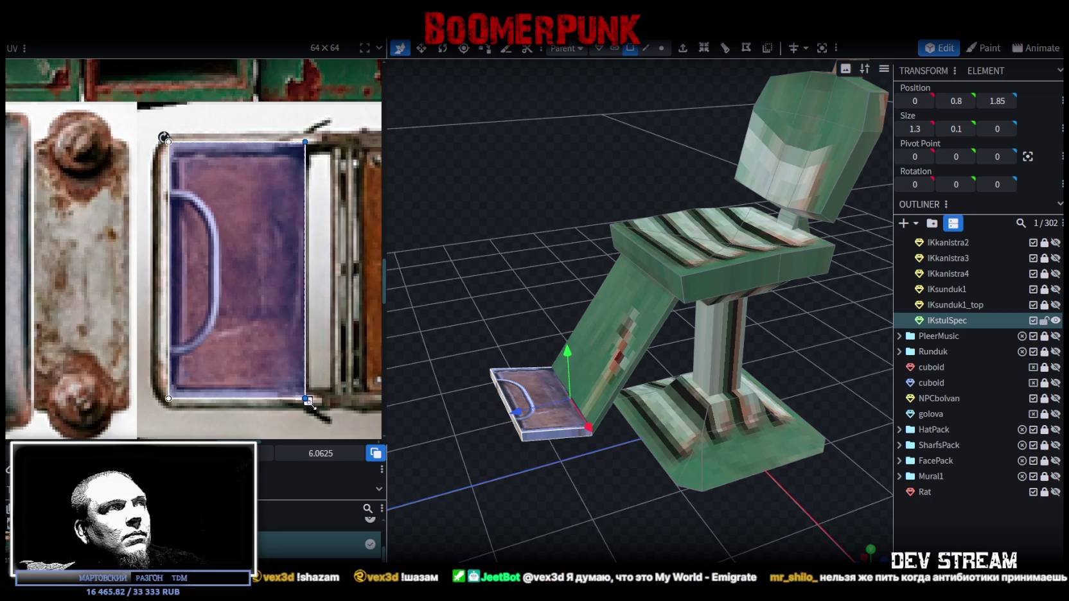
mouse_move(470, 455)
mouse_down()
mouse_move(506, 495)
mouse_move(525, 473)
mouse_up()
key(ctrl+z)
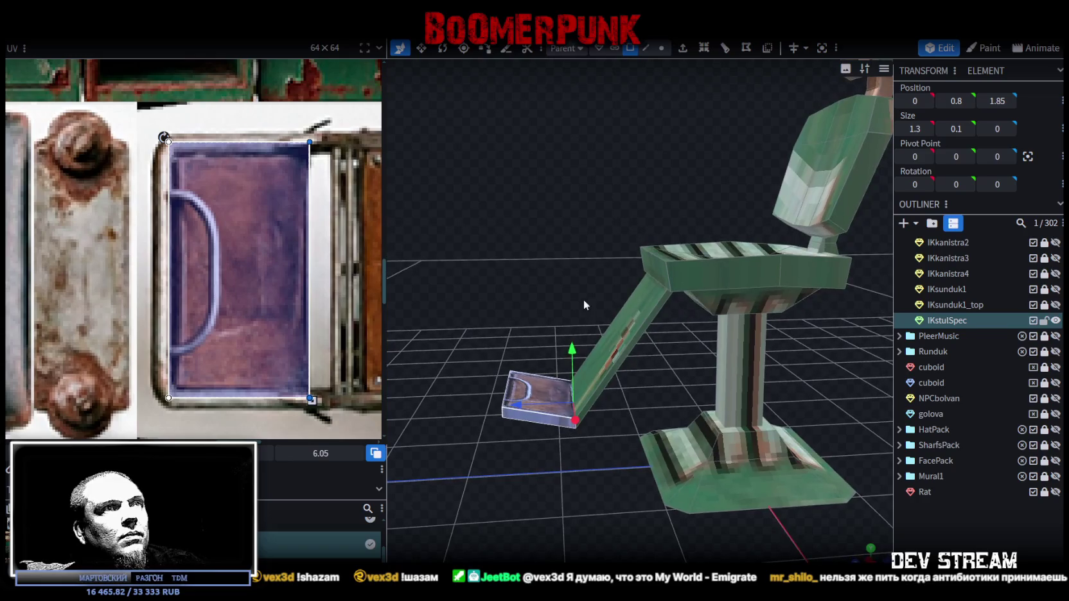
Select the slanted footrest support and move its UV off the green metal toward the wooden panel
click(620, 338)
scroll(223, 234, down, 2)
scroll(143, 193, down, 1)
mouse_move(120, 180)
mouse_down()
mouse_move(256, 300)
mouse_move(230, 247)
mouse_move(203, 237)
mouse_up()
scroll(249, 294, up, 3)
scroll(249, 293, up, 3)
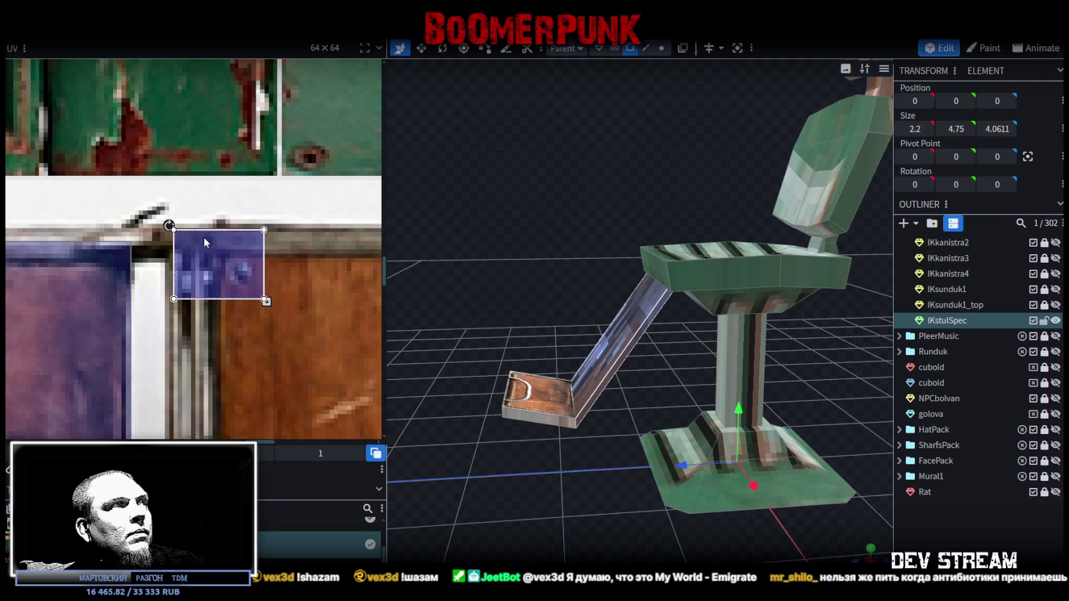
Stretch the slanted support's UV over the brown wooden door panel and its metal rim, then deselect
scroll(213, 254, down, 3)
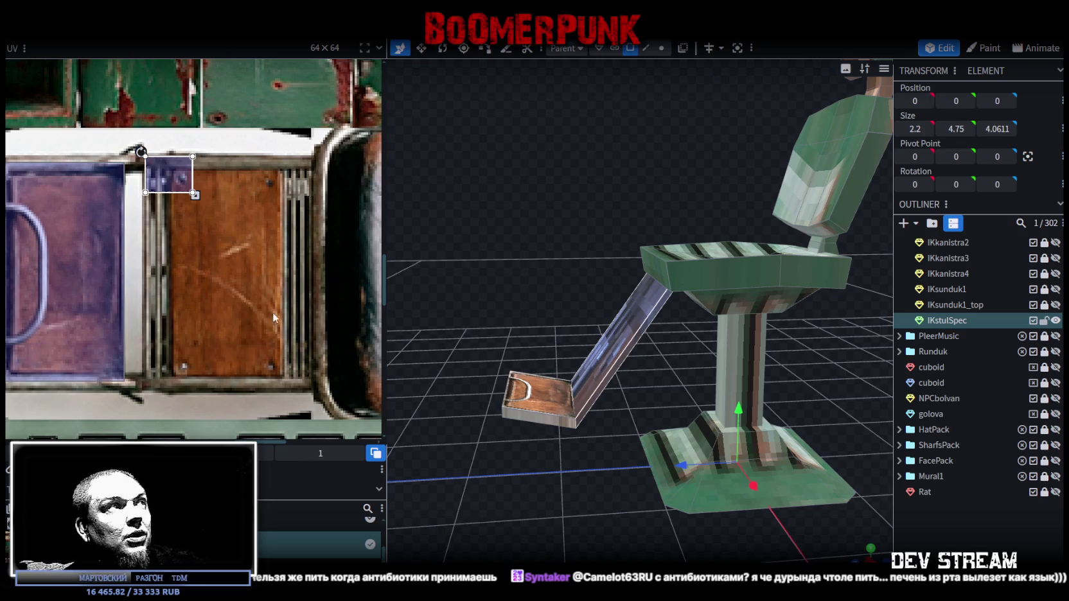
middle_drag(273, 314, 238, 240)
drag(172, 142, 277, 319)
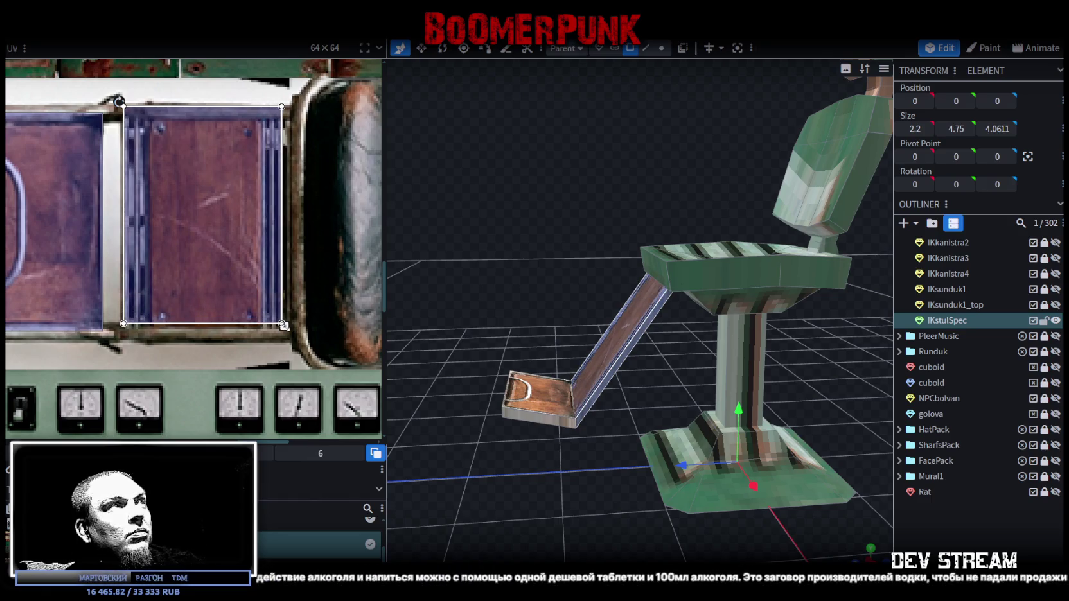
drag(280, 321, 282, 341)
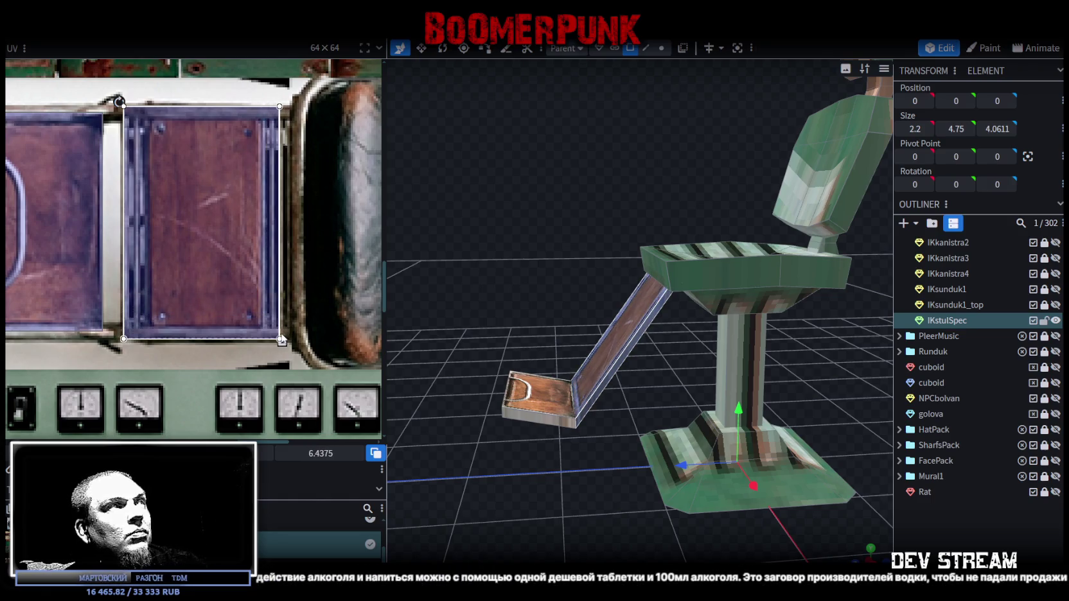
scroll(280, 341, up, 2)
drag(274, 337, 276, 338)
mouse_move(491, 448)
mouse_down()
mouse_move(625, 483)
mouse_move(671, 475)
mouse_up()
click(980, 532)
mouse_move(808, 472)
mouse_down()
mouse_move(651, 397)
mouse_move(549, 384)
mouse_move(698, 433)
mouse_up()
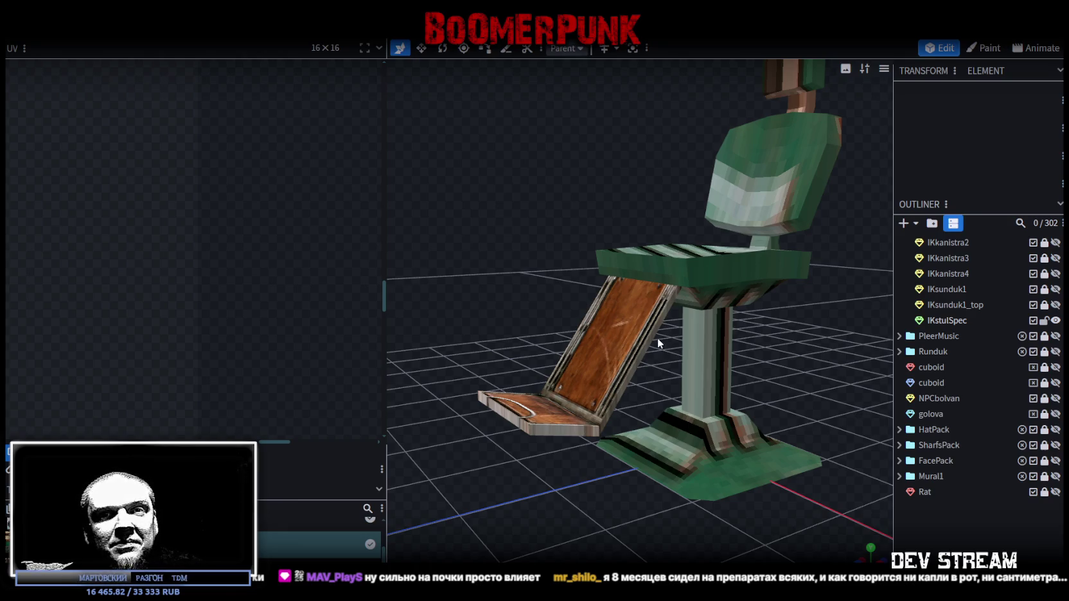
Orbit around the IKstulSpec chair and select its flat 2.2 × 0.25 × 2 base plate
mouse_move(769, 278)
mouse_down()
mouse_move(614, 246)
mouse_move(613, 271)
mouse_move(640, 250)
mouse_up()
click(640, 250)
drag(771, 316, 755, 307)
scroll(757, 313, down, 3)
scroll(148, 226, down, 5)
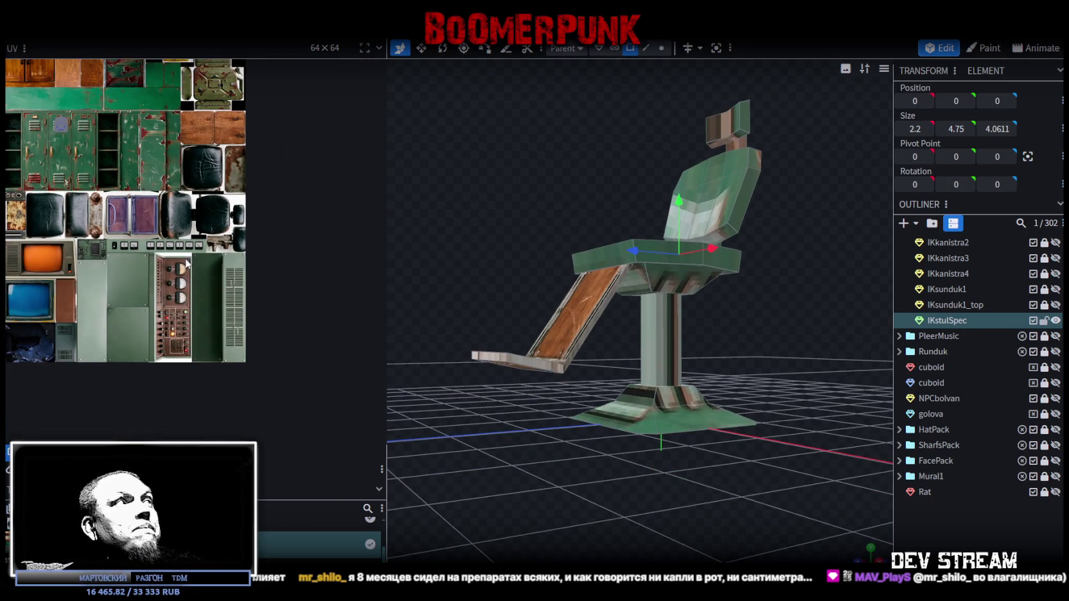
scroll(212, 264, up, 1)
scroll(190, 231, up, 1)
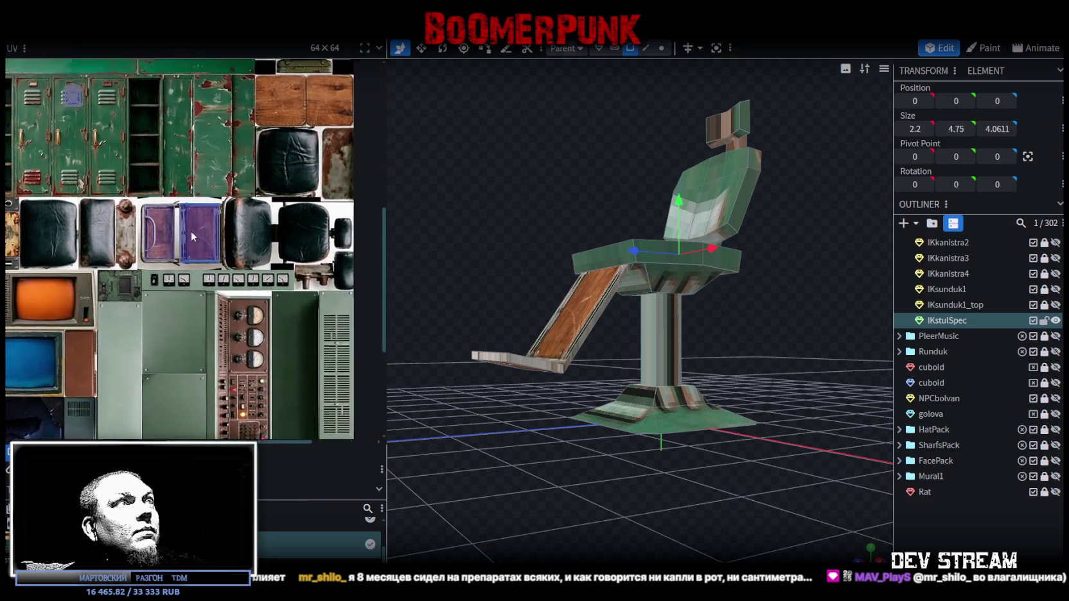
drag(720, 389, 781, 411)
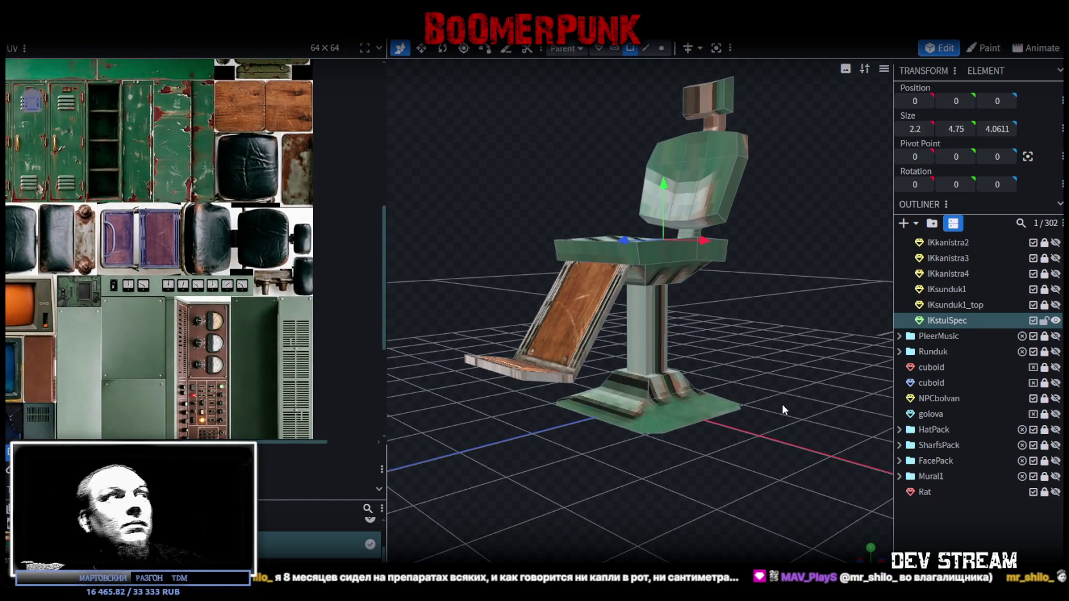
drag(637, 462, 698, 425)
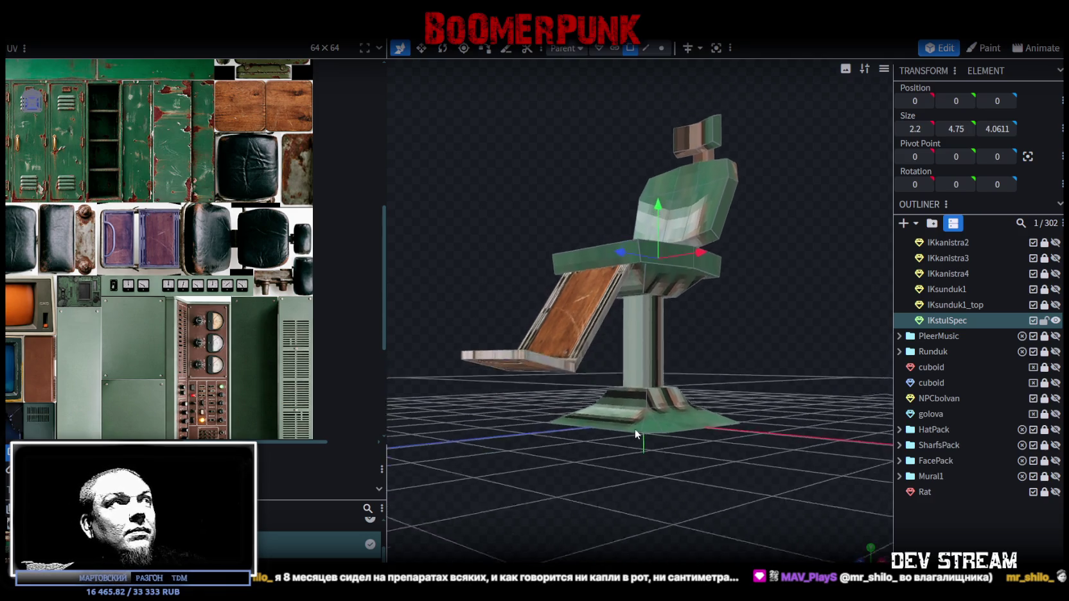
click(591, 427)
click(617, 429)
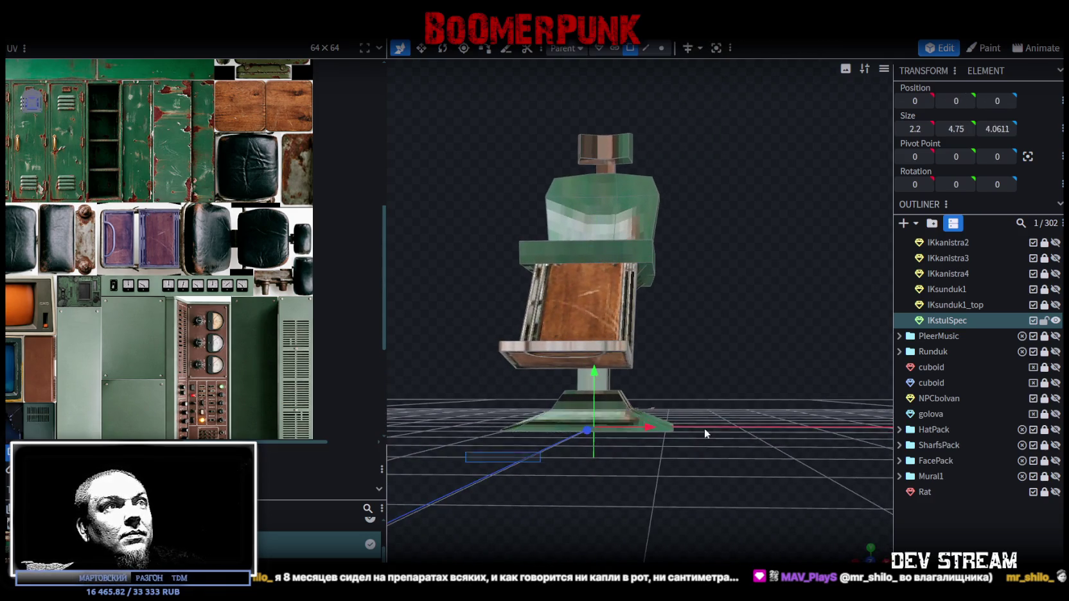
mouse_move(737, 425)
mouse_down()
mouse_move(555, 410)
mouse_move(787, 462)
mouse_move(727, 521)
mouse_move(807, 482)
mouse_up()
click(820, 438)
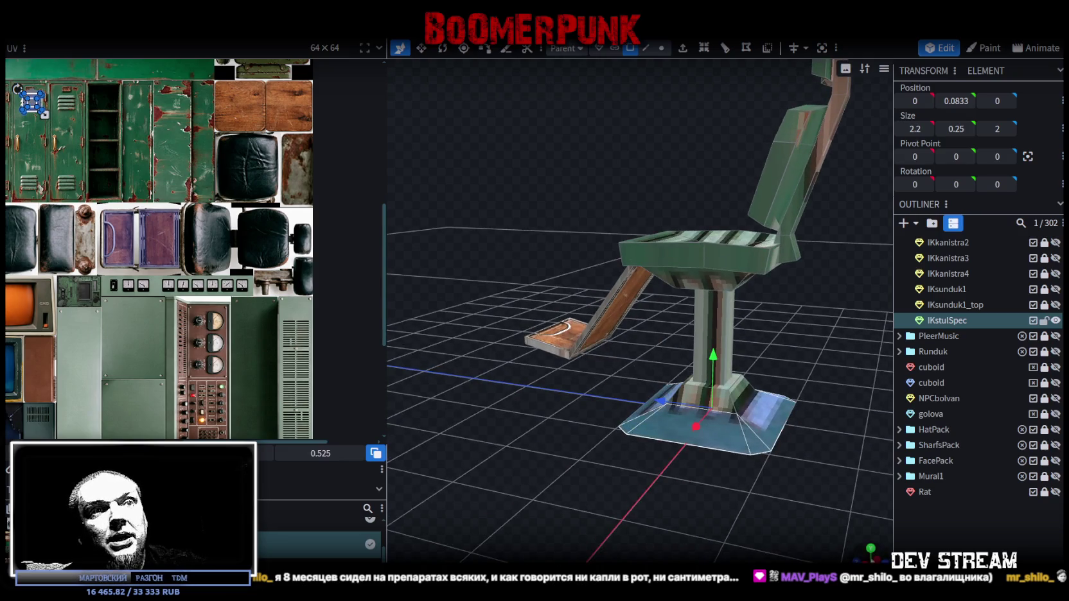
Resize the base plate's UV area and try it on the blue leather patch
click(869, 549)
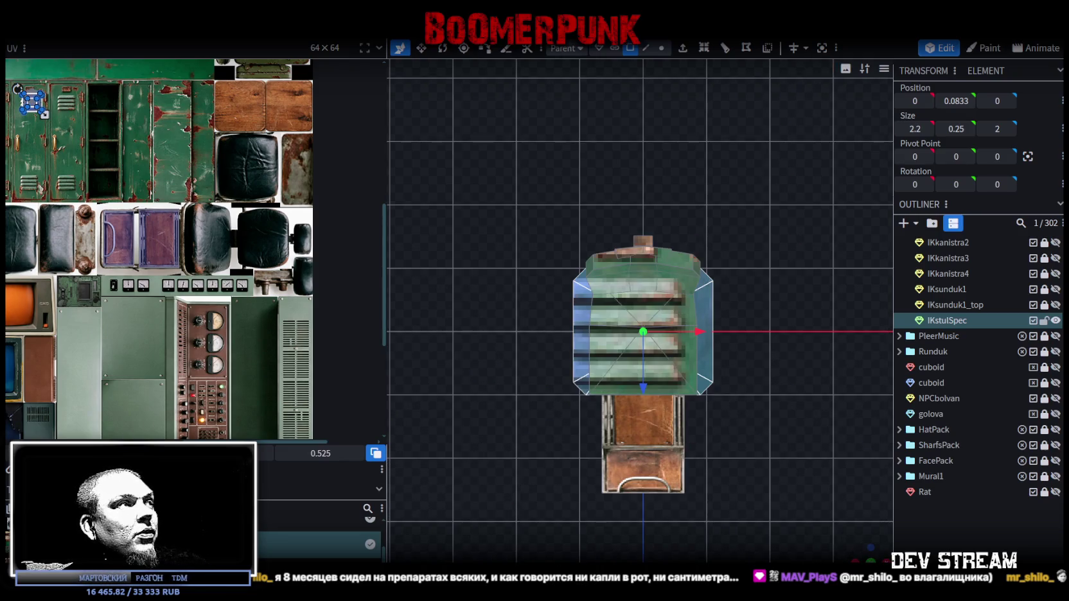
scroll(171, 261, down, 3)
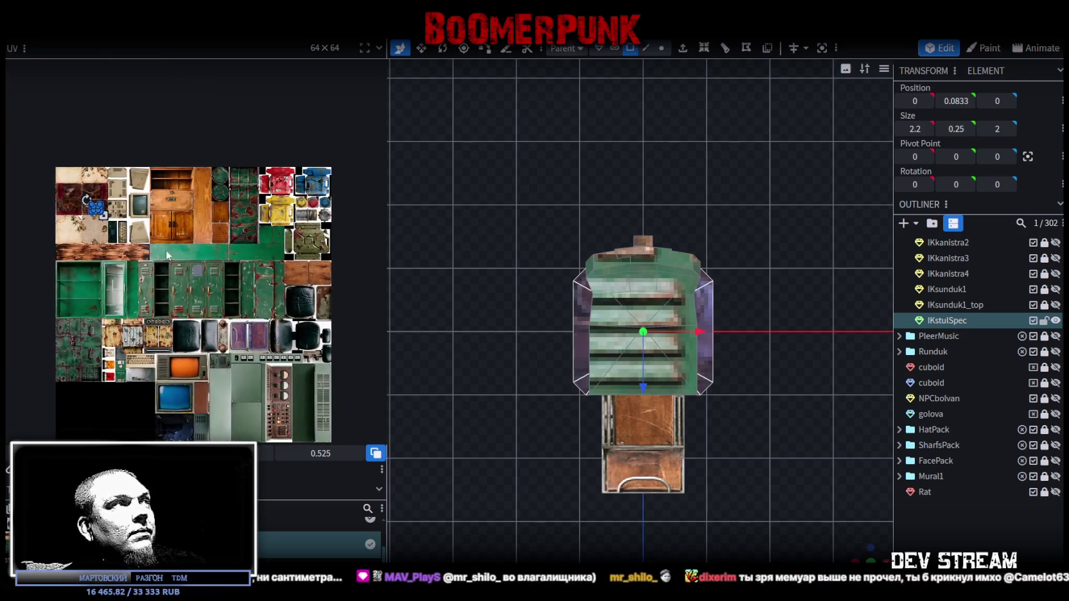
drag(100, 214, 153, 256)
middle_drag(252, 276, 165, 223)
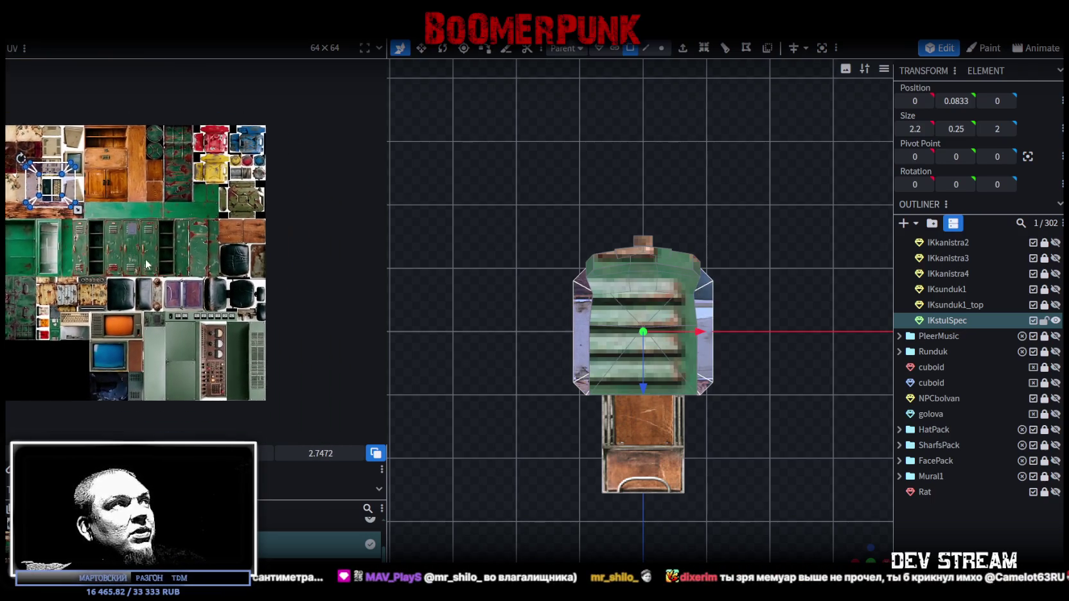
scroll(248, 238, up, 3)
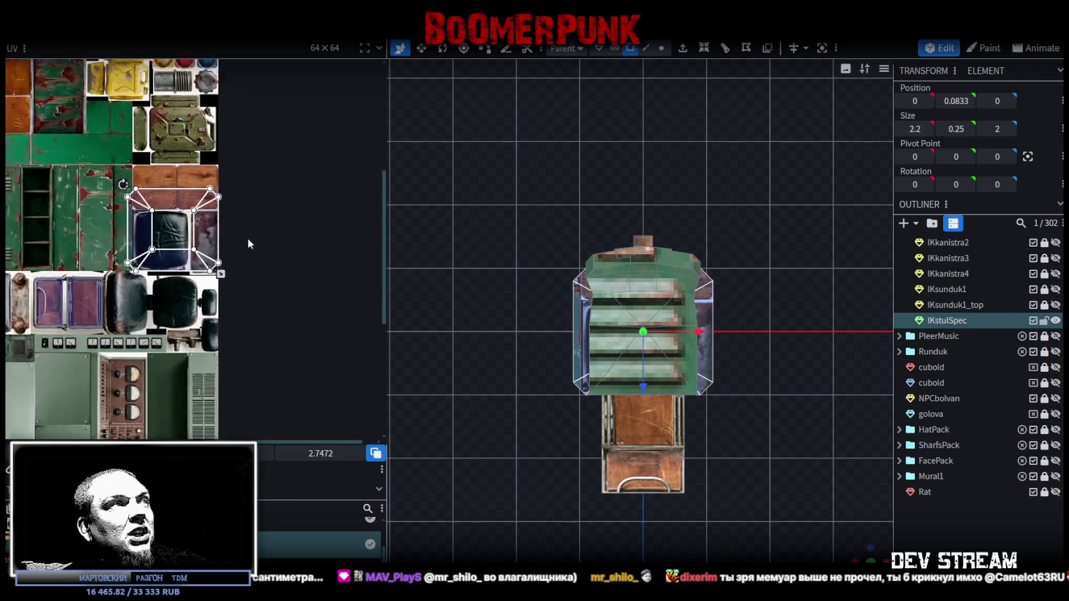
scroll(248, 238, up, 3)
drag(216, 295, 187, 270)
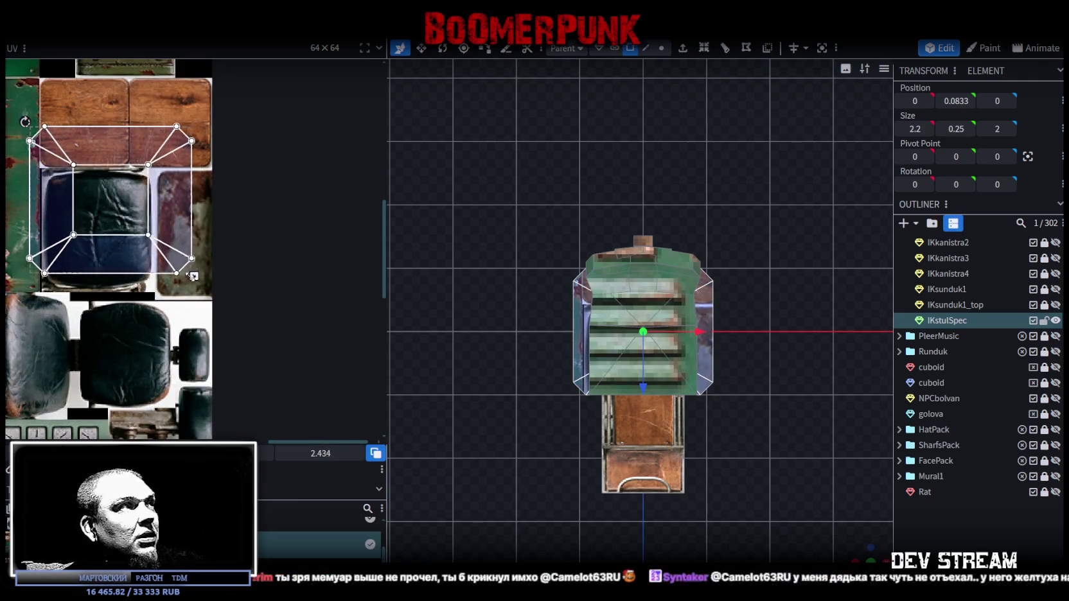
drag(142, 196, 187, 249)
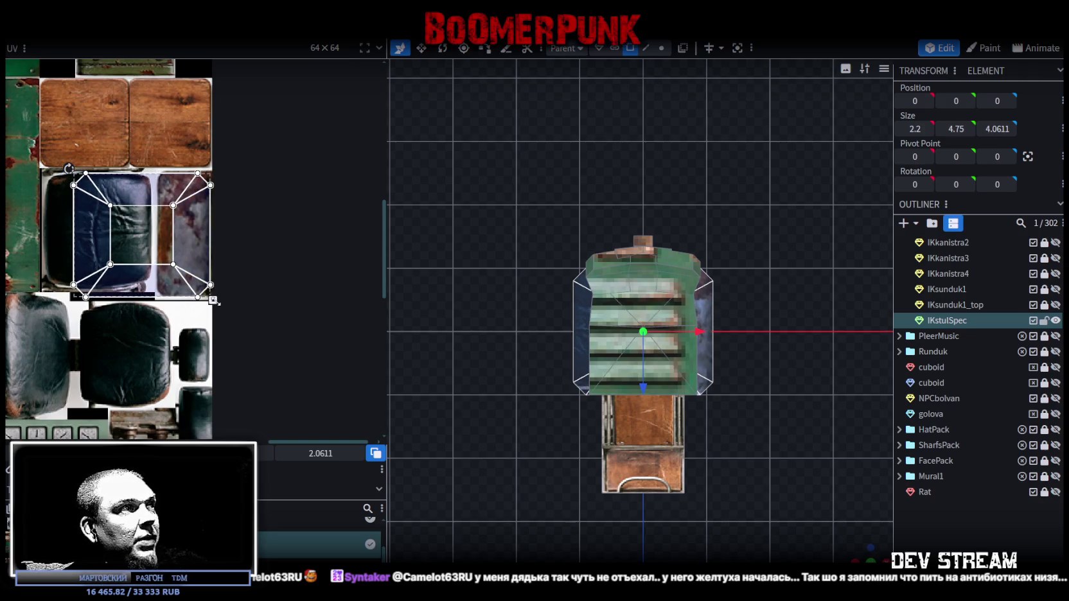
drag(213, 299, 198, 286)
drag(185, 239, 197, 245)
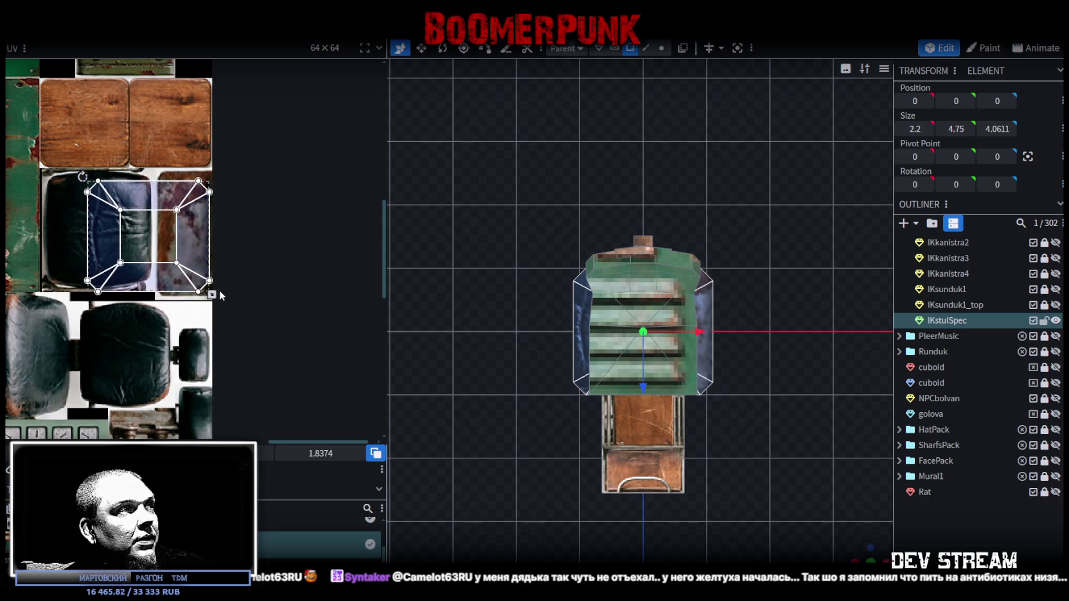
Shrink the base plate's UV and move it down onto the purple rusty metal
mouse_move(211, 295)
mouse_down()
mouse_move(146, 231)
mouse_move(204, 231)
mouse_up()
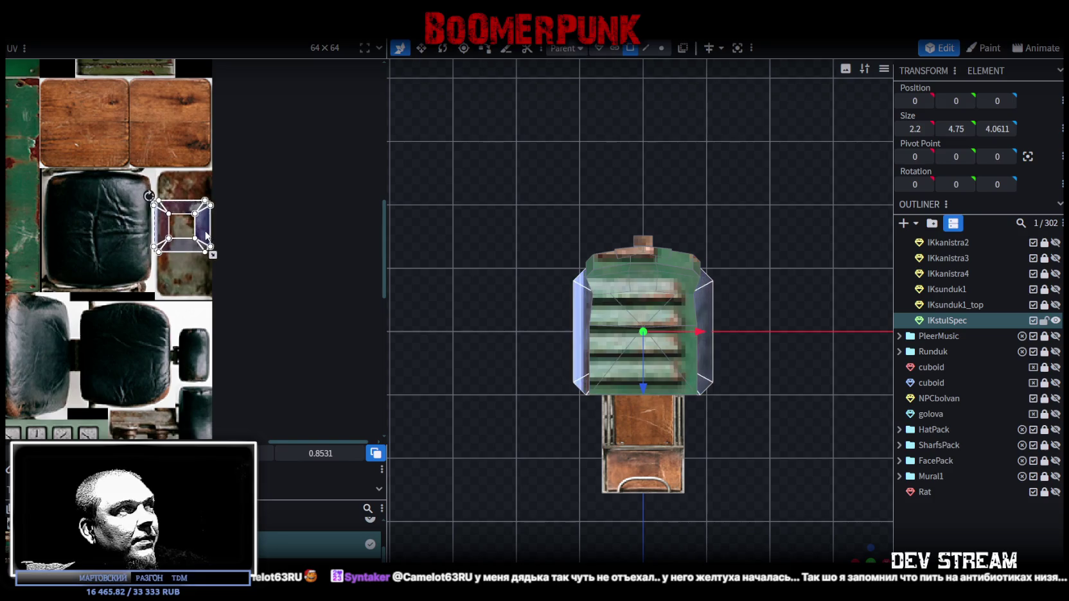
scroll(206, 235, up, 2)
scroll(228, 275, up, 2)
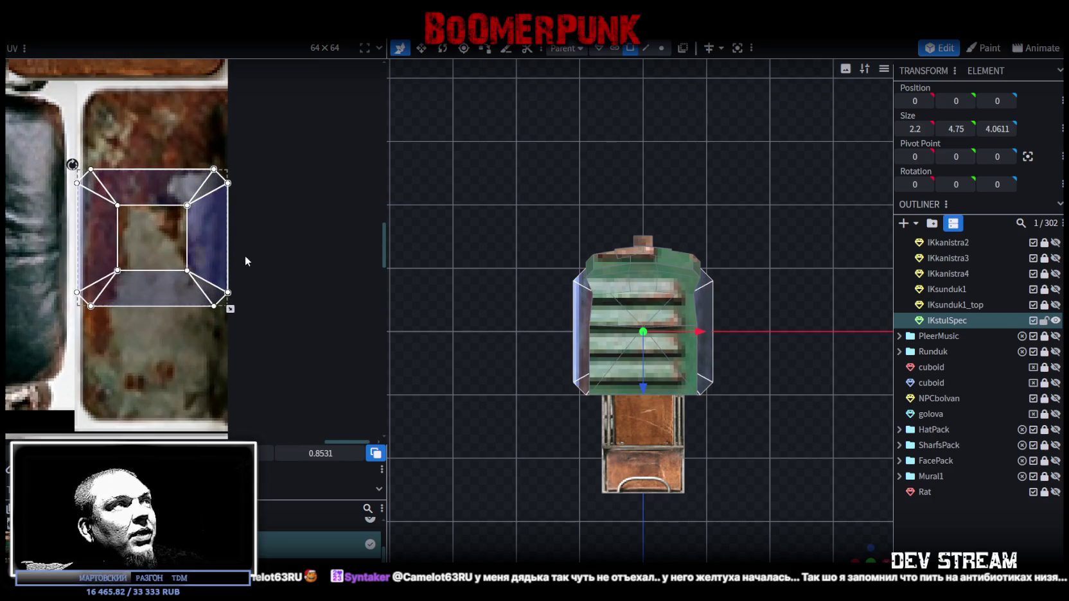
drag(231, 308, 219, 299)
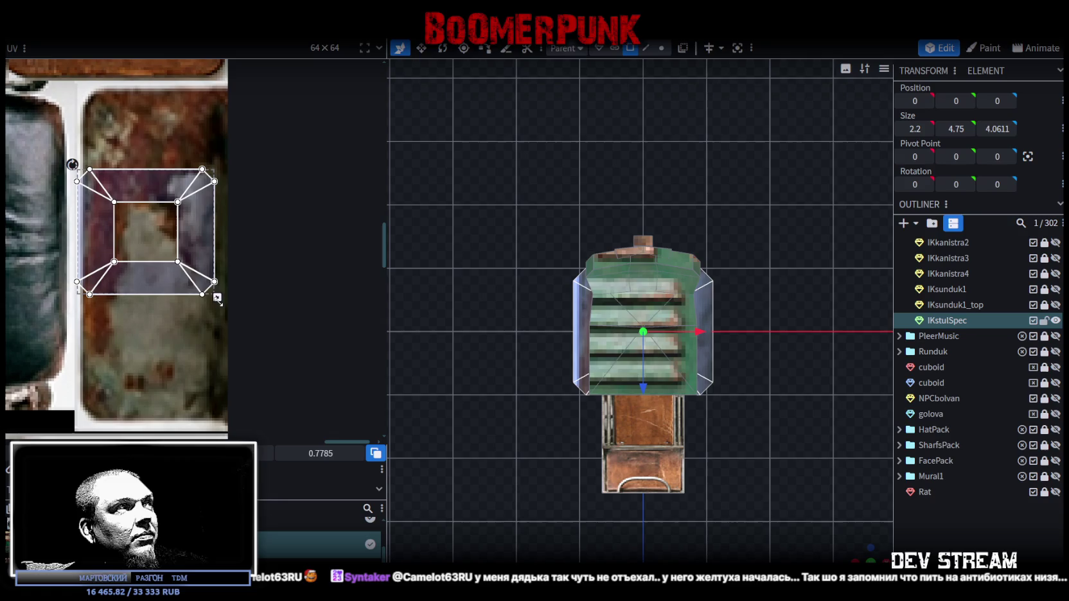
drag(198, 245, 208, 364)
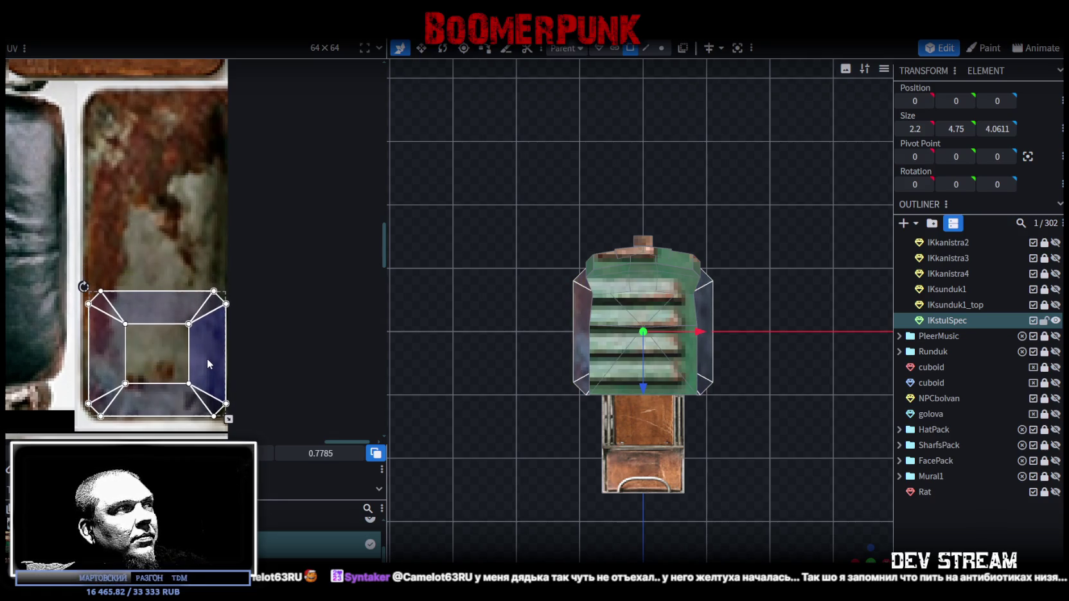
drag(207, 360, 204, 354)
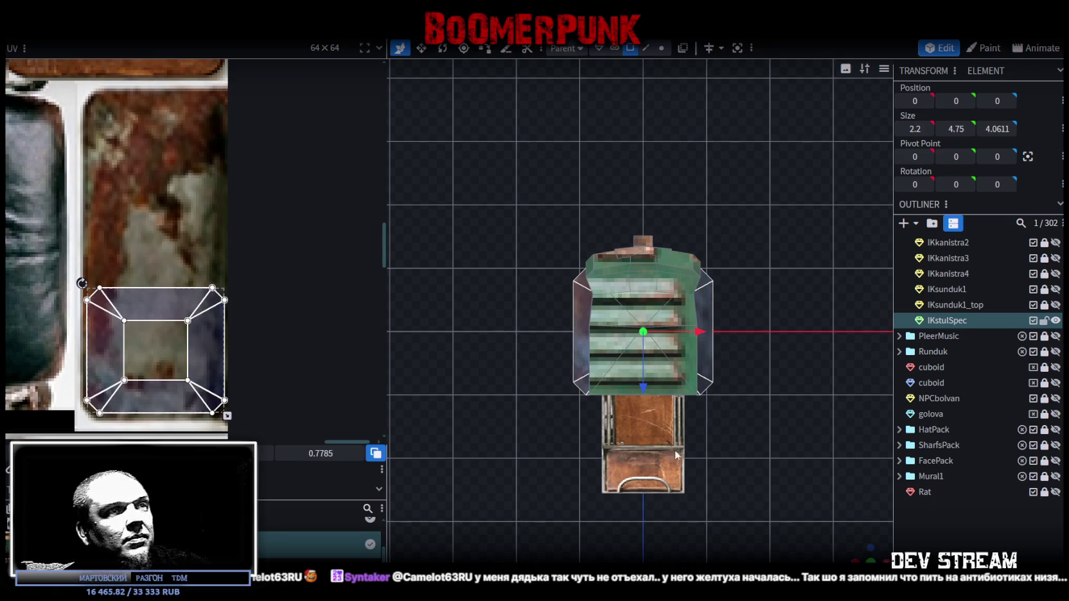
drag(841, 553, 849, 543)
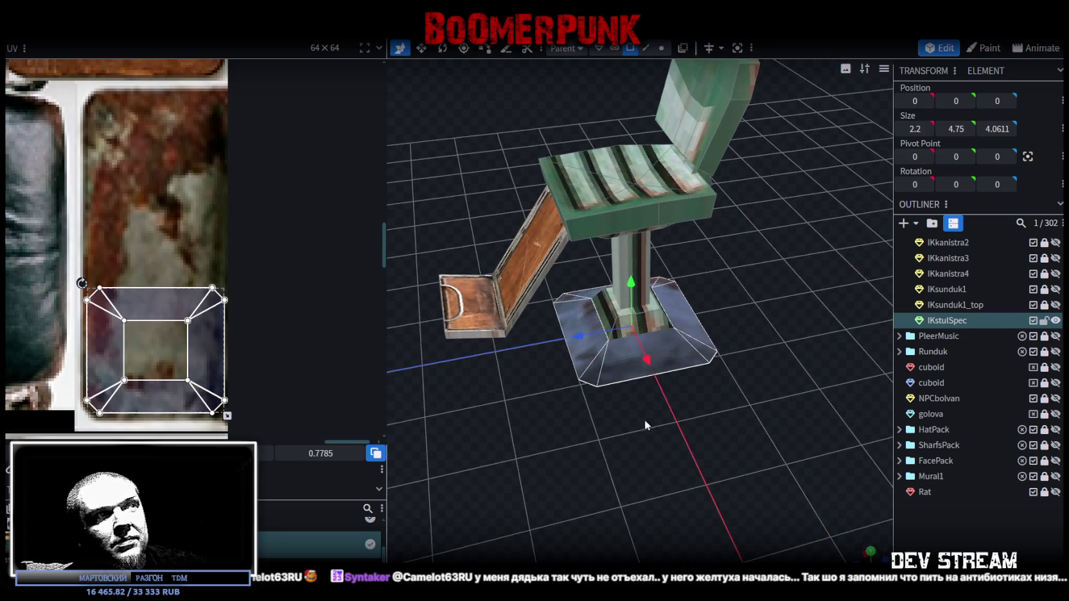
Rotate the base plate's texture 90 degrees and reposition and enlarge it on the rusty patch
right_click(195, 433)
click(289, 483)
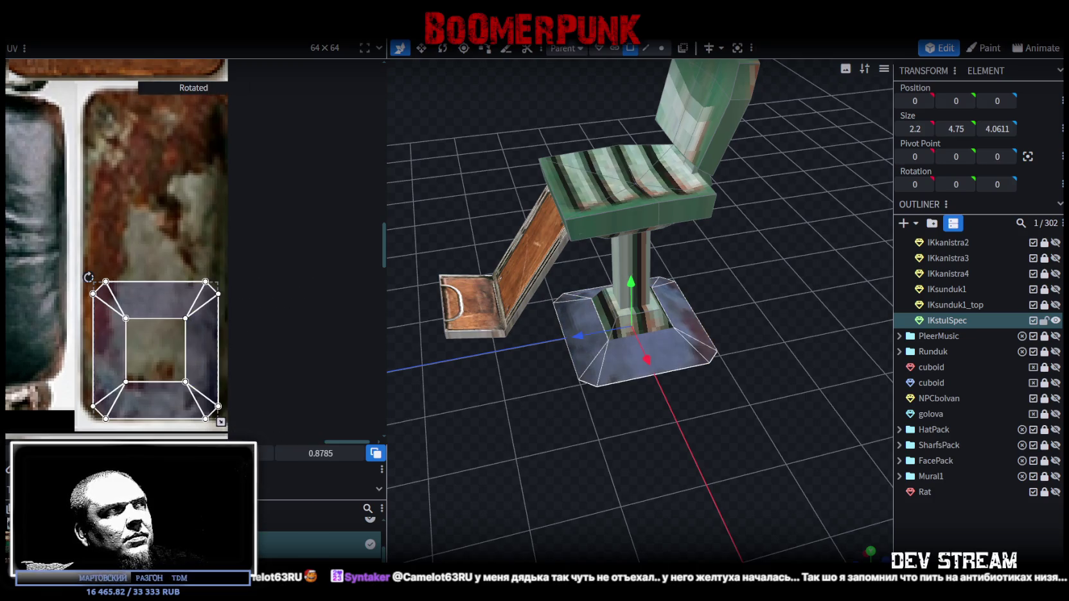
drag(197, 370, 189, 354)
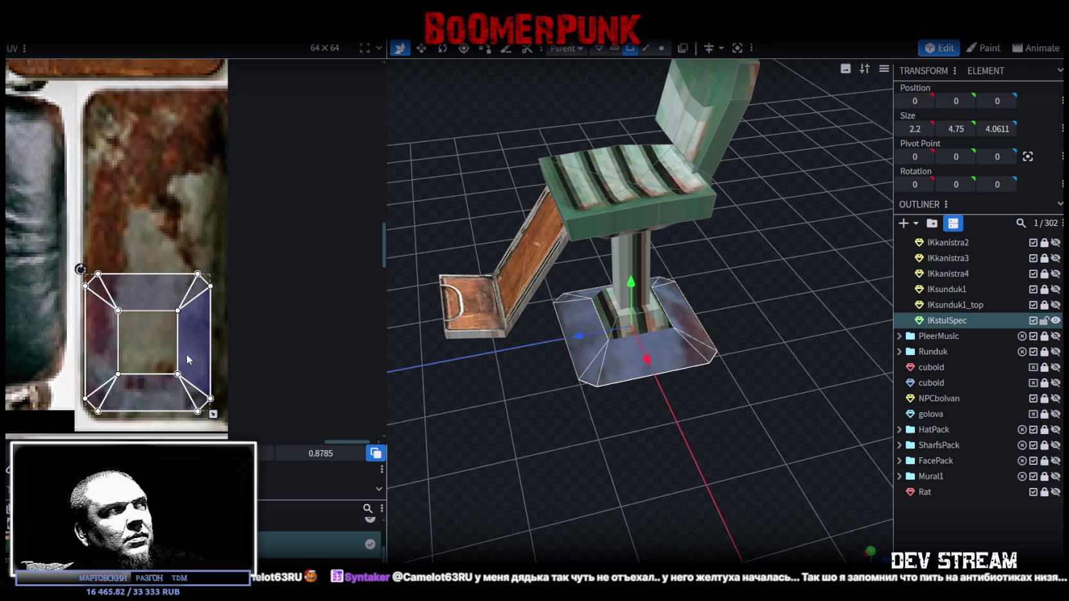
drag(215, 404, 226, 420)
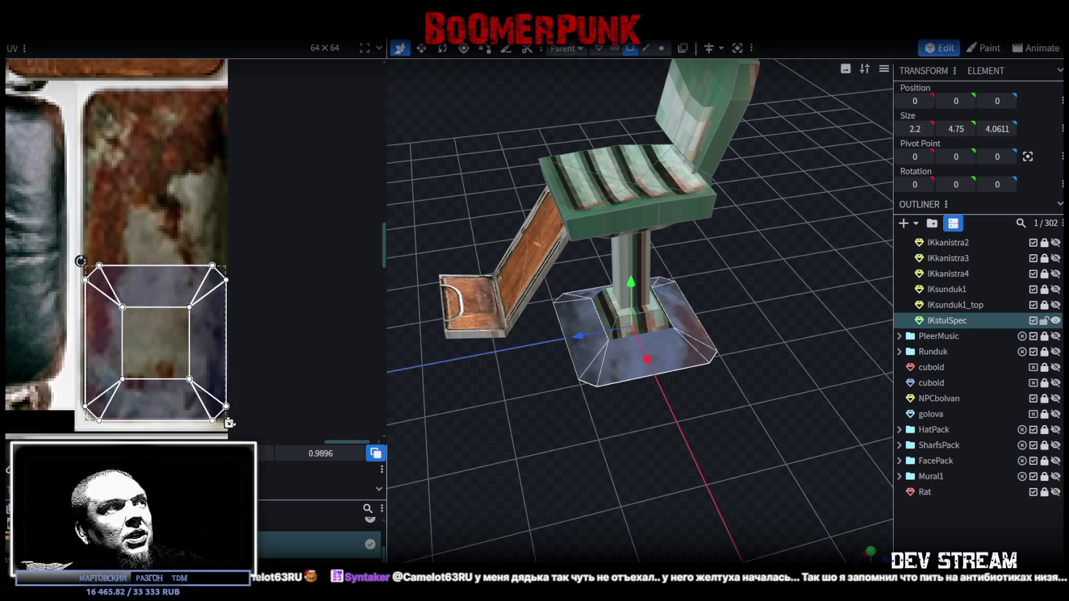
drag(206, 372, 207, 370)
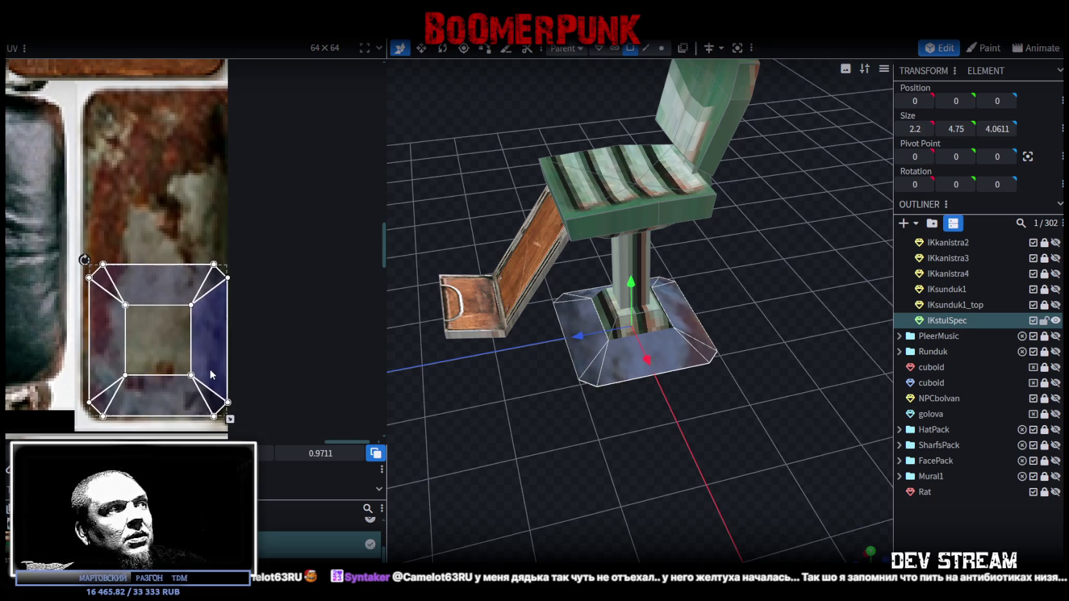
click(814, 522)
Select the slanted front-left piece of the chair's base
mouse_move(860, 514)
mouse_down()
mouse_move(548, 445)
mouse_move(649, 441)
mouse_move(688, 348)
mouse_up()
click(642, 315)
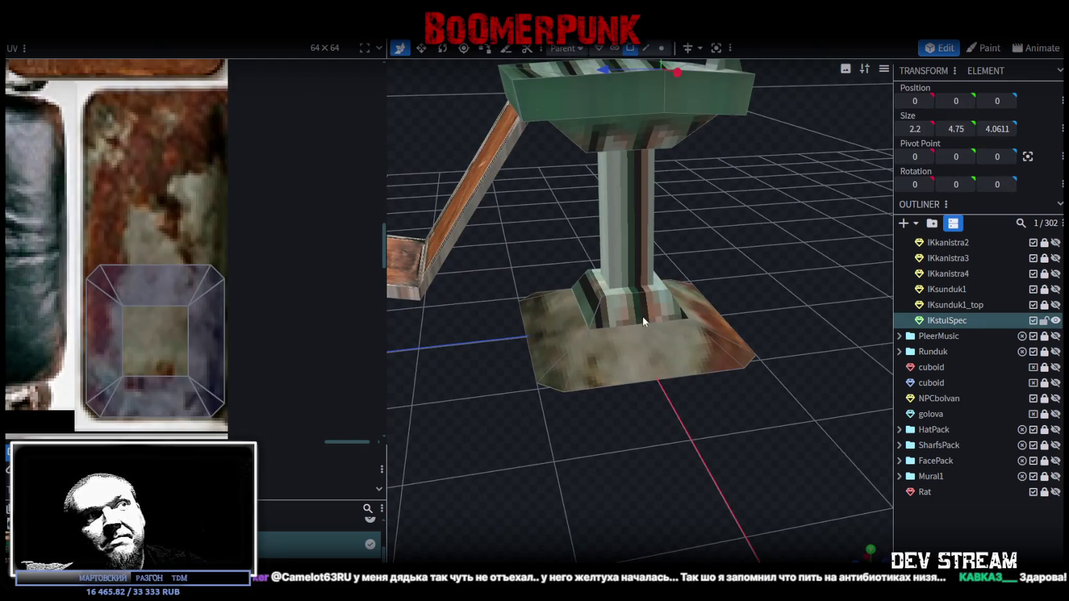
shift+click(595, 294)
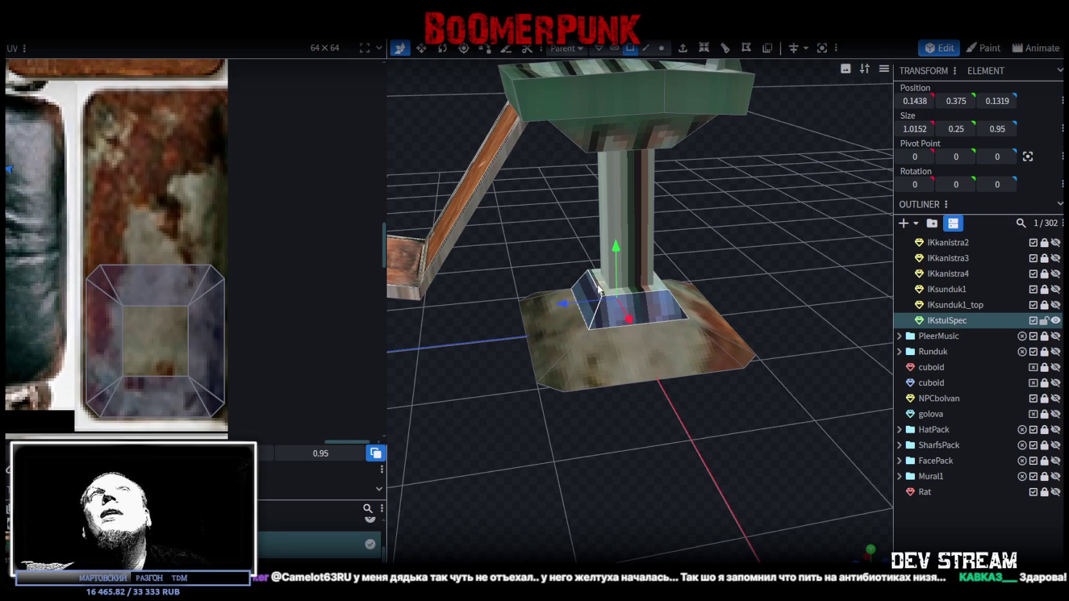
mouse_move(782, 207)
mouse_down()
mouse_move(521, 198)
mouse_move(680, 280)
mouse_up()
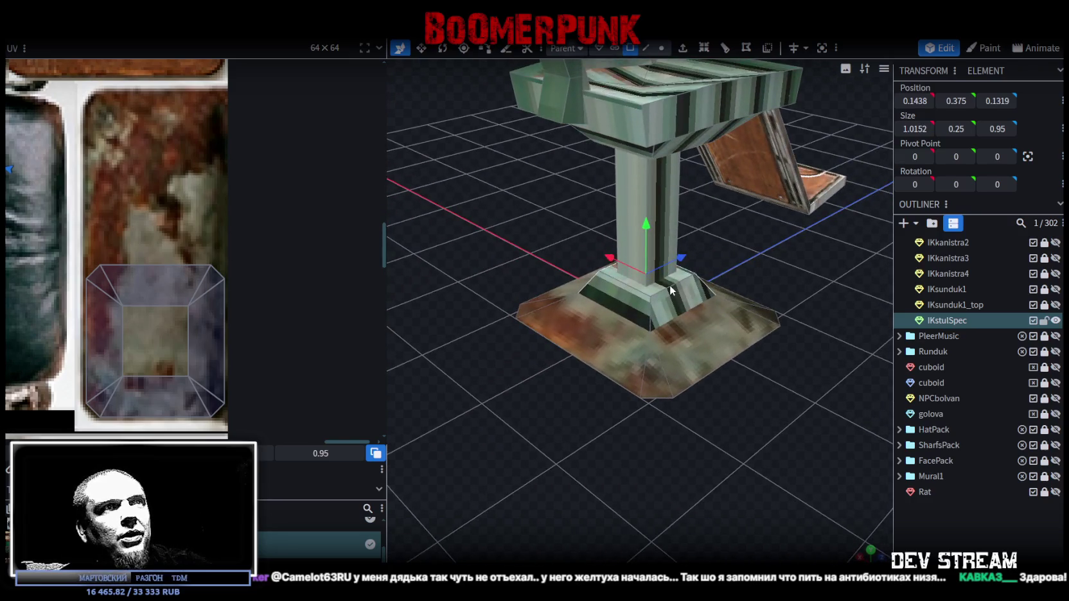
click(647, 308)
drag(797, 487, 739, 559)
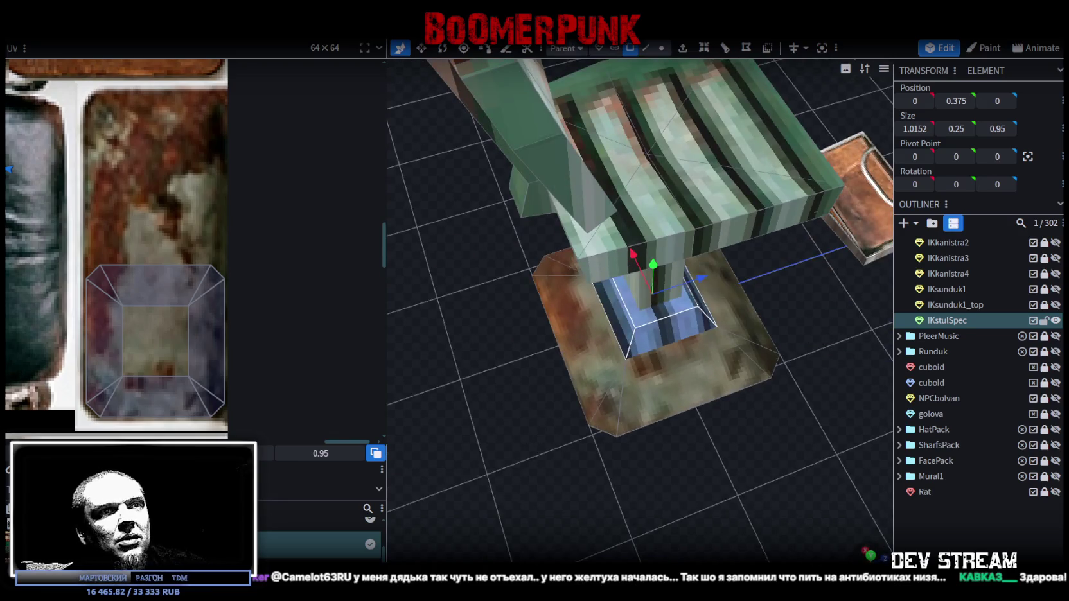
click(871, 556)
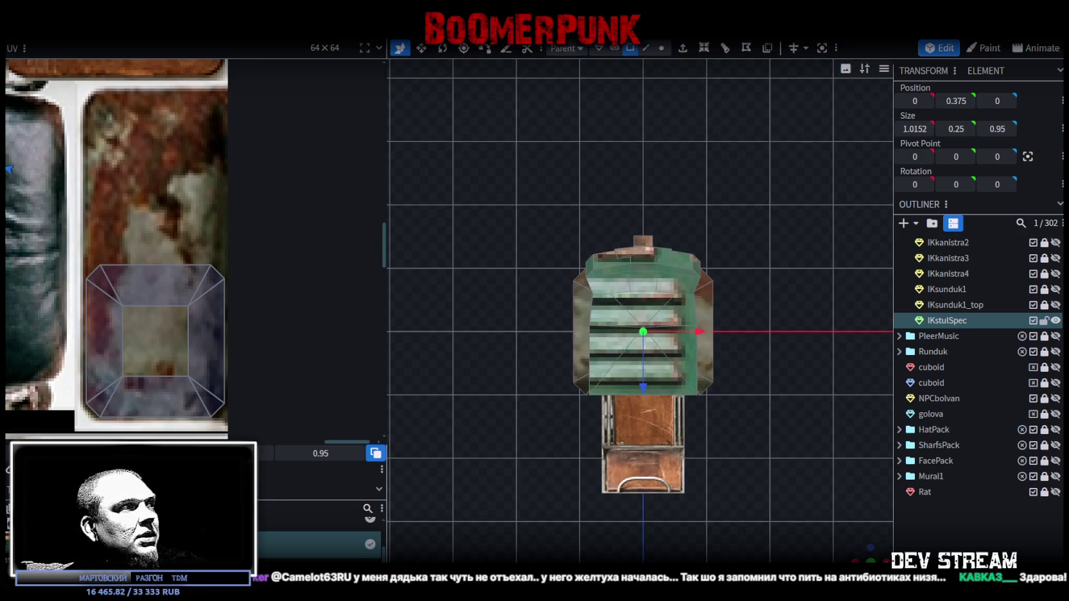
scroll(268, 319, down, 3)
Move the selected UV area from a green locker tile onto the purple rusty tile and centre it
scroll(269, 320, down, 3)
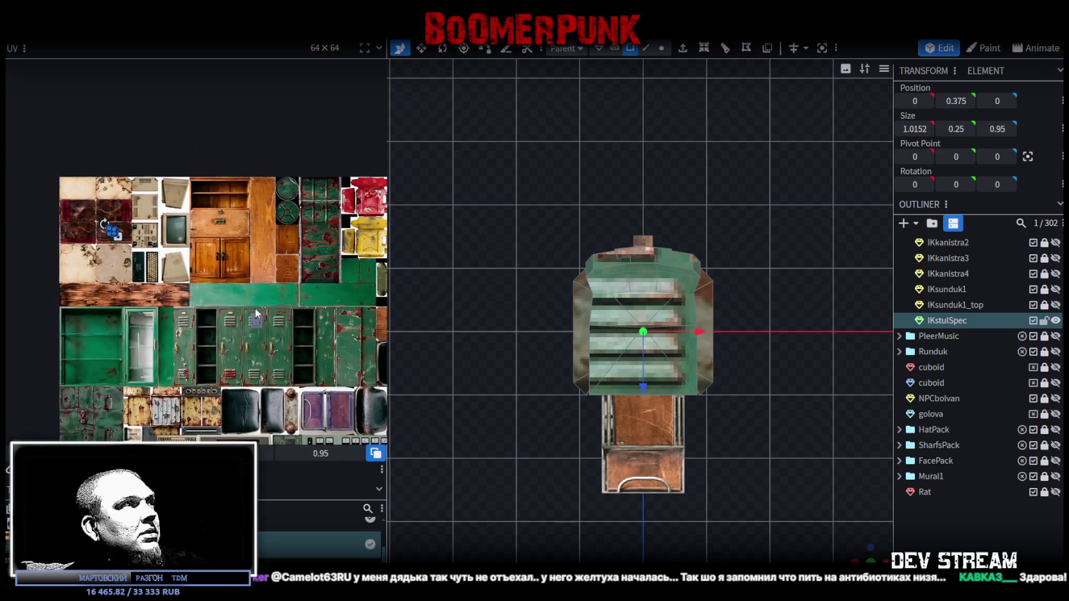
drag(116, 235, 336, 352)
middle_drag(342, 395, 156, 359)
drag(152, 311, 228, 310)
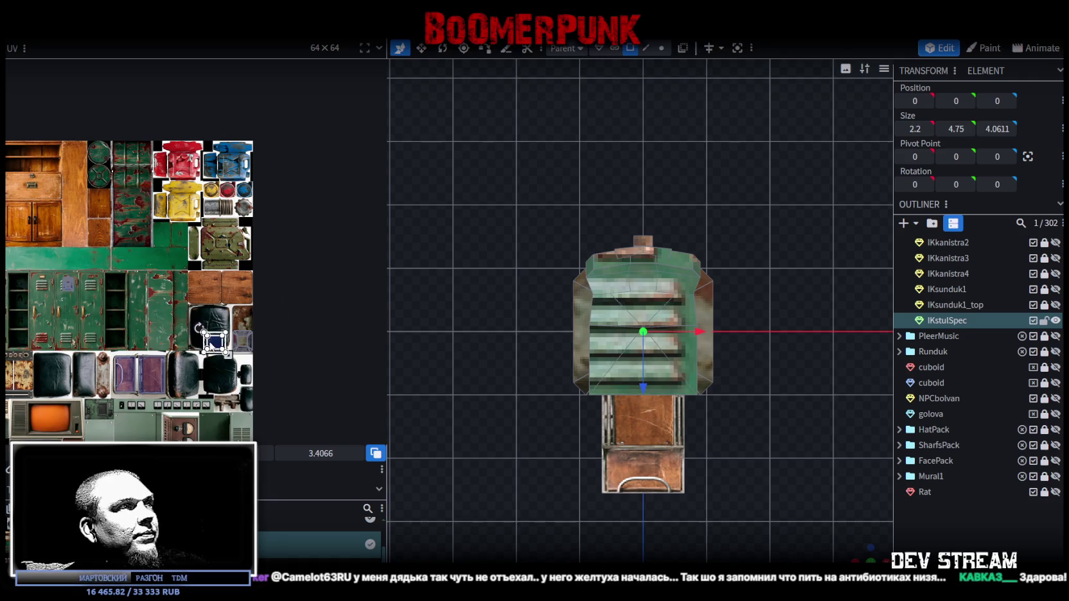
scroll(228, 310, up, 2)
scroll(228, 310, up, 3)
mouse_move(319, 370)
mouse_down()
mouse_move(219, 304)
mouse_move(269, 312)
mouse_move(334, 360)
mouse_up()
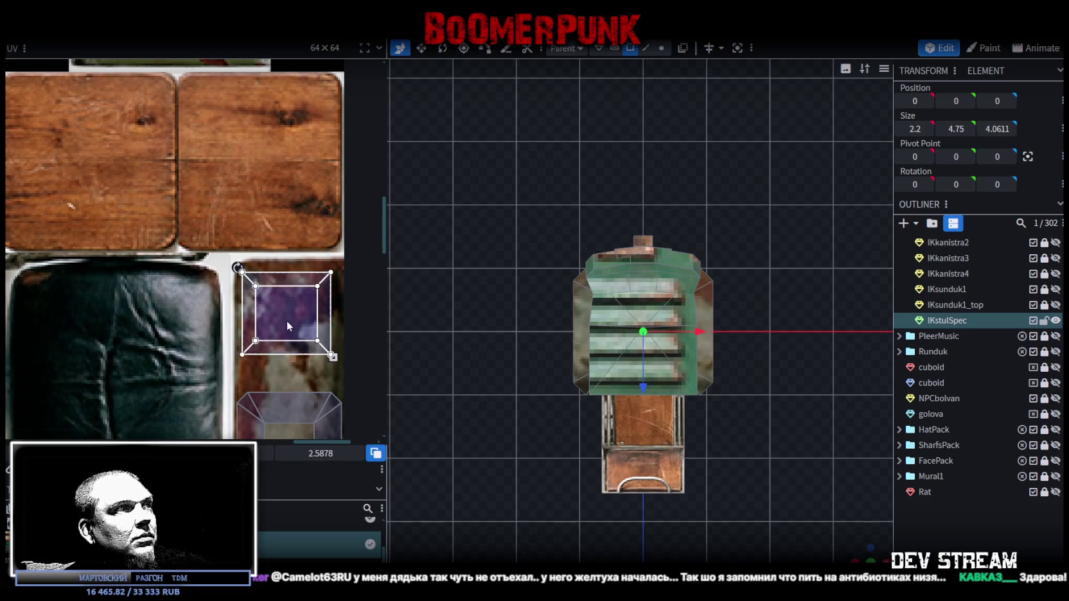
drag(288, 321, 291, 337)
Select all faces of the chair base and place their UV on the teal-green metal
mouse_move(856, 549)
mouse_down()
mouse_move(823, 507)
mouse_move(731, 446)
mouse_move(695, 448)
mouse_move(716, 436)
mouse_move(665, 453)
mouse_move(693, 434)
mouse_up()
click(818, 501)
click(651, 441)
scroll(289, 330, down, 2)
scroll(289, 330, down, 1)
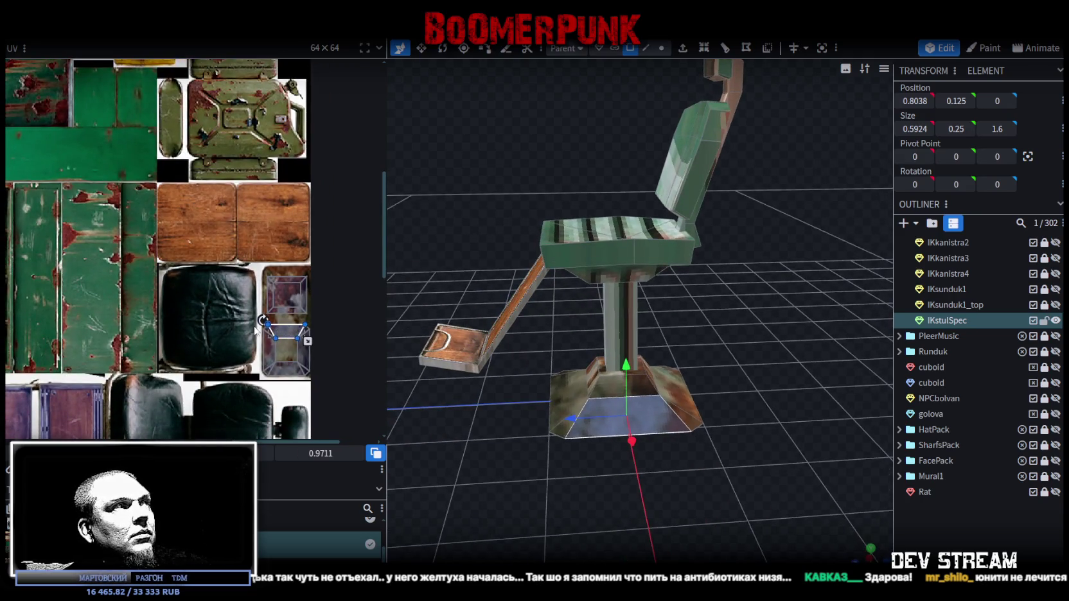
scroll(256, 329, up, 1)
key(ctrl+a)
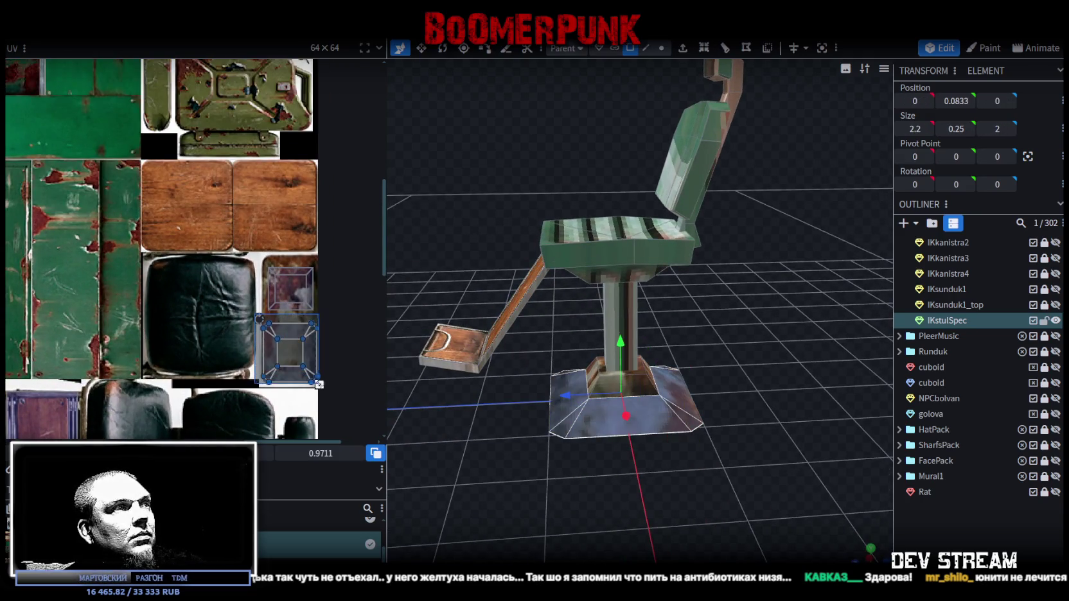
drag(289, 350, 124, 182)
middle_drag(186, 241, 332, 401)
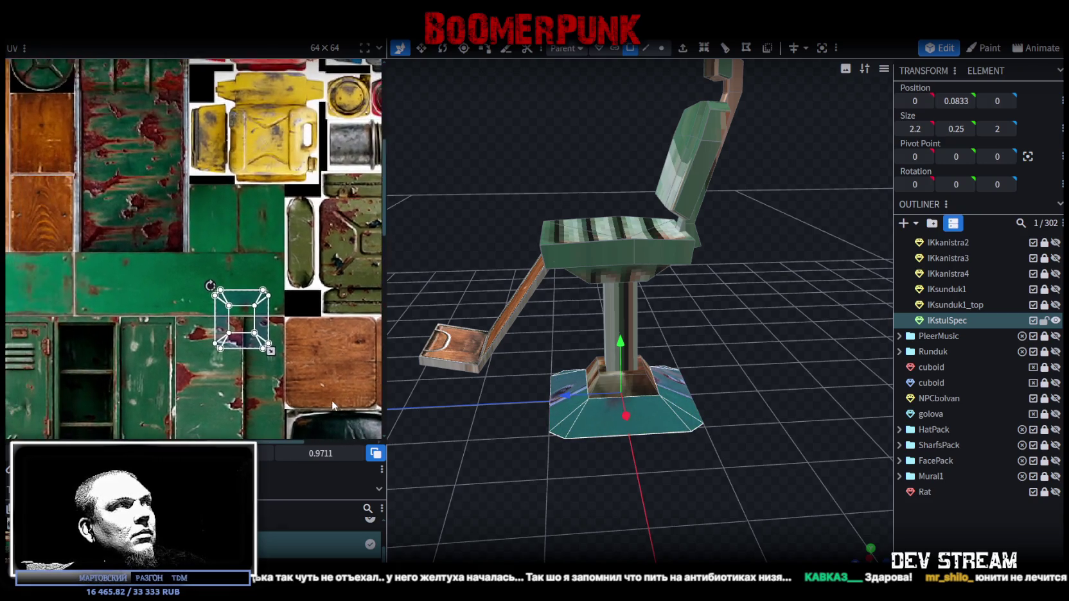
Reshape another base face's UV area to be narrower and taller
scroll(233, 305, up, 2)
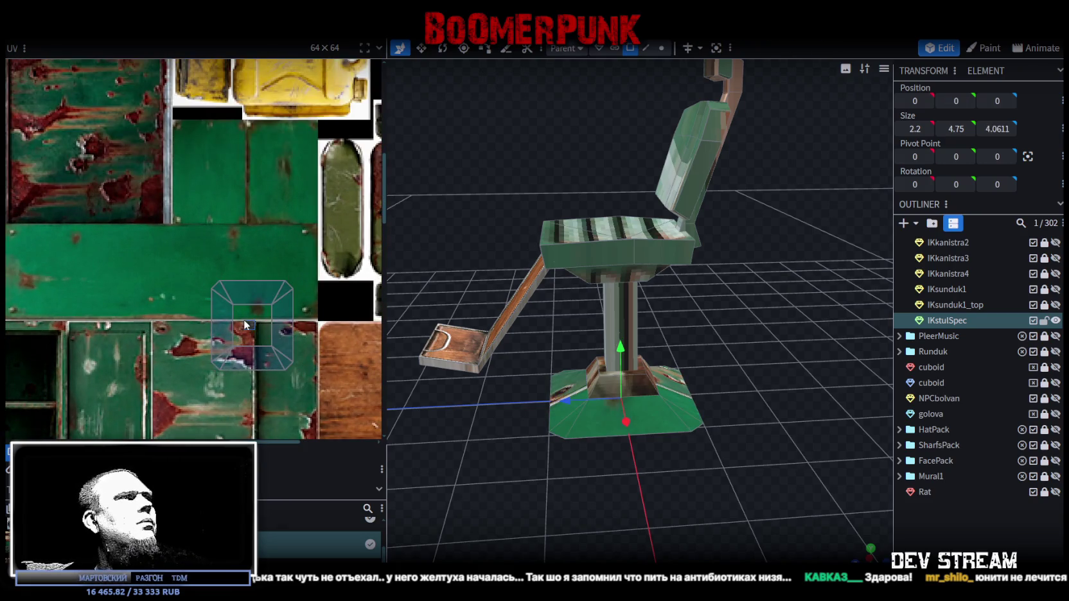
click(244, 320)
scroll(308, 382, down, 2)
scroll(331, 335, down, 3)
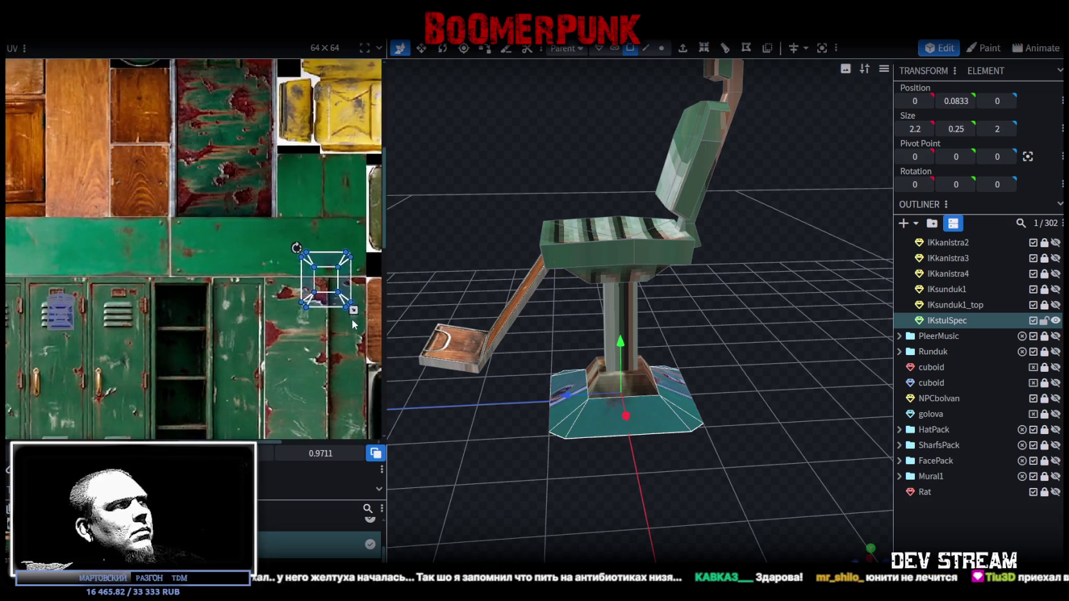
middle_drag(331, 336, 279, 307)
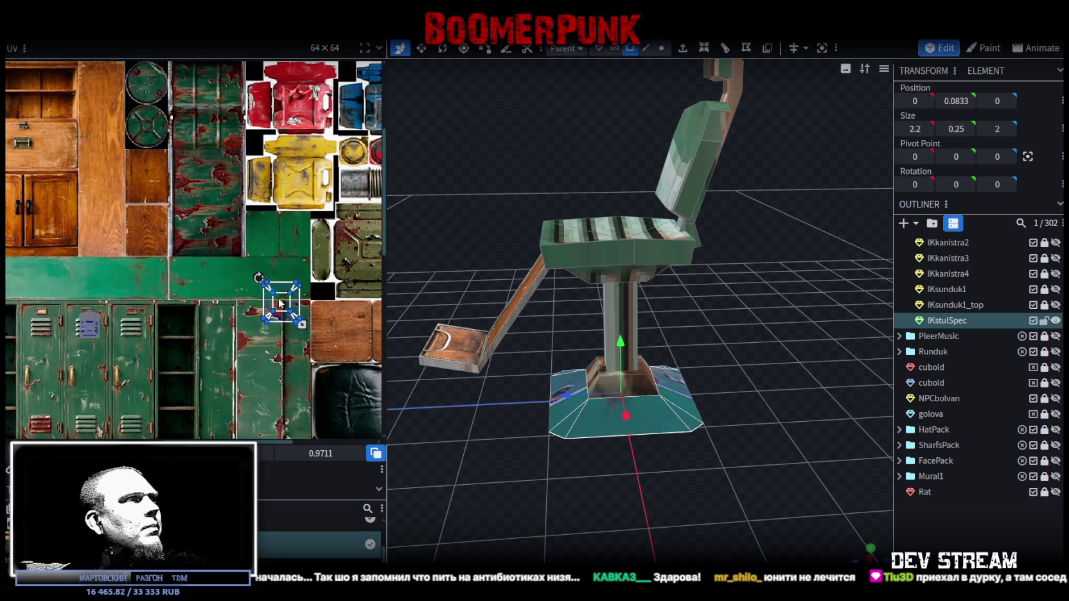
click(279, 293)
scroll(239, 243, up, 2)
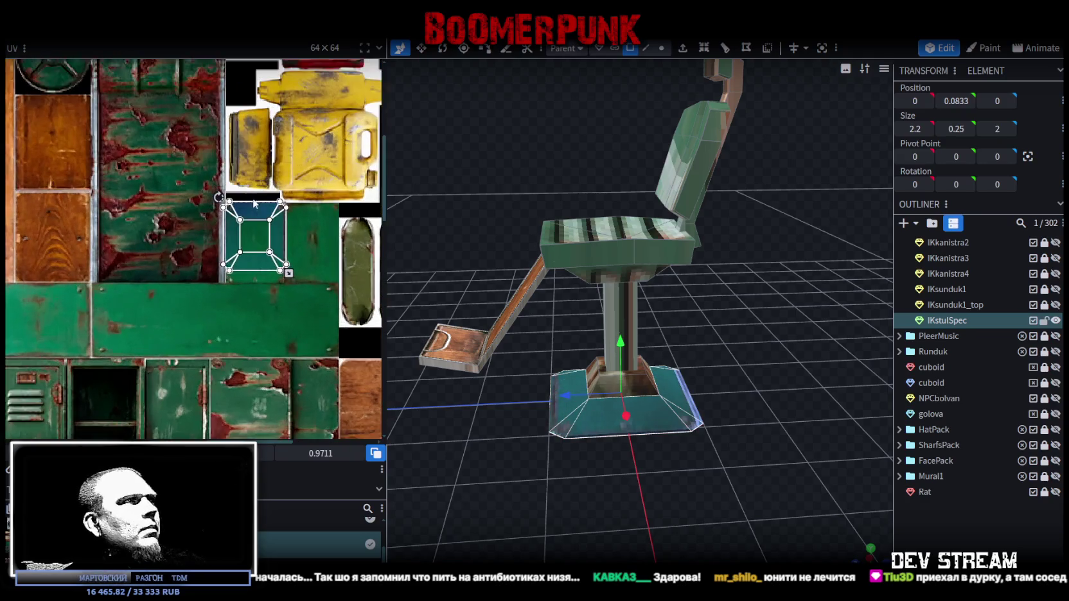
scroll(239, 242, up, 3)
scroll(239, 243, up, 3)
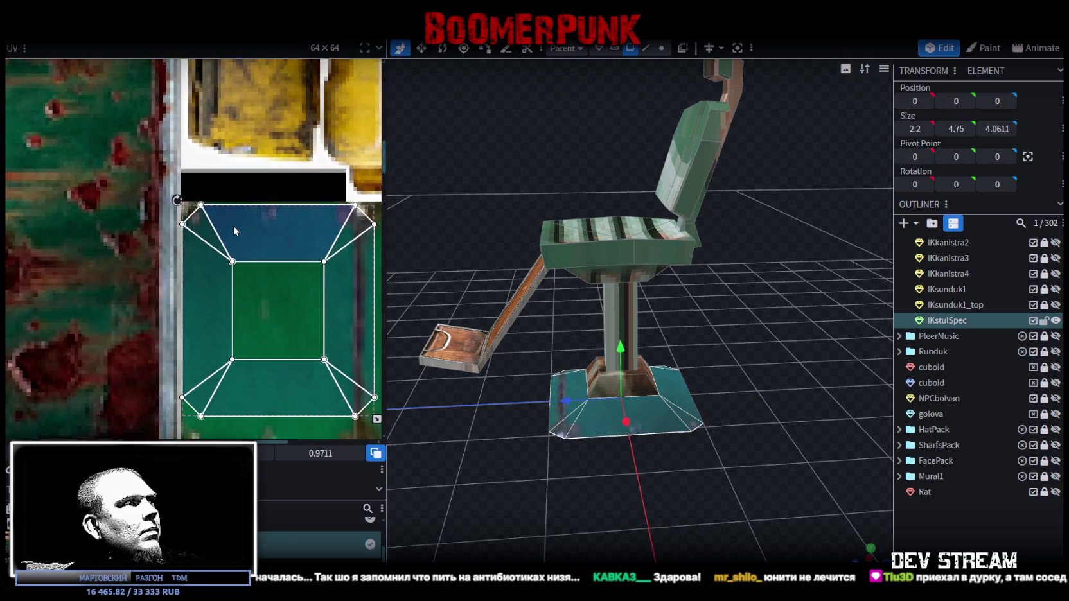
scroll(358, 279, down, 2)
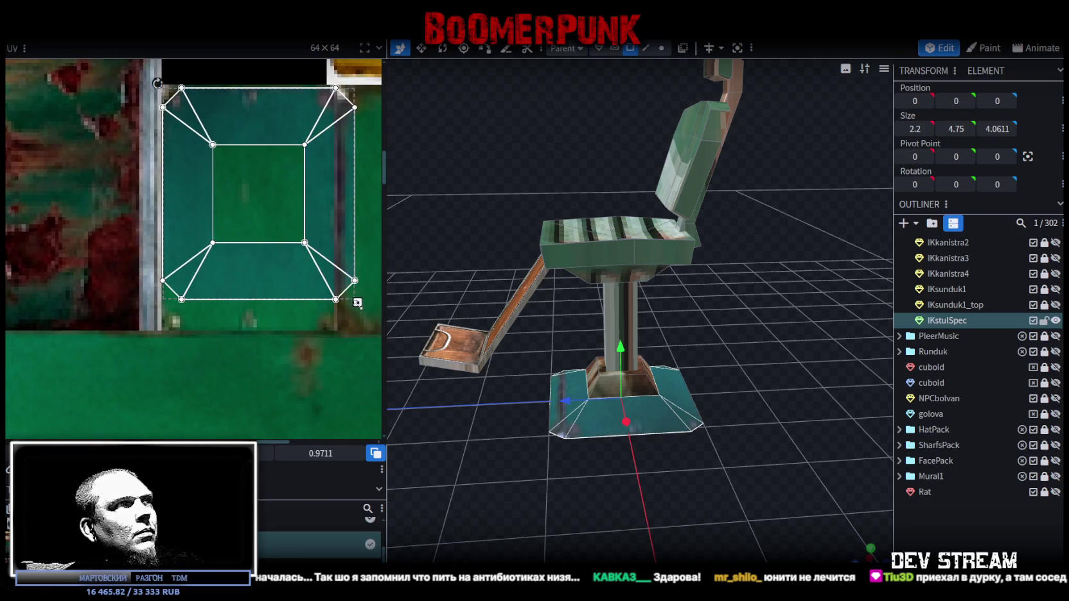
drag(358, 303, 336, 333)
click(796, 382)
Reselect the chair base and move its UV onto the purple rusty metal patch
mouse_move(796, 382)
mouse_down()
mouse_move(839, 424)
mouse_move(655, 451)
mouse_move(455, 263)
mouse_up()
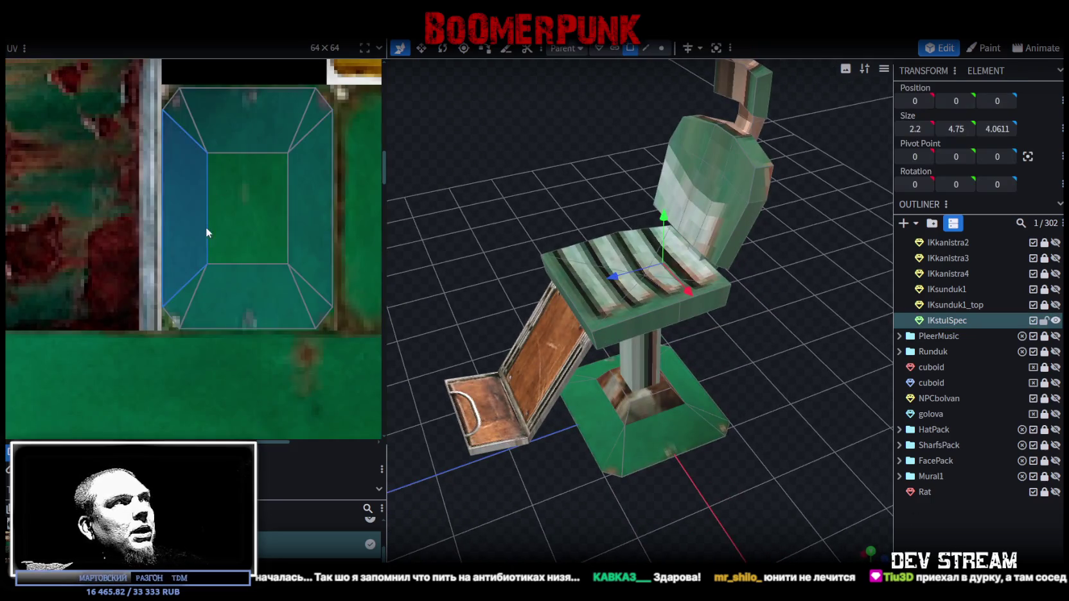
scroll(205, 227, down, 3)
click(178, 303)
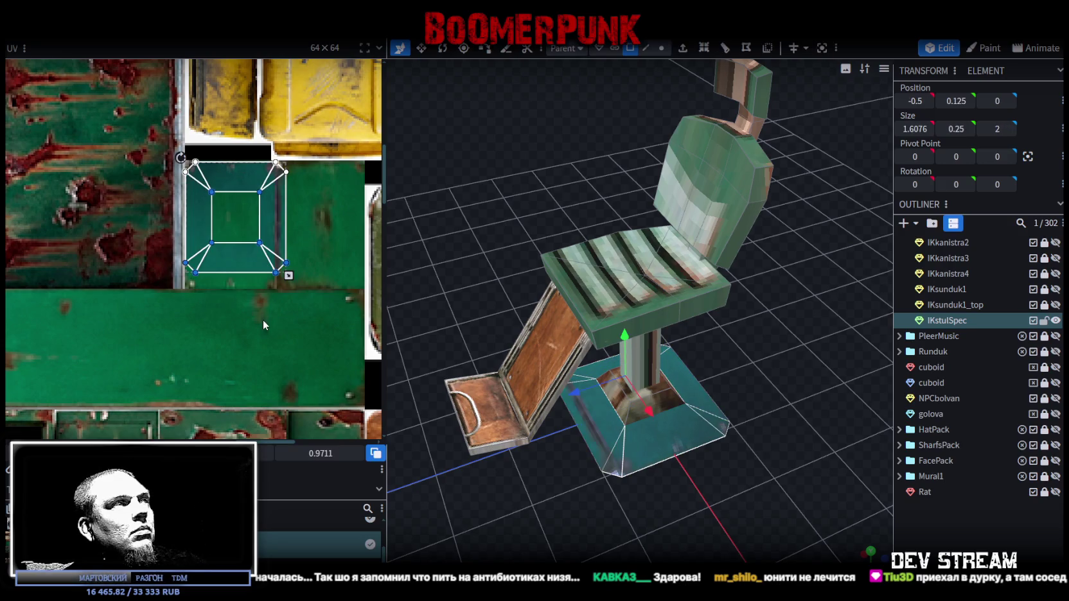
scroll(235, 260, down, 3)
scroll(236, 261, down, 2)
scroll(244, 264, up, 2)
scroll(257, 268, down, 3)
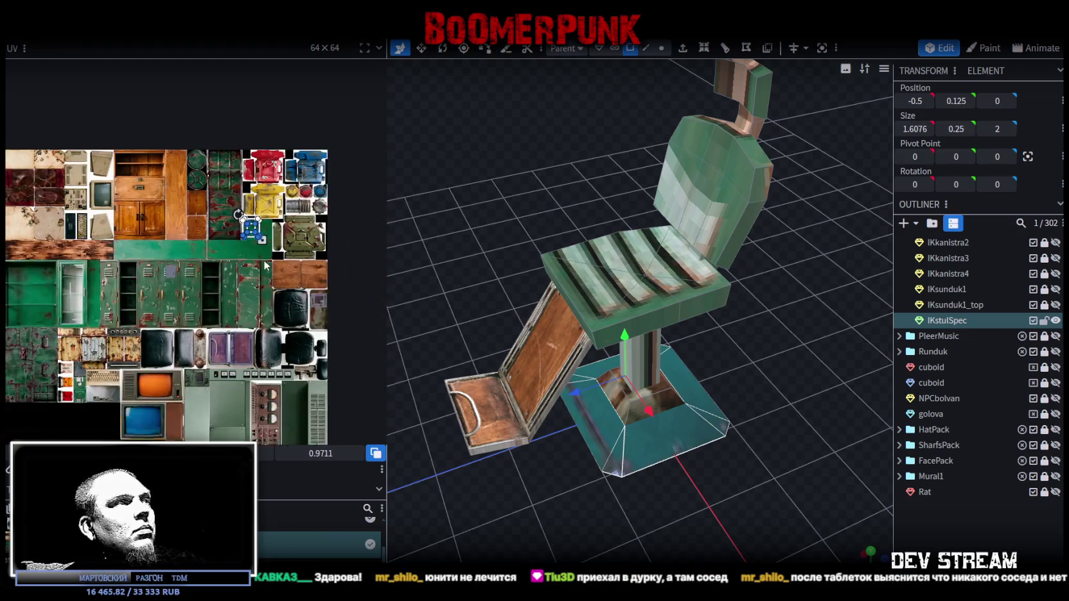
middle_drag(262, 269, 300, 241)
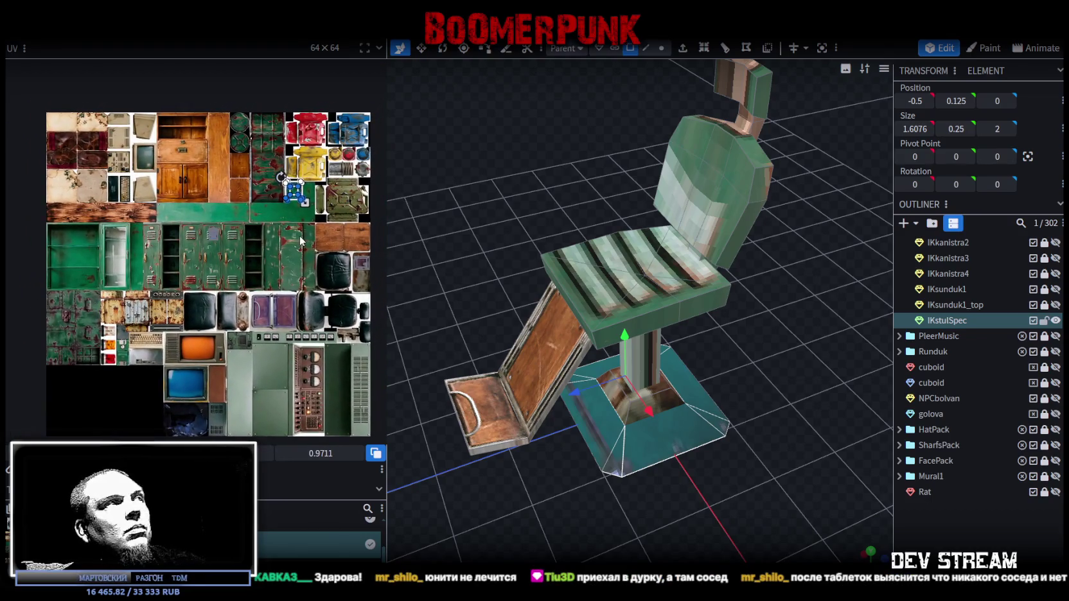
middle_drag(300, 241, 252, 225)
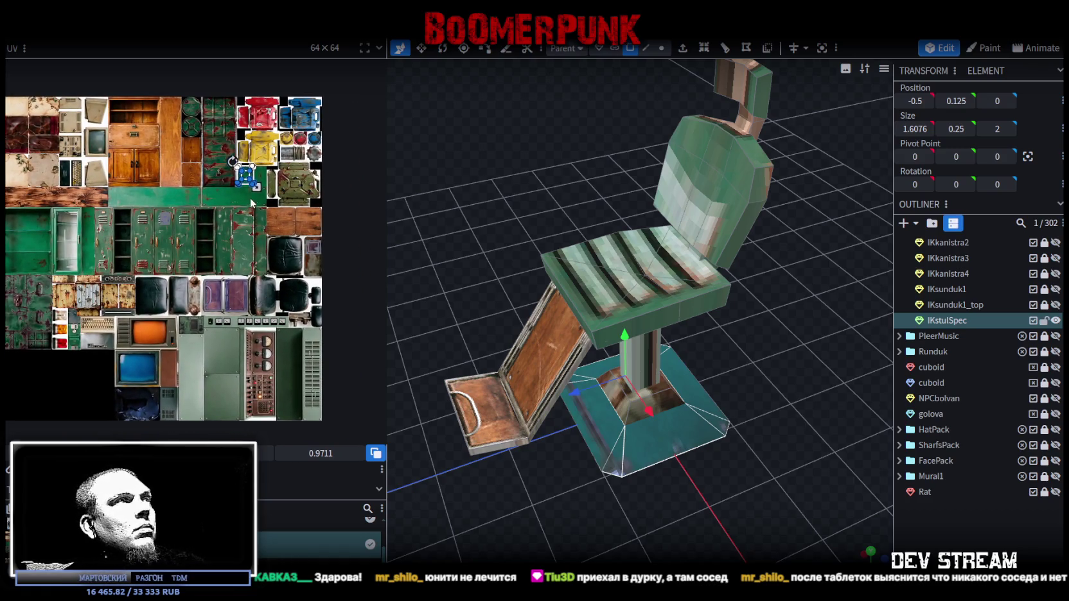
scroll(251, 203, up, 1)
scroll(266, 187, up, 1)
middle_drag(258, 188, 202, 169)
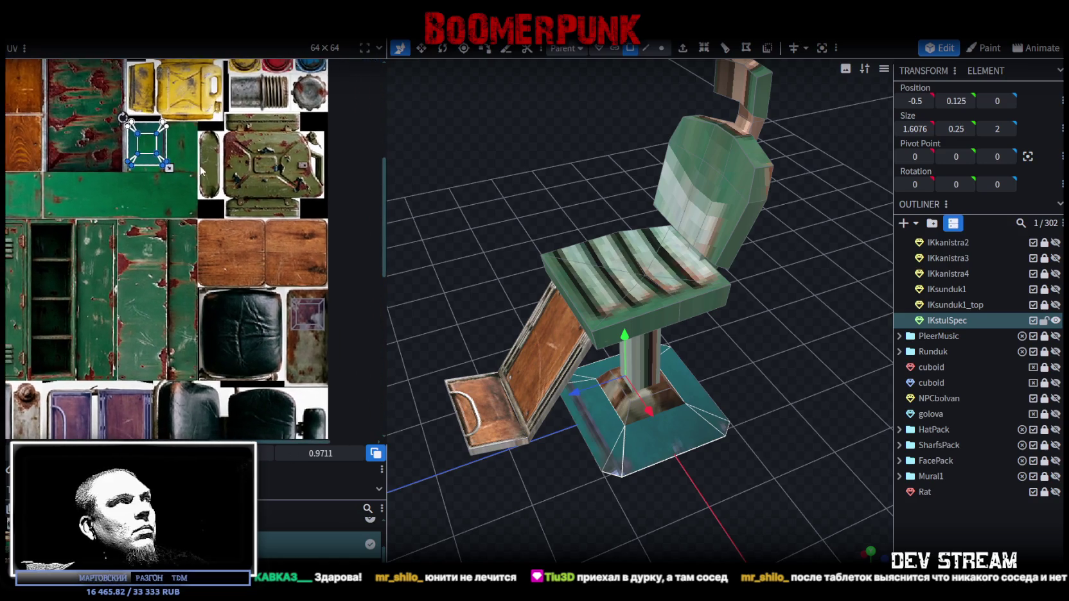
mouse_move(176, 155)
mouse_down()
mouse_move(211, 240)
mouse_move(321, 352)
mouse_up()
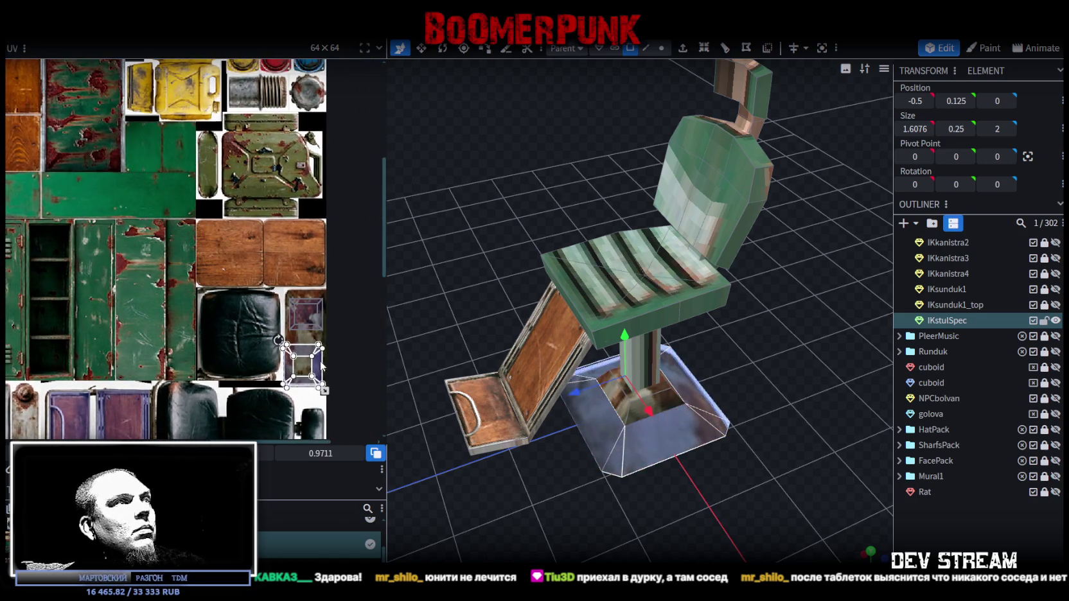
scroll(321, 352, up, 2)
scroll(315, 347, up, 1)
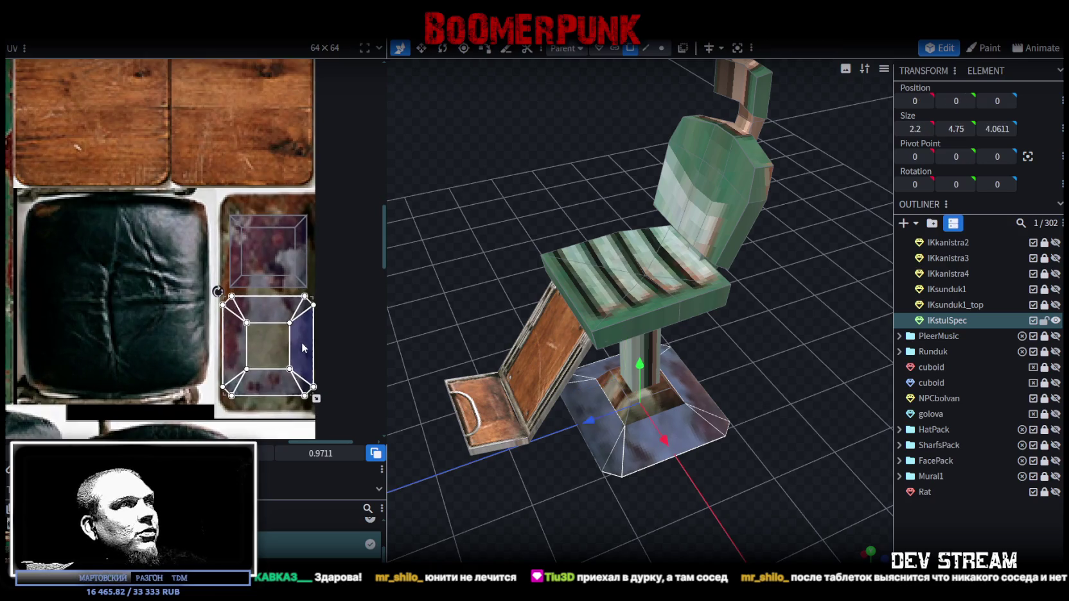
Nudge the base's UV face a few pixels down within the rusty tile
drag(302, 344, 320, 360)
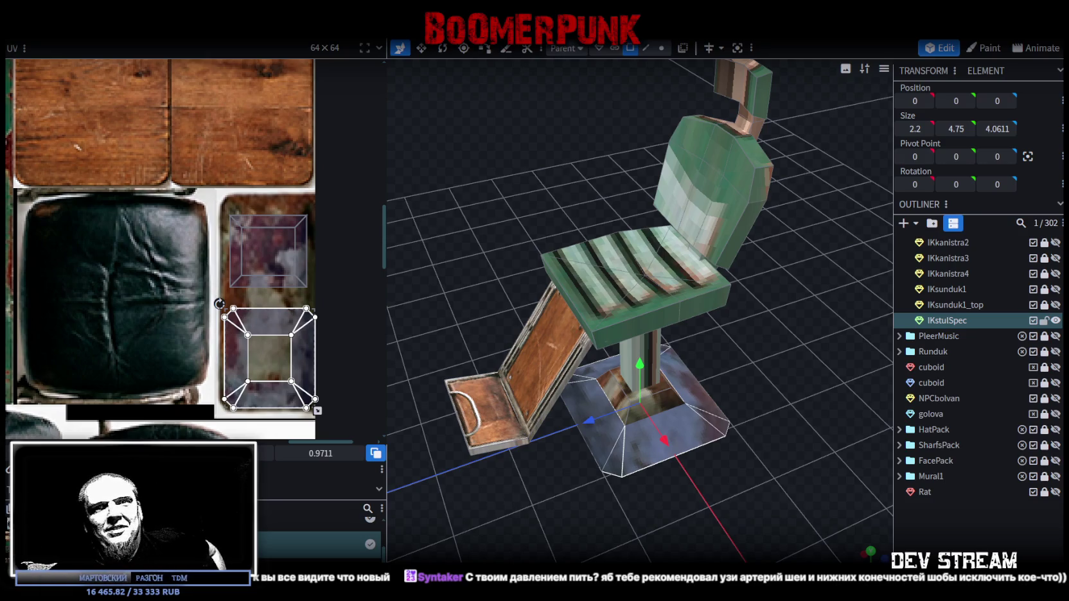
key(alt+Tab)
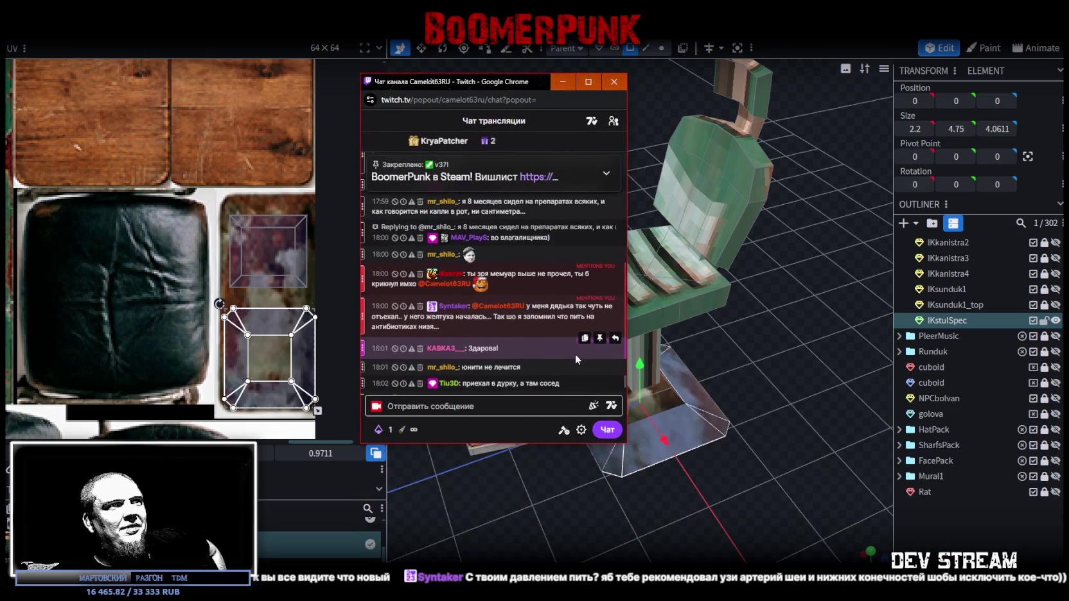
click(507, 406)
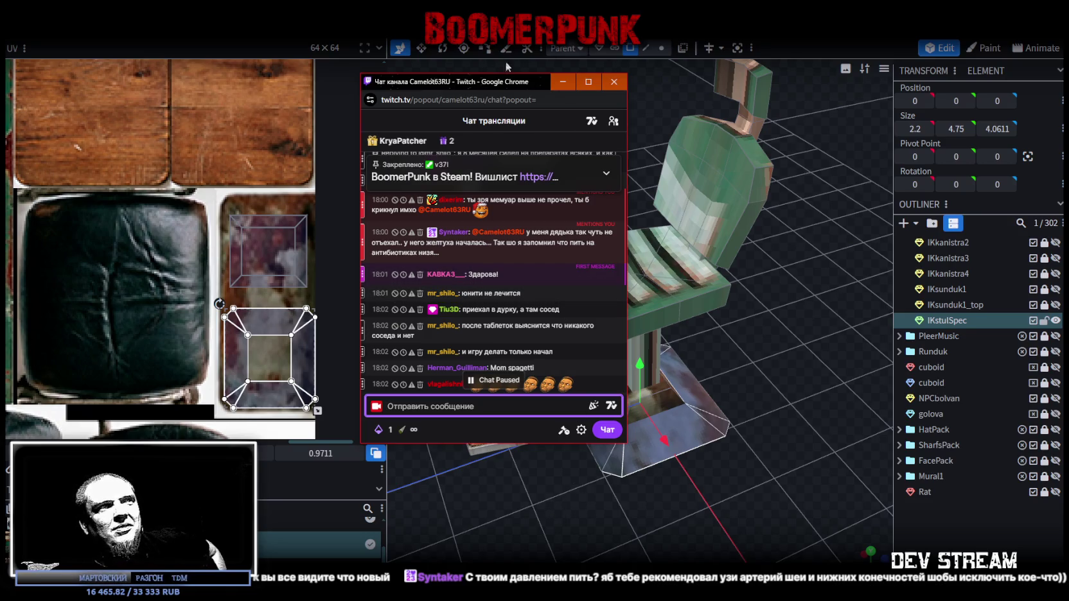
key(alt+Tab)
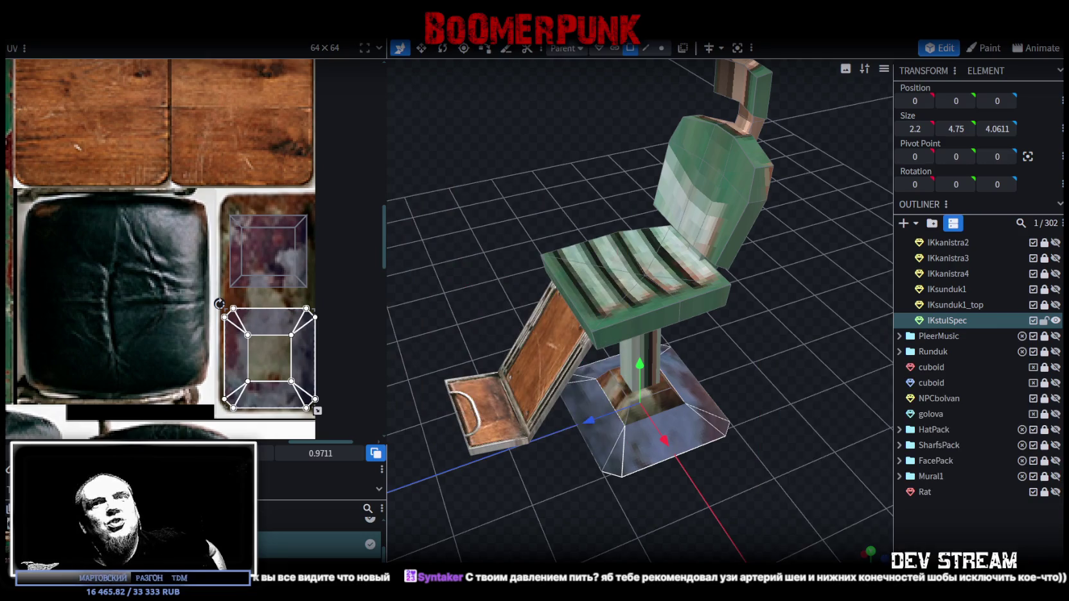
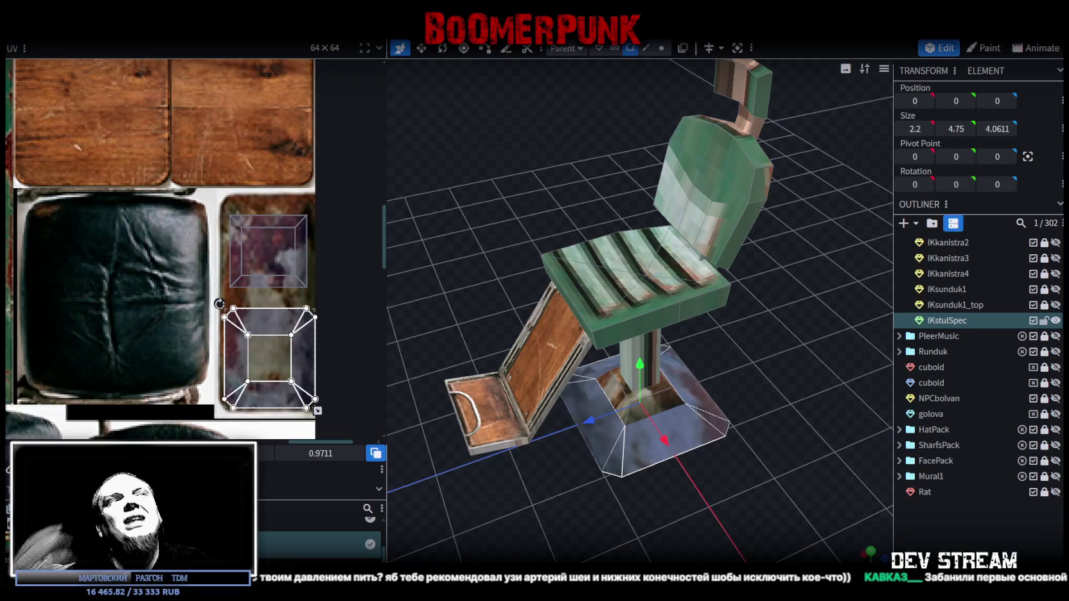
Select the chair's vertical support post in the viewport
drag(833, 354, 719, 289)
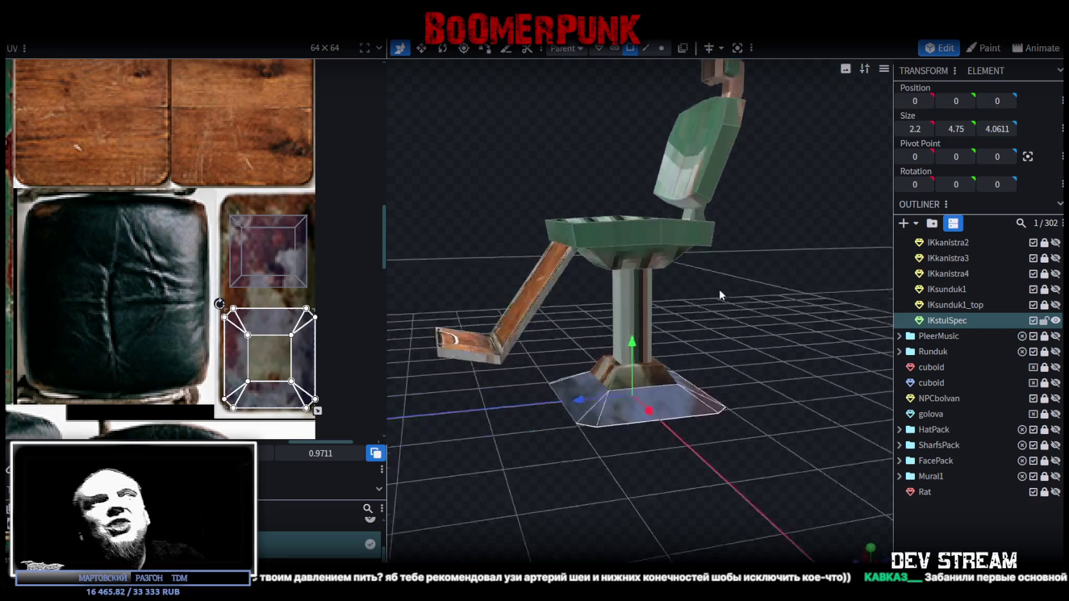
scroll(710, 286, up, 3)
click(629, 286)
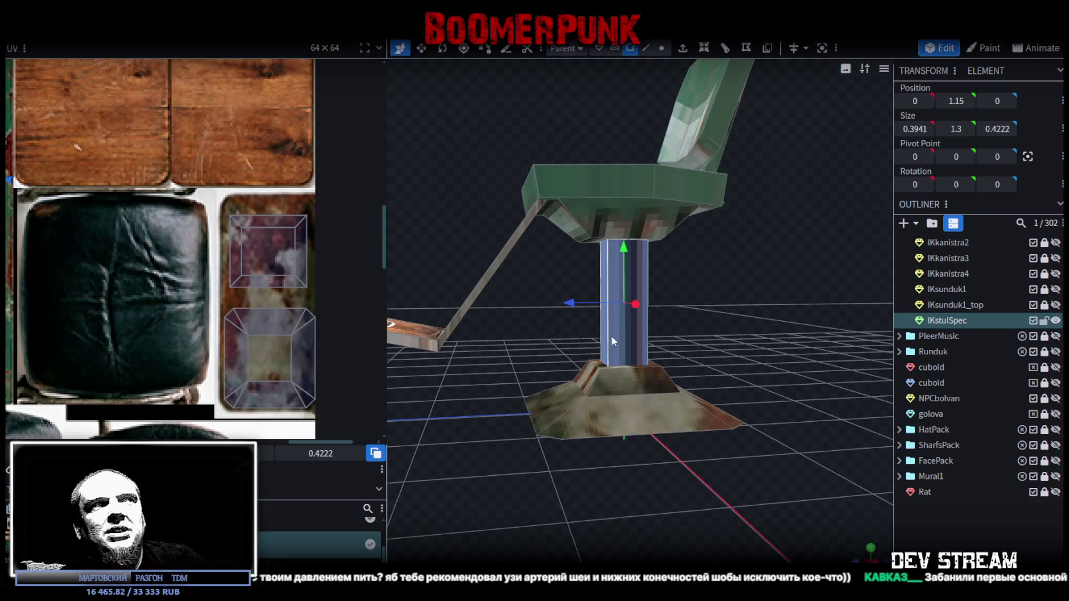
scroll(132, 289, down, 3)
scroll(129, 270, down, 2)
scroll(132, 231, down, 1)
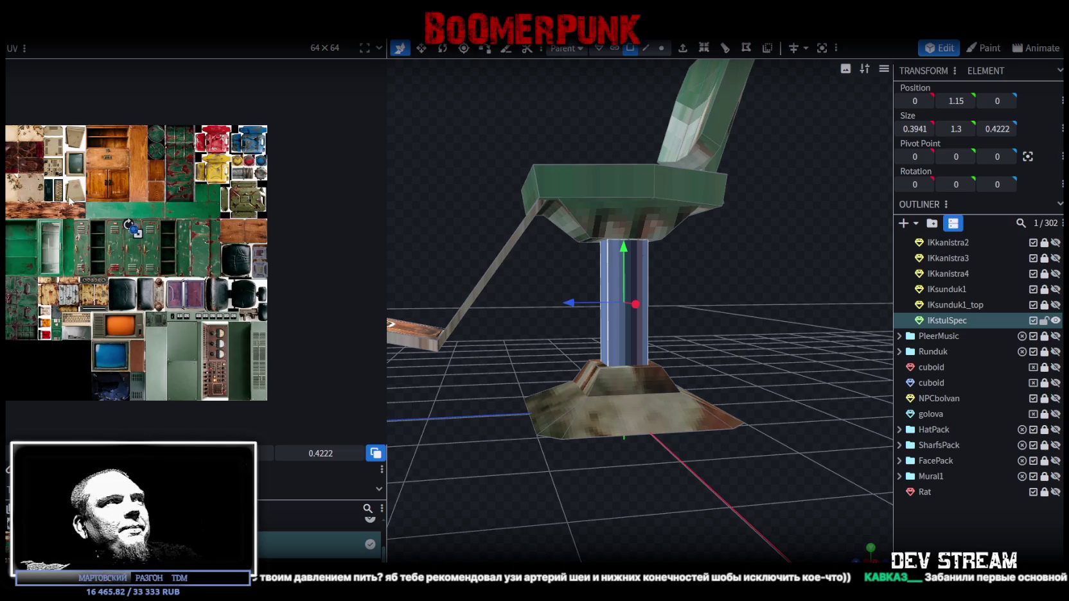
scroll(130, 224, up, 2)
mouse_move(795, 490)
mouse_down()
mouse_move(798, 471)
mouse_move(809, 479)
mouse_up()
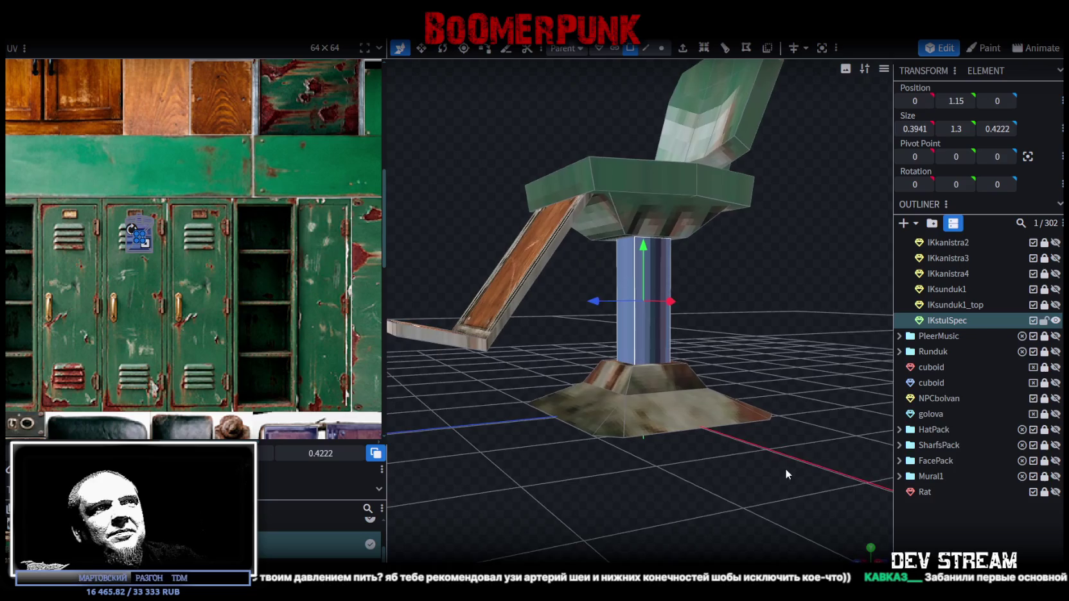
drag(806, 470, 768, 468)
Move the post's UV onto the blue metal strips of the atlas, shrinking it to 4.39
drag(139, 235, 128, 263)
scroll(119, 294, down, 5)
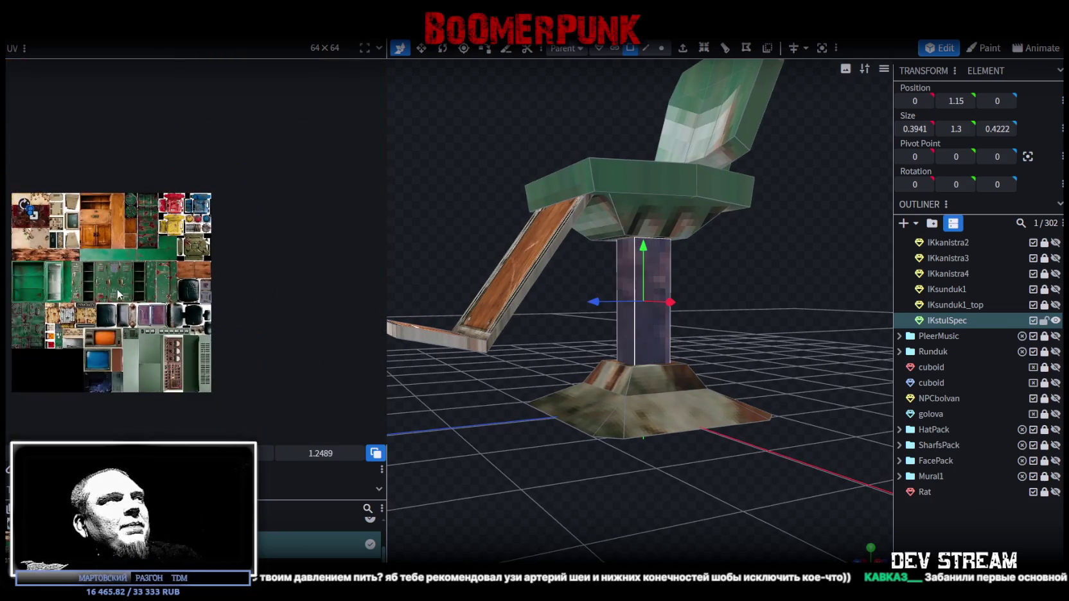
drag(29, 210, 187, 341)
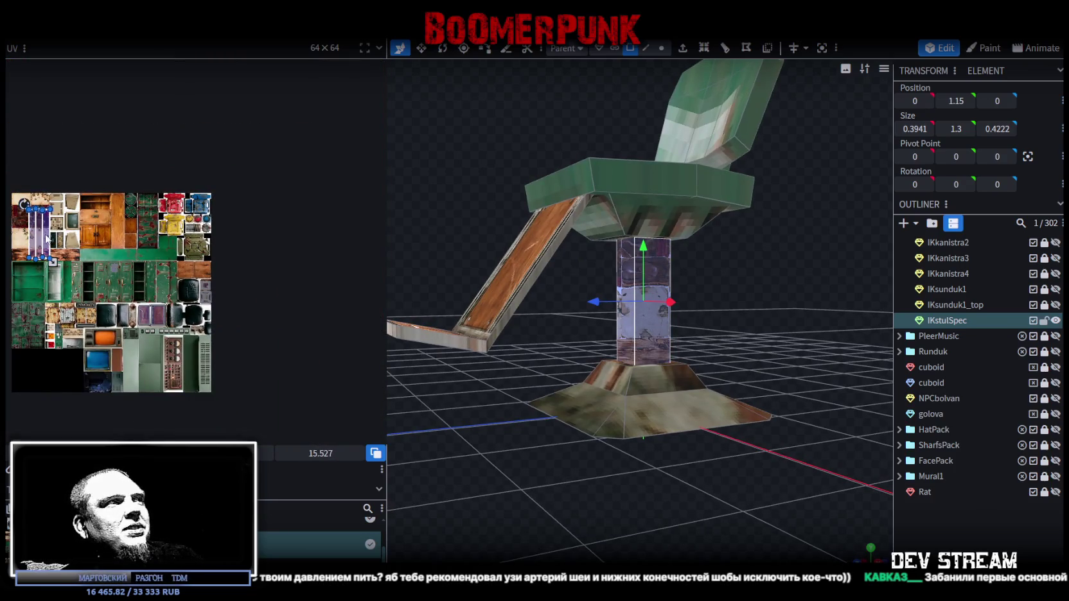
scroll(160, 326, up, 5)
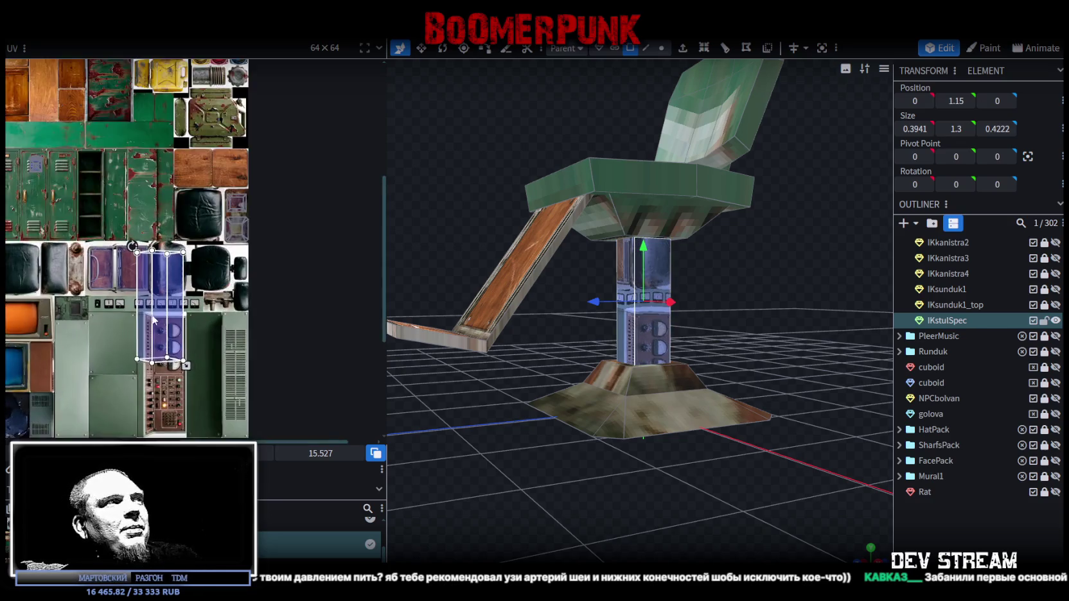
drag(142, 300, 29, 302)
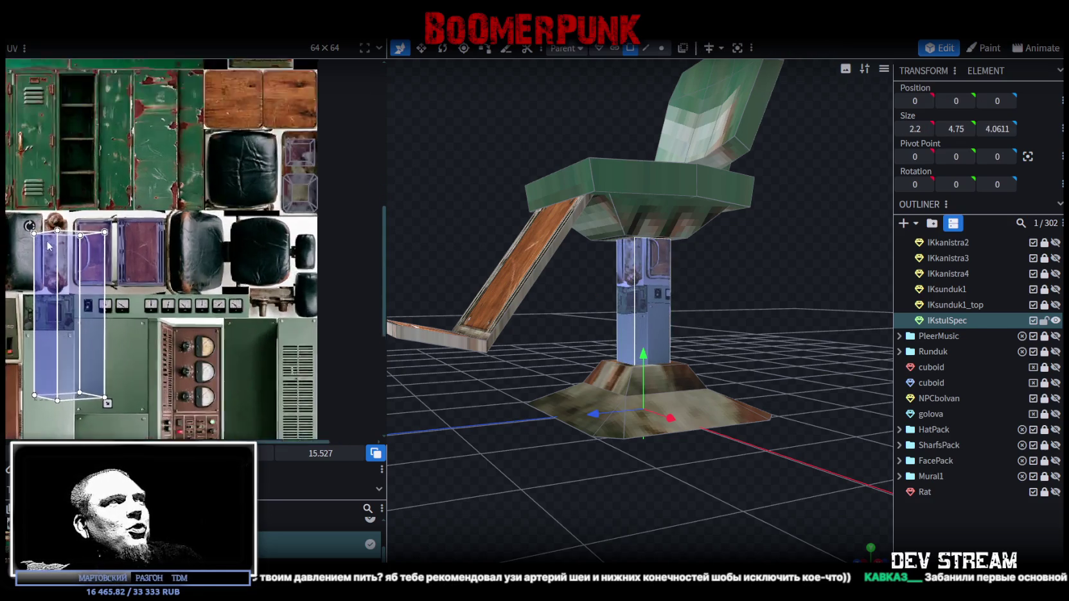
scroll(49, 243, up, 5)
mouse_move(50, 243)
mouse_down()
mouse_move(94, 239)
mouse_move(93, 215)
mouse_up()
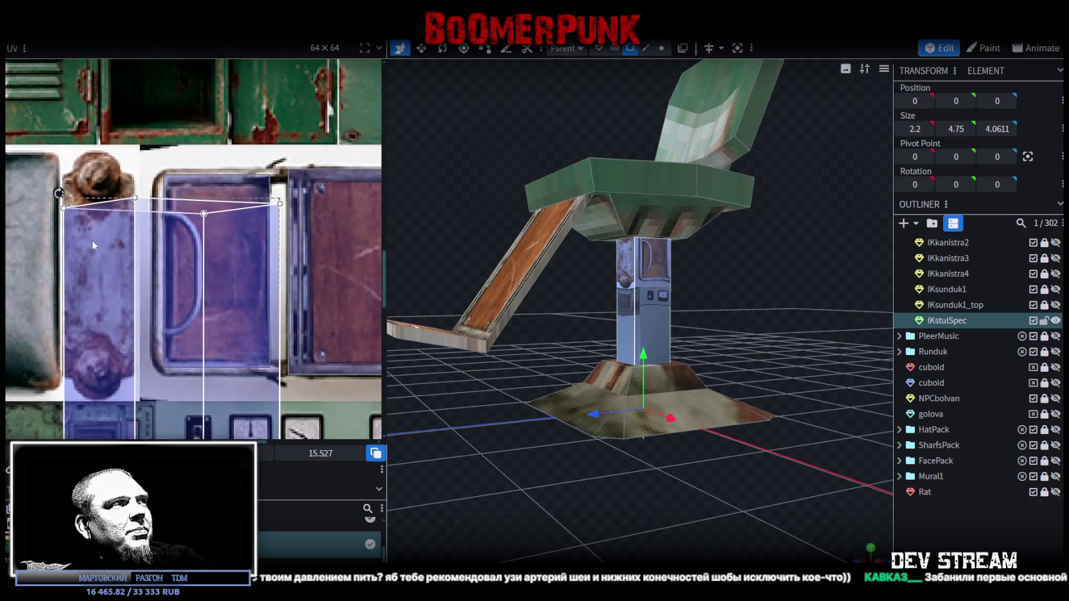
scroll(92, 244, down, 3)
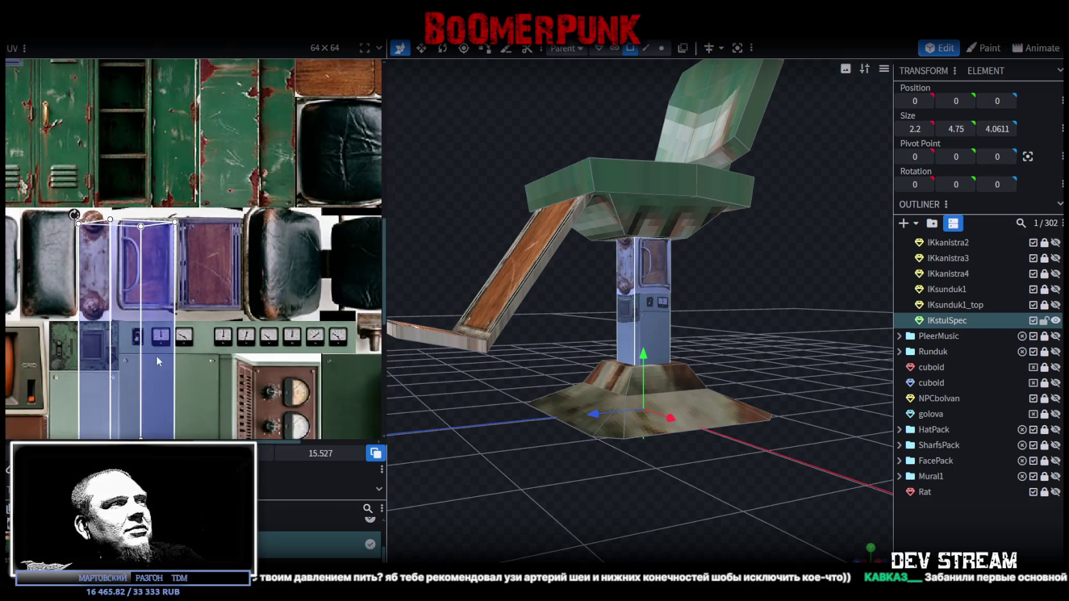
middle_drag(190, 381, 232, 288)
drag(211, 331, 146, 252)
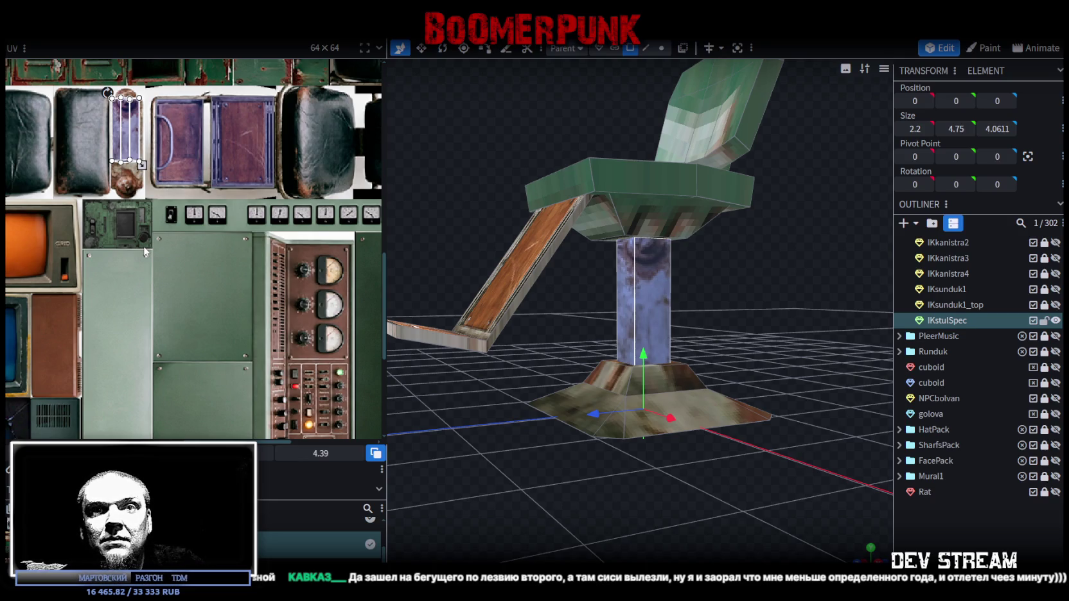
Stretch the pillar's UV downward, shift it along the strip and widen it rightward
scroll(128, 171, up, 3)
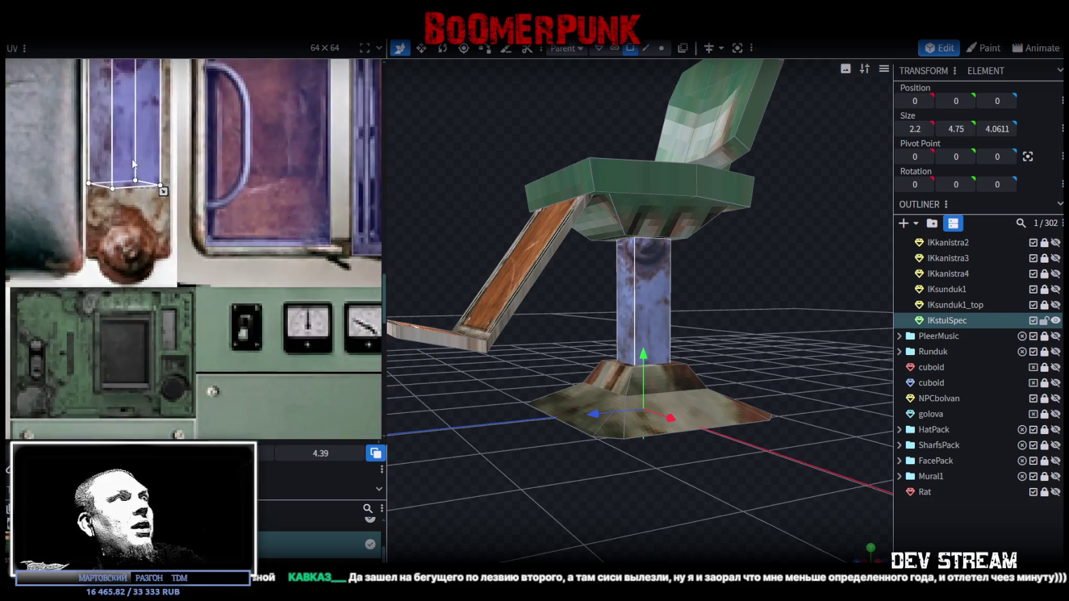
scroll(128, 171, up, 2)
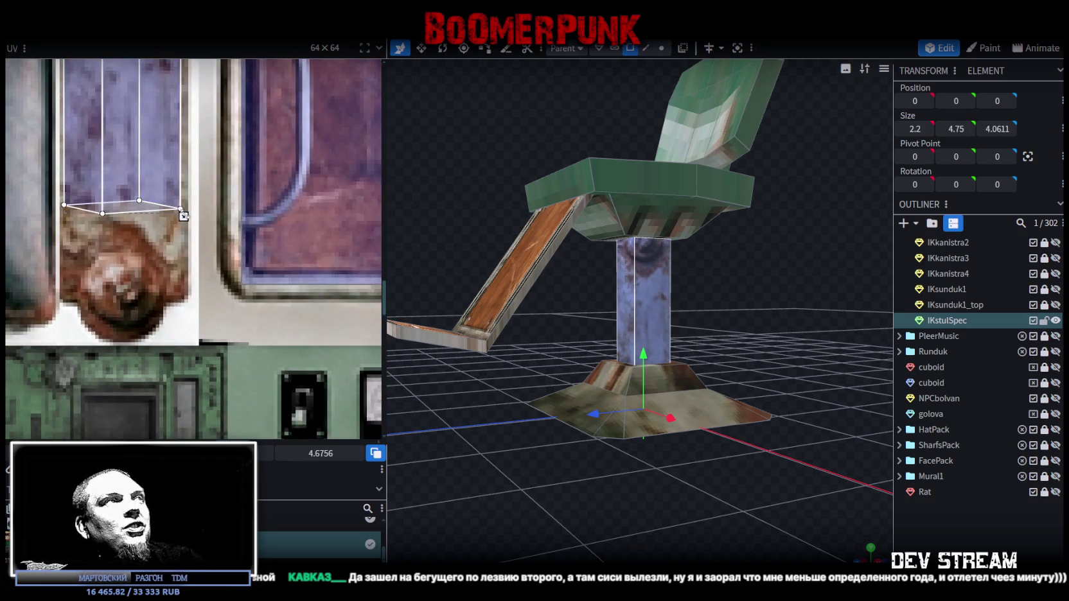
drag(176, 200, 187, 221)
scroll(141, 343, up, 2)
scroll(123, 219, up, 2)
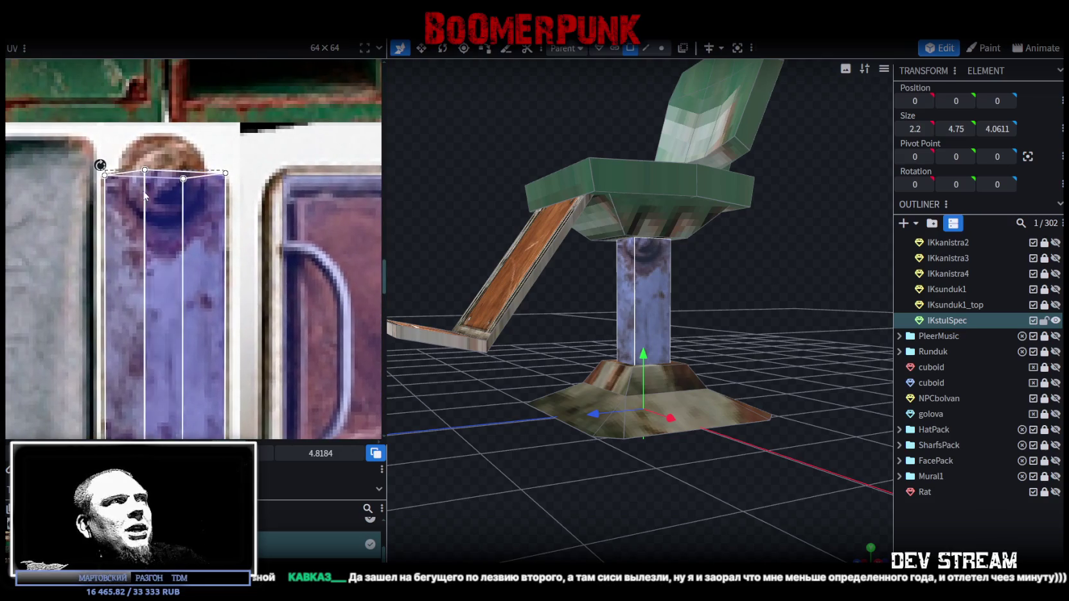
drag(117, 215, 120, 224)
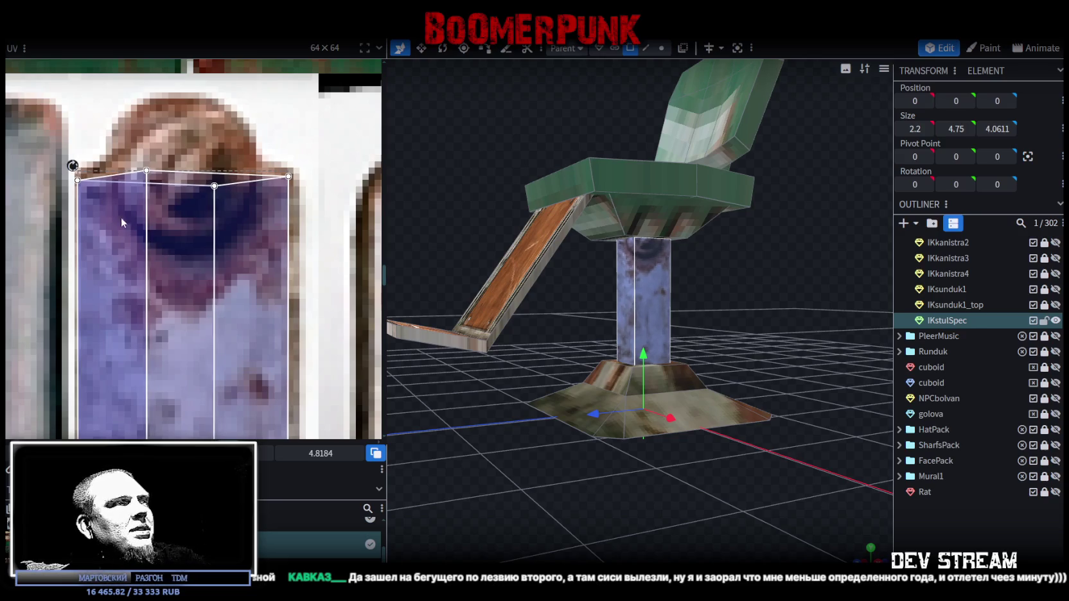
scroll(117, 210, down, 3)
scroll(191, 304, up, 2)
scroll(154, 269, up, 2)
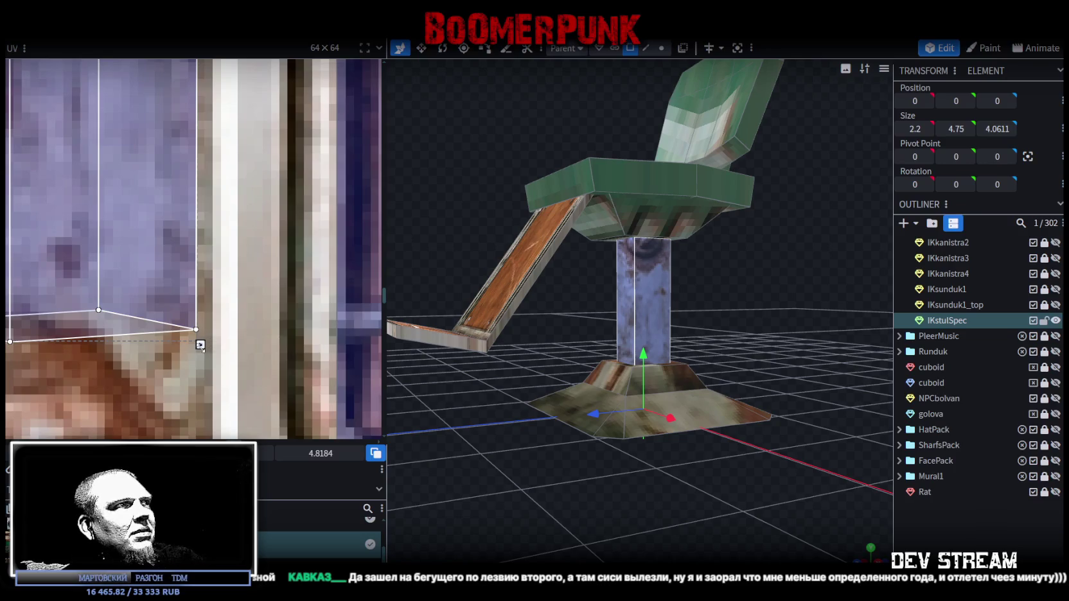
drag(208, 357, 334, 370)
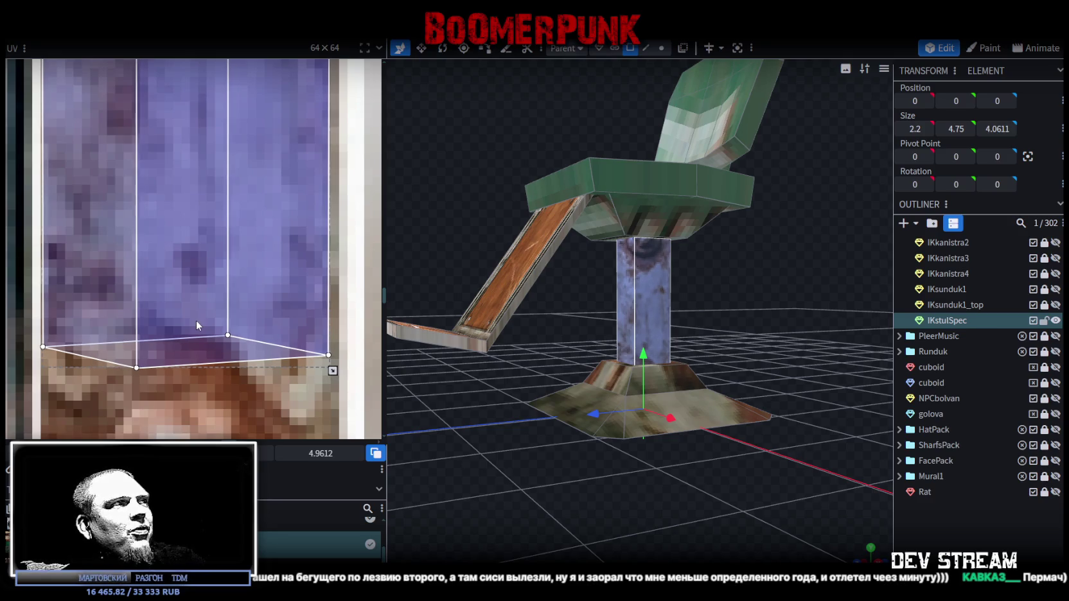
Shorten and slide the UV to sit fully on the blue strip at 4.2493, avoiding the rusty ends
scroll(196, 320, down, 2)
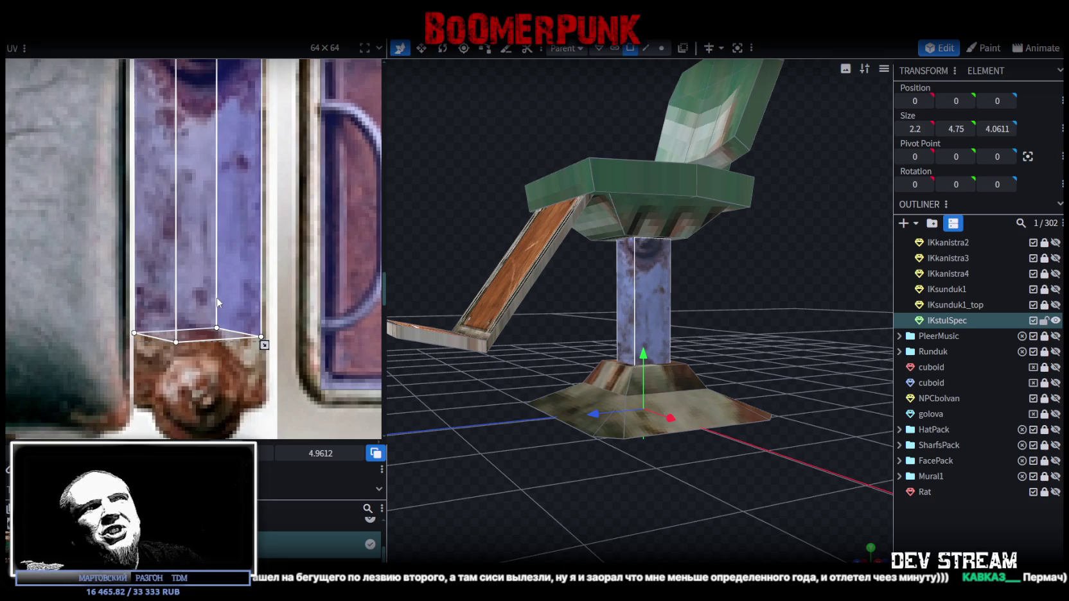
scroll(230, 164, down, 2)
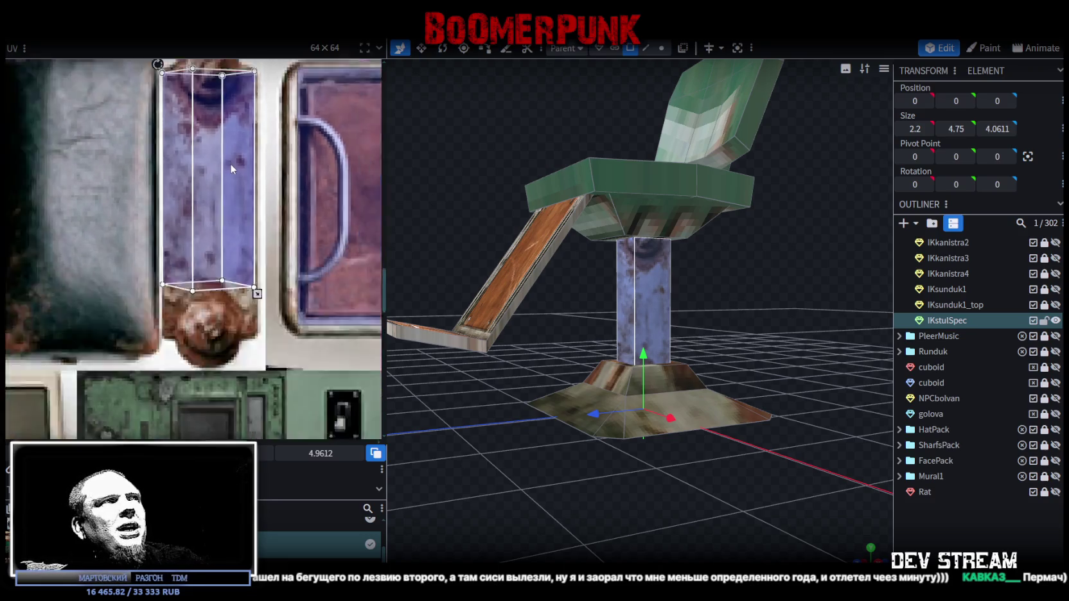
drag(257, 302, 257, 258)
drag(229, 193, 231, 234)
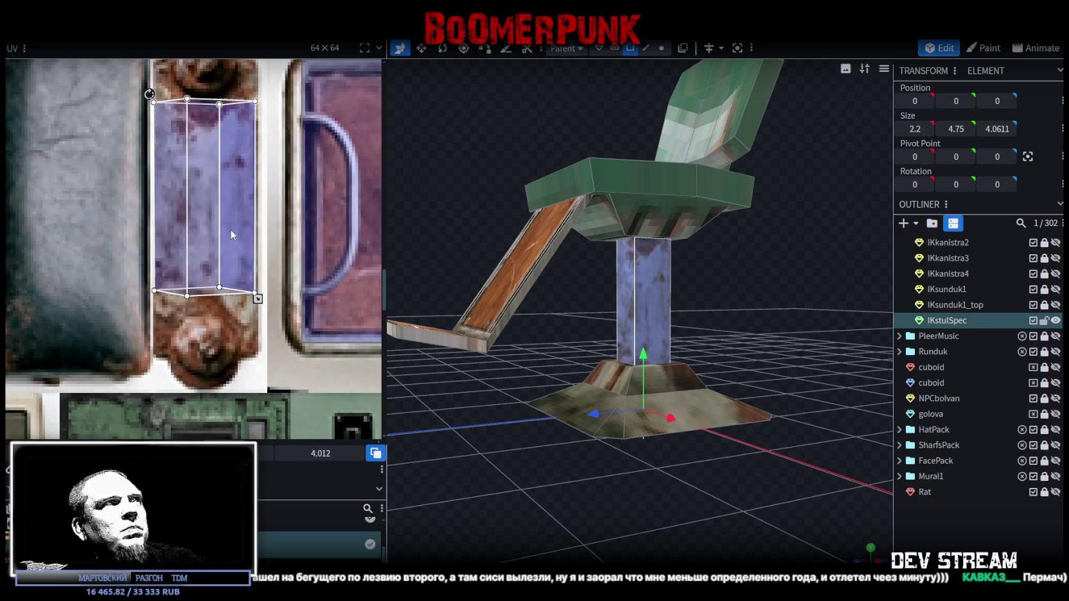
scroll(154, 123, up, 2)
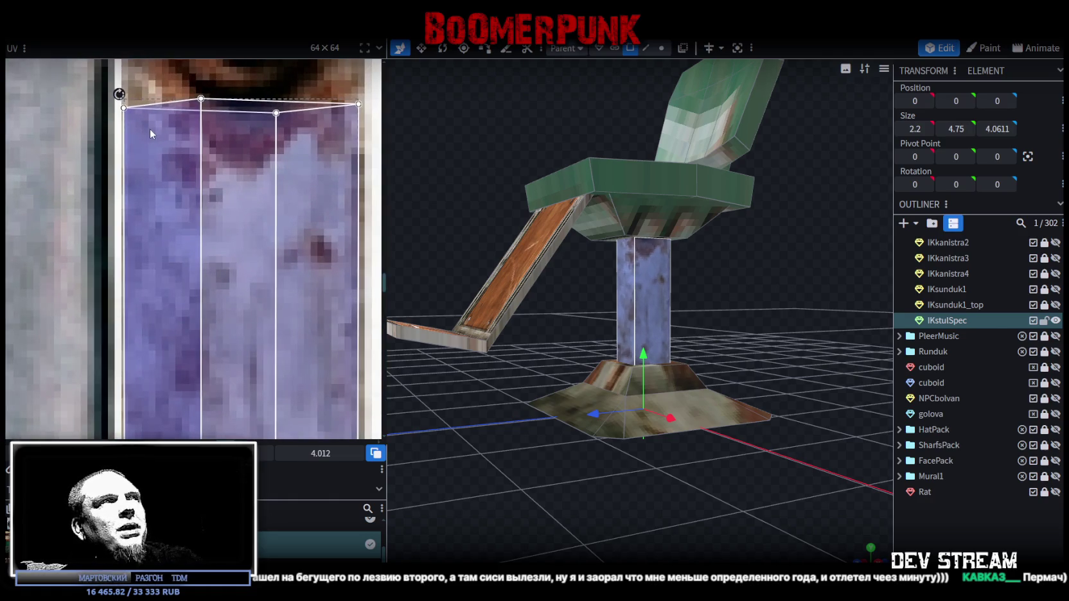
drag(150, 136, 157, 137)
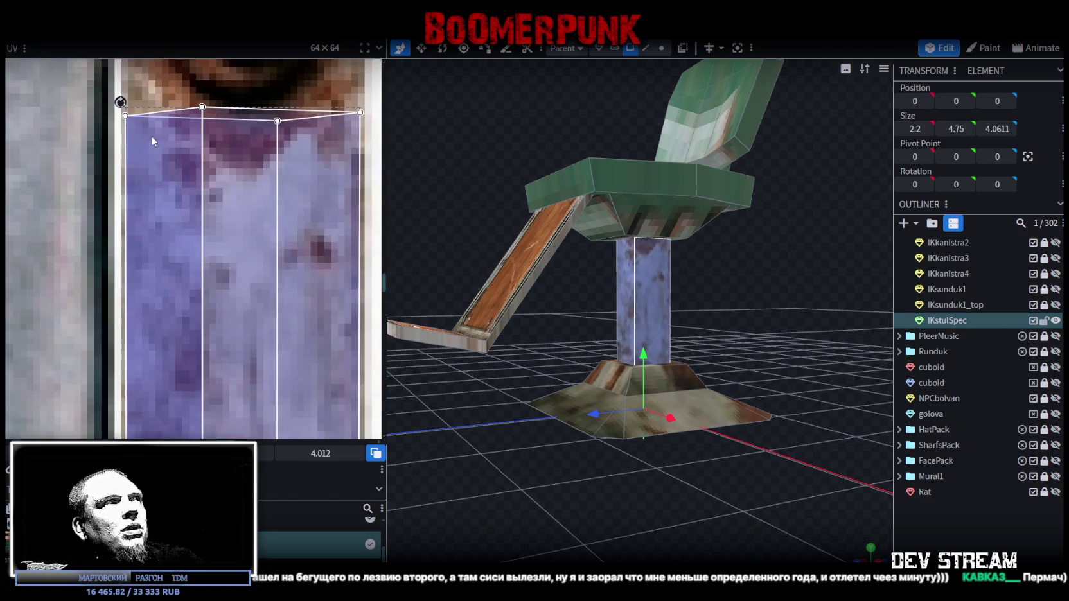
scroll(193, 180, down, 3)
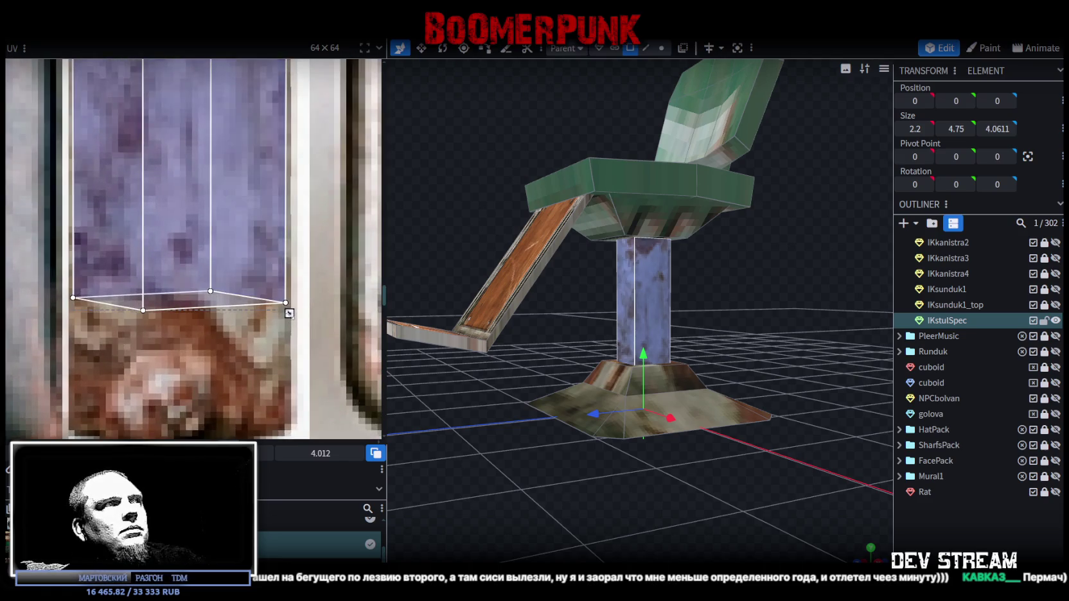
drag(288, 325, 289, 339)
mouse_move(722, 335)
mouse_down()
mouse_move(773, 311)
mouse_move(619, 336)
mouse_move(611, 304)
mouse_move(700, 305)
mouse_move(777, 324)
mouse_move(694, 320)
mouse_up()
scroll(276, 264, down, 3)
scroll(277, 263, down, 3)
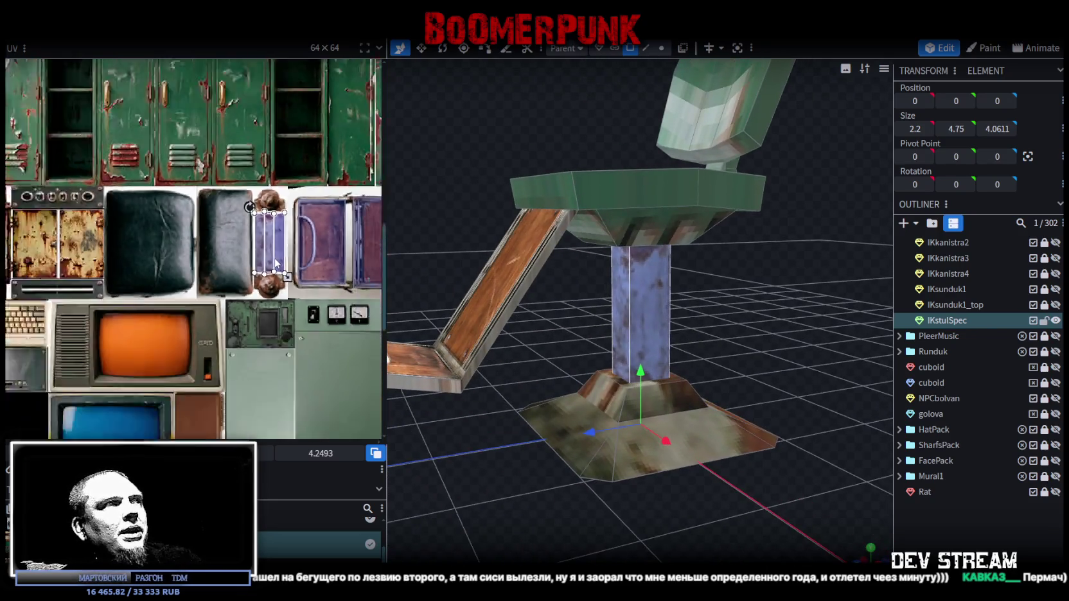
Select the seat's bottom piece and switch to a top-down view of the chair
scroll(277, 263, down, 1)
scroll(278, 263, down, 1)
mouse_move(311, 294)
middle_down()
mouse_move(158, 273)
mouse_move(150, 292)
middle_up()
scroll(746, 365, down, 3)
mouse_move(747, 364)
mouse_down()
mouse_move(737, 363)
mouse_move(748, 326)
mouse_up()
click(662, 294)
mouse_move(662, 294)
mouse_down()
mouse_move(701, 257)
mouse_move(595, 200)
mouse_move(567, 273)
mouse_move(689, 277)
mouse_up()
click(595, 200)
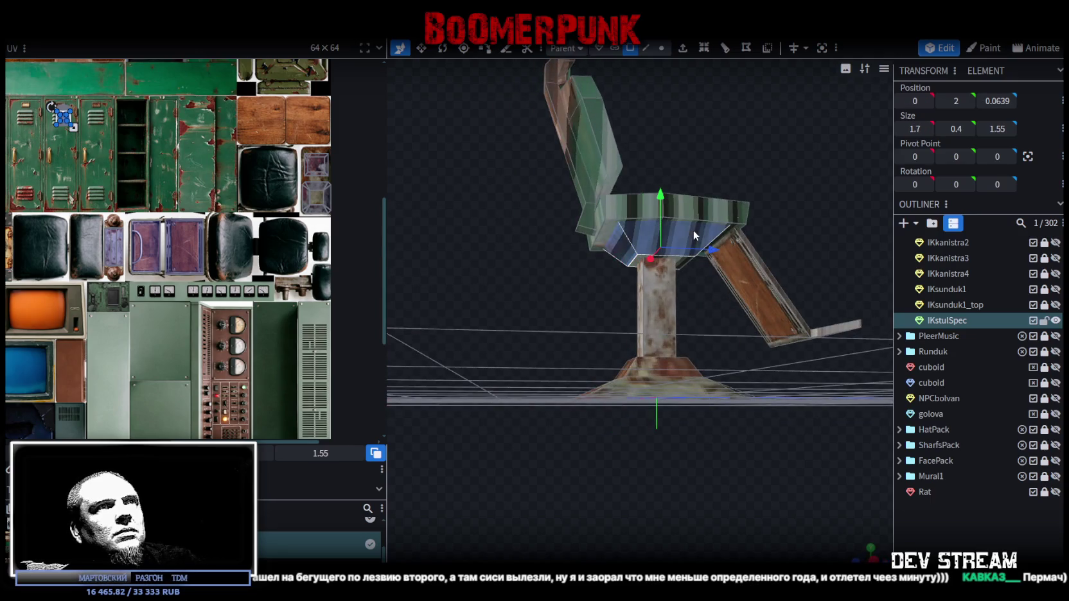
scroll(722, 348, up, 3)
mouse_move(722, 348)
mouse_down()
mouse_move(572, 336)
mouse_move(710, 178)
mouse_up()
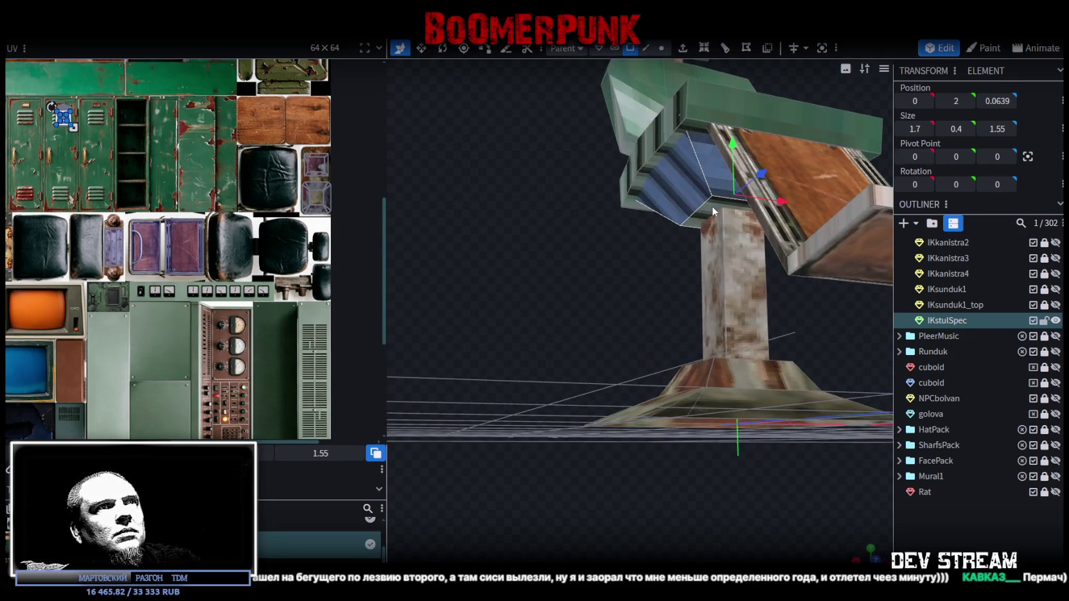
click(874, 551)
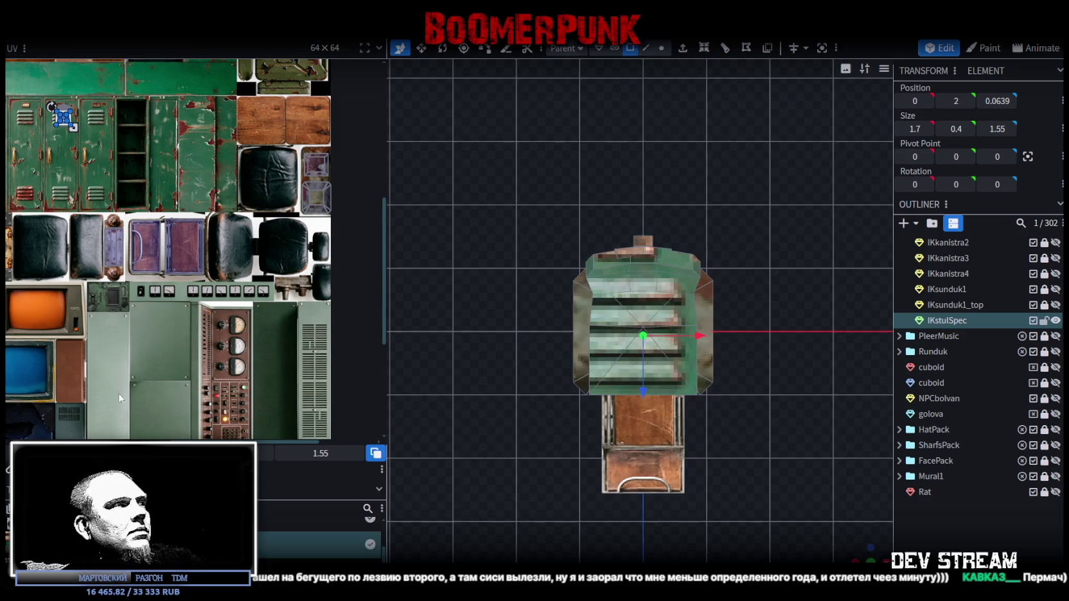
scroll(90, 268, down, 2)
scroll(90, 265, down, 2)
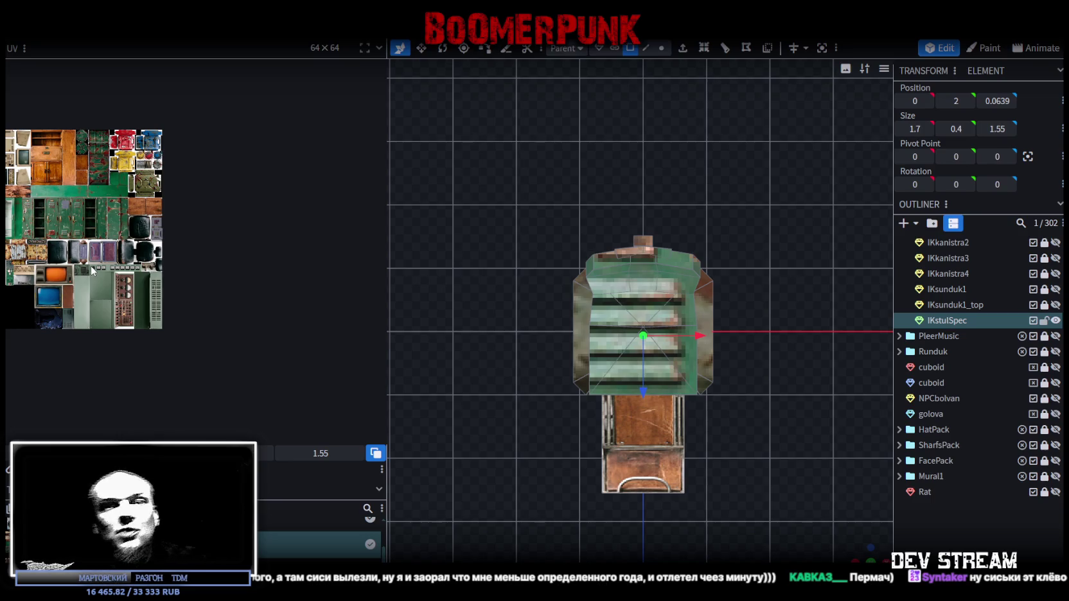
scroll(205, 212, up, 1)
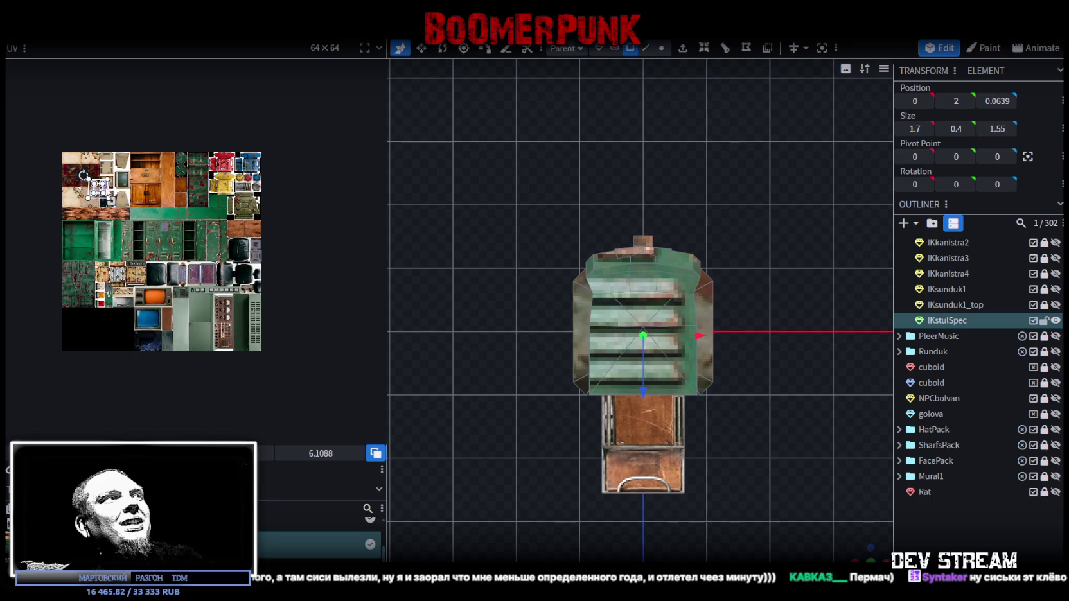
scroll(238, 254, up, 3)
scroll(238, 252, up, 2)
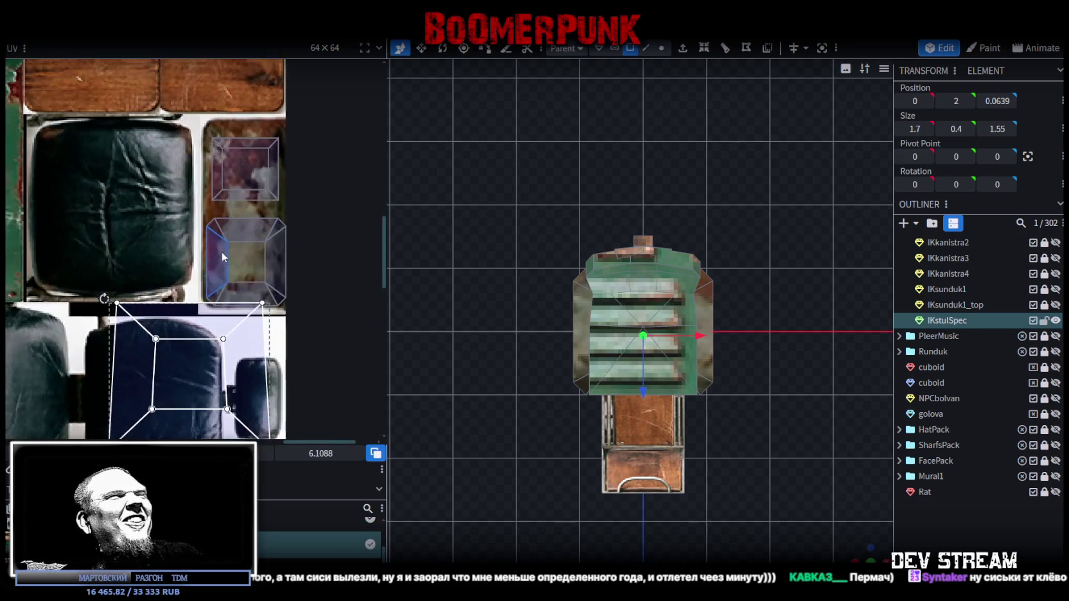
scroll(237, 251, up, 1)
scroll(259, 272, down, 2)
Shrink the seat face's UV from 6.1088 to 3.4875 over the black leather cushion patch
drag(277, 313, 235, 273)
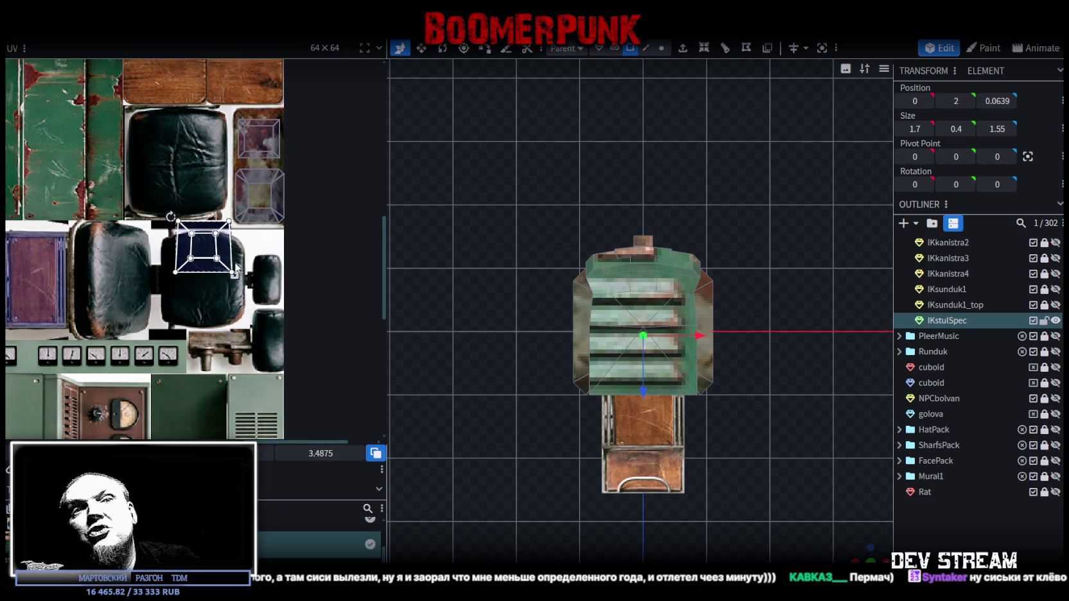
scroll(198, 231, down, 1)
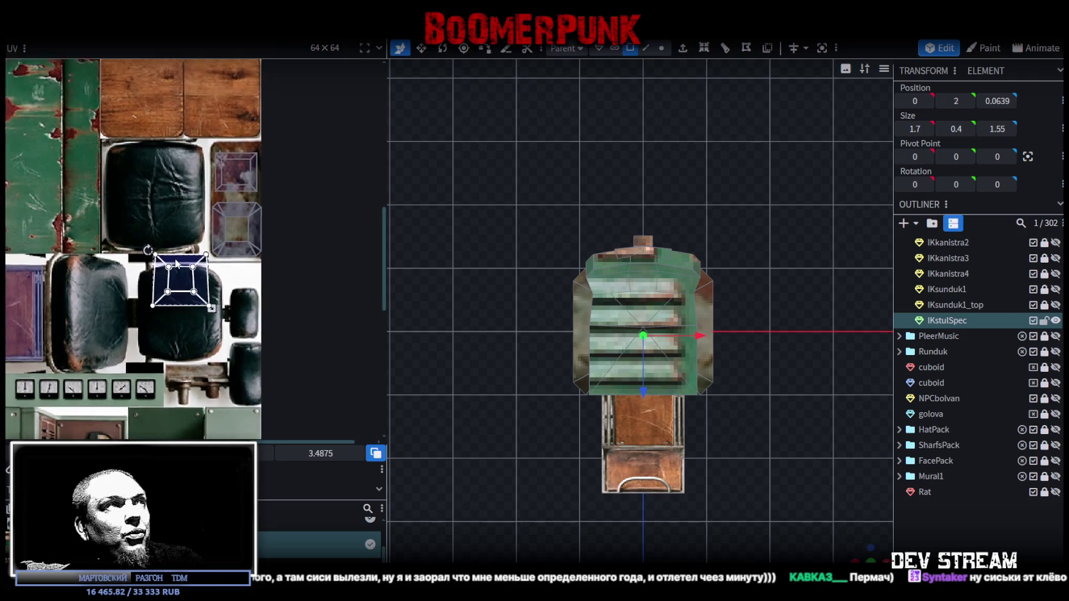
scroll(191, 254, down, 1)
scroll(185, 277, down, 1)
scroll(179, 295, down, 1)
mouse_move(184, 288)
middle_down()
mouse_move(247, 233)
mouse_move(210, 226)
middle_up()
scroll(211, 247, up, 2)
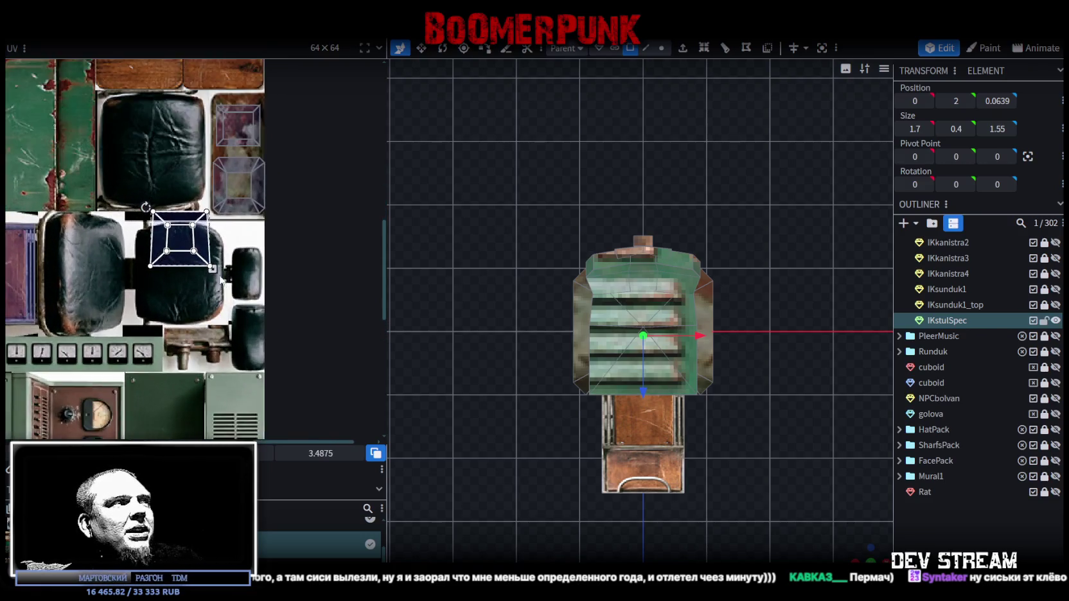
scroll(212, 269, up, 1)
scroll(212, 302, up, 2)
scroll(212, 324, up, 1)
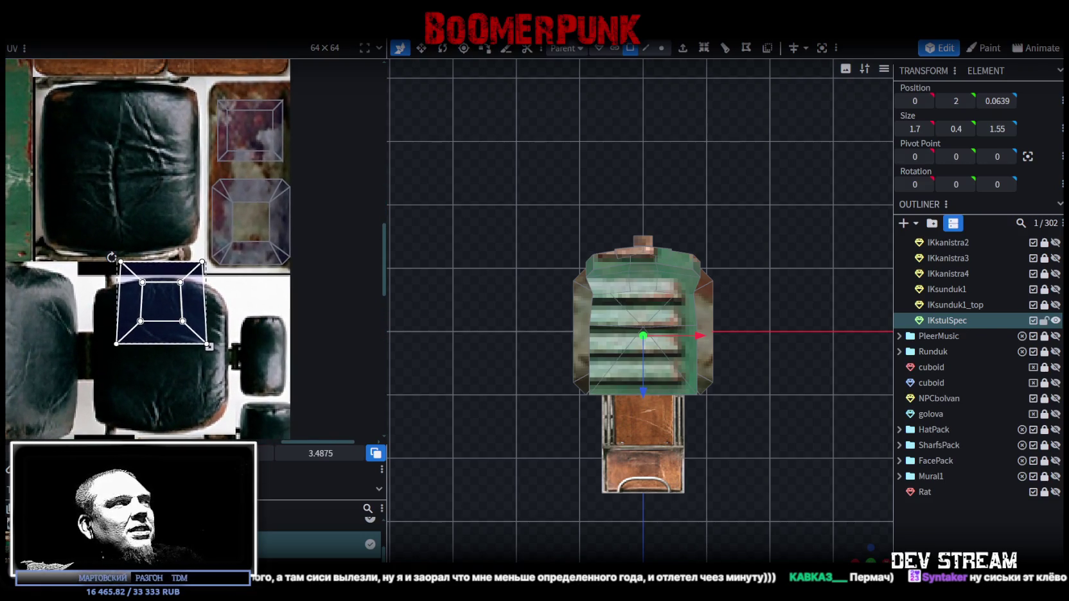
Select the seat's underside face and shrink its UV, moving it slightly lower-left
click(250, 132)
scroll(257, 250, up, 1)
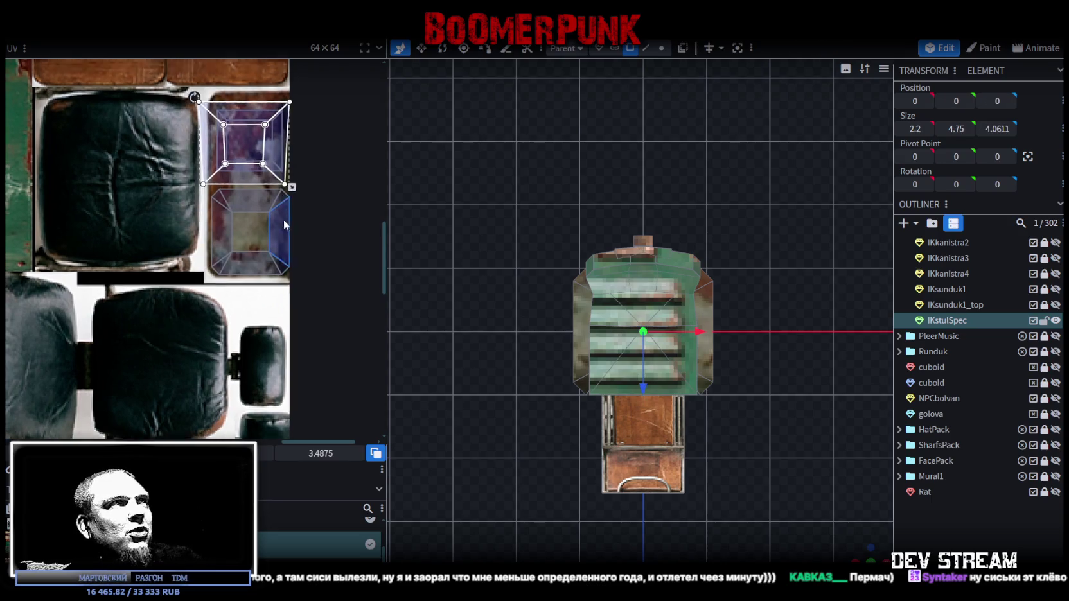
scroll(262, 256, up, 2)
scroll(264, 257, up, 1)
drag(292, 317, 270, 301)
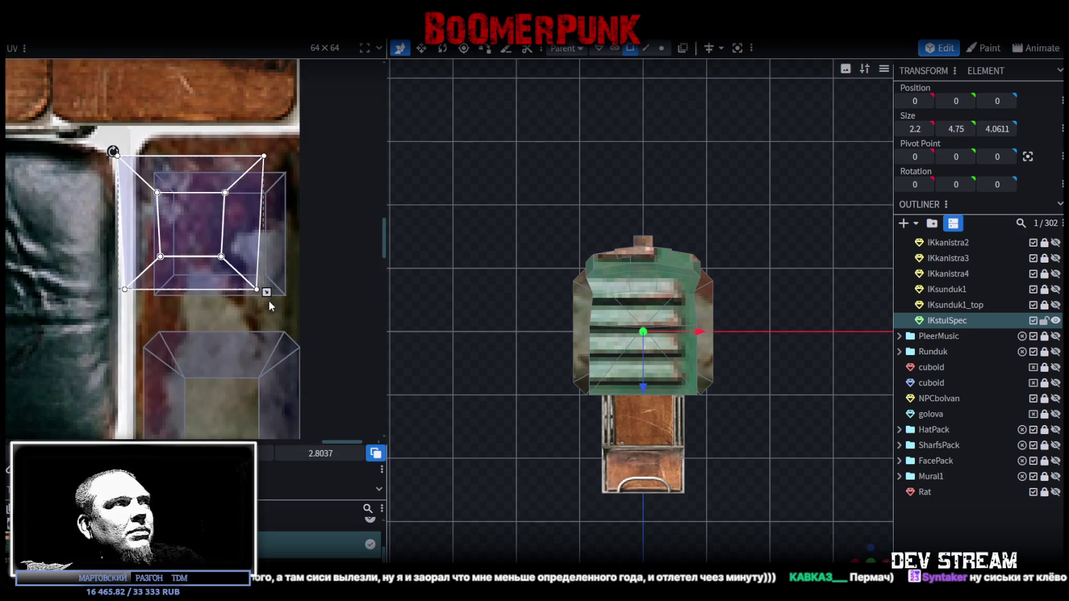
drag(173, 180, 167, 195)
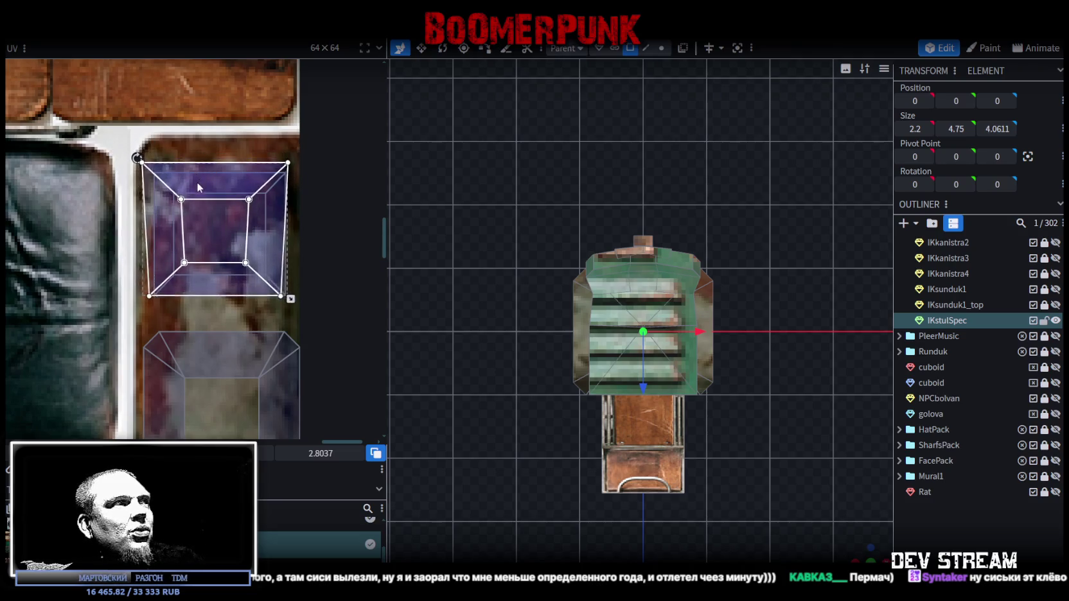
Rotate the underside UV a quarter turn left and fit it over the purple grunge patch
right_click(165, 189)
click(188, 410)
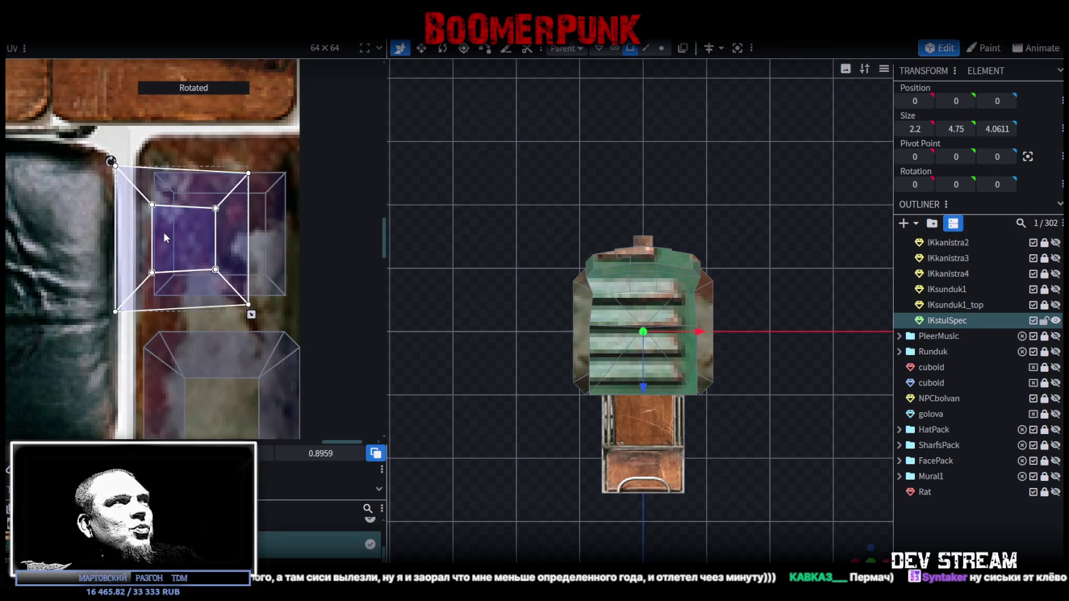
drag(137, 240, 163, 248)
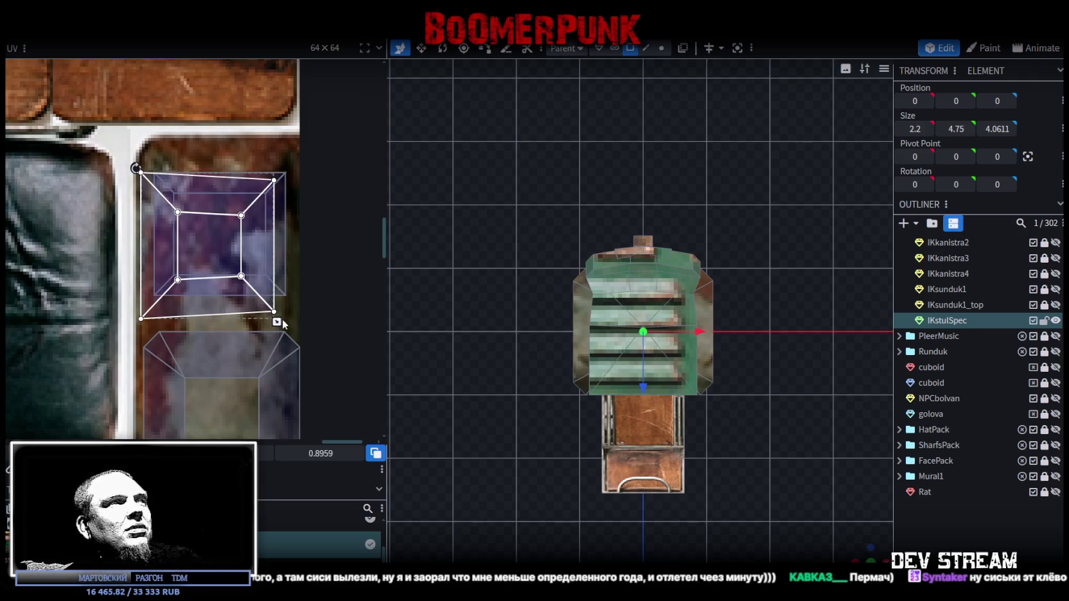
drag(279, 312, 296, 330)
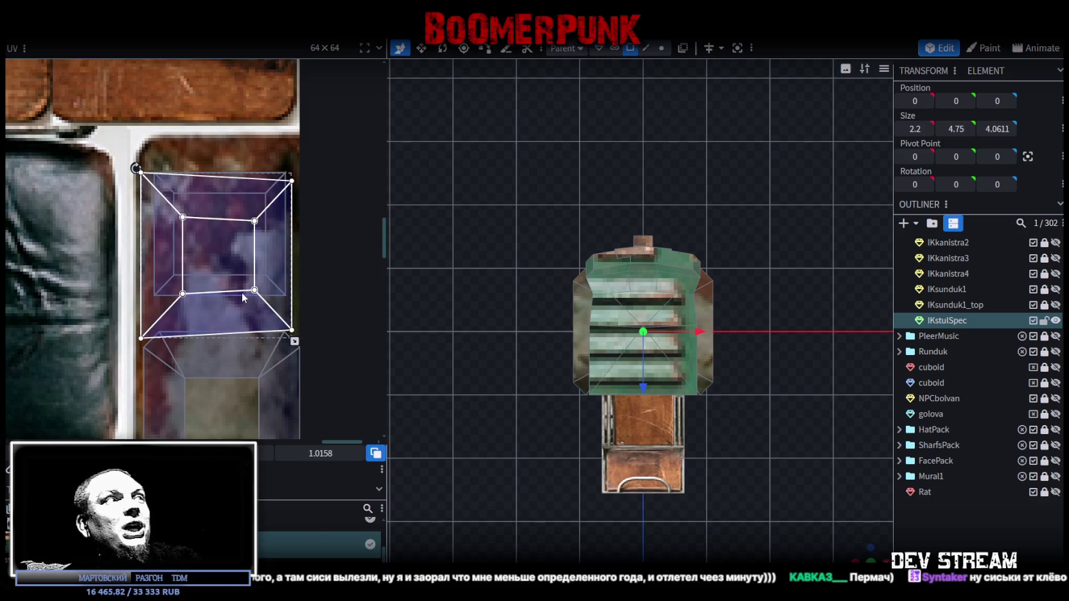
scroll(242, 293, down, 2)
scroll(205, 294, up, 2)
scroll(199, 294, up, 1)
drag(199, 295, 197, 305)
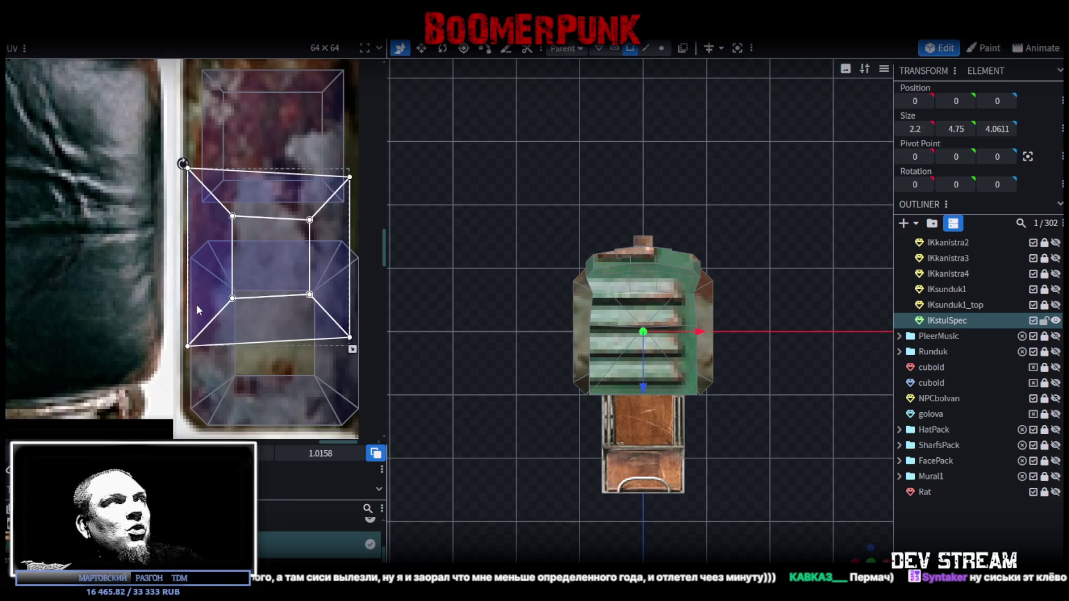
Inspect the seat from below, selecting the thin panel then the larger seat block, in orthographic view
mouse_move(797, 475)
mouse_down()
mouse_move(693, 376)
mouse_move(688, 395)
mouse_move(706, 347)
mouse_up()
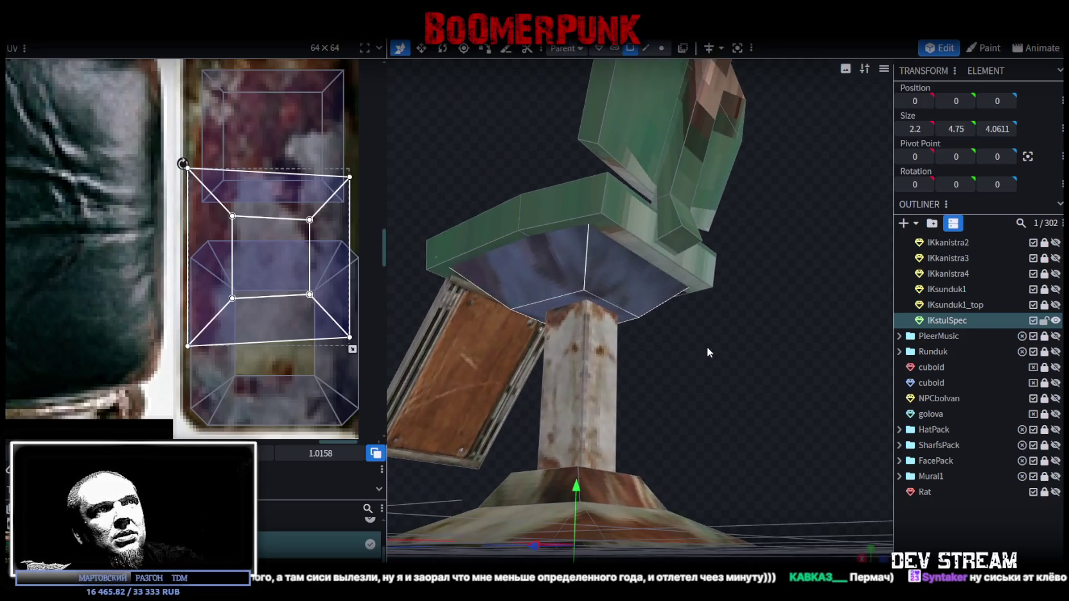
click(637, 236)
drag(707, 396, 622, 230)
click(529, 180)
mouse_move(658, 296)
mouse_down()
mouse_move(645, 437)
mouse_move(640, 293)
mouse_up()
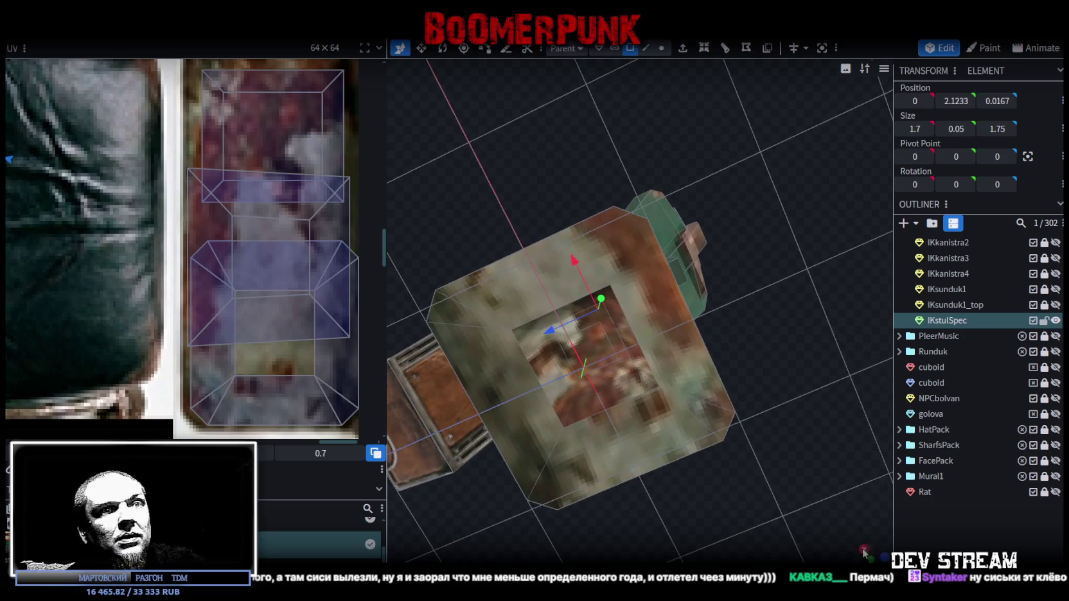
key(KP_7)
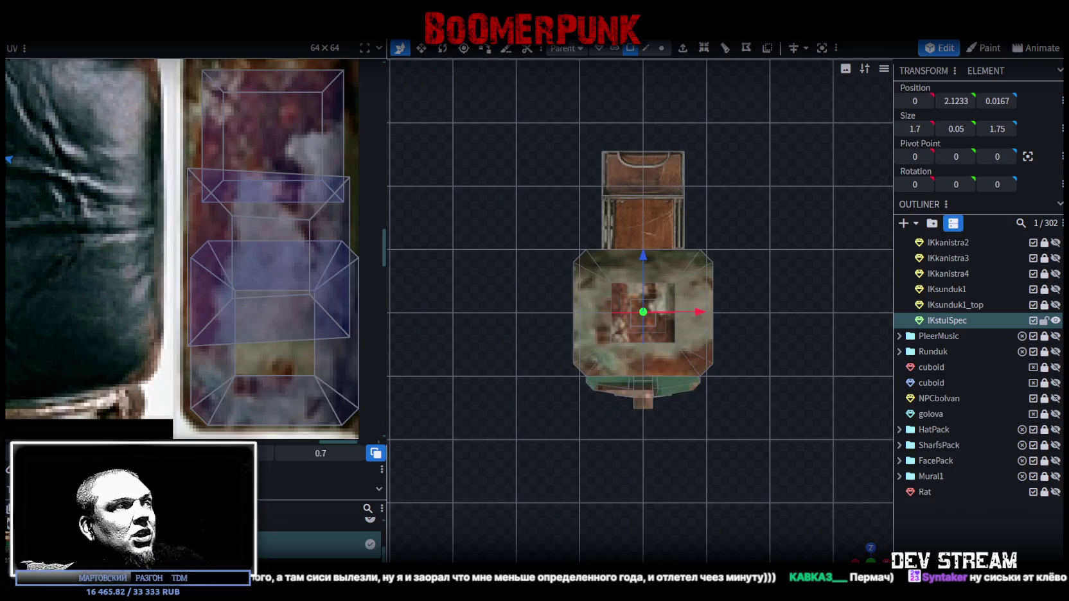
Move the face's UV onto the wooden plank texture and rotate it a quarter turn right
scroll(141, 226, down, 2)
scroll(154, 250, down, 1)
scroll(167, 276, down, 1)
scroll(185, 305, down, 1)
scroll(148, 263, up, 1)
scroll(90, 199, up, 1)
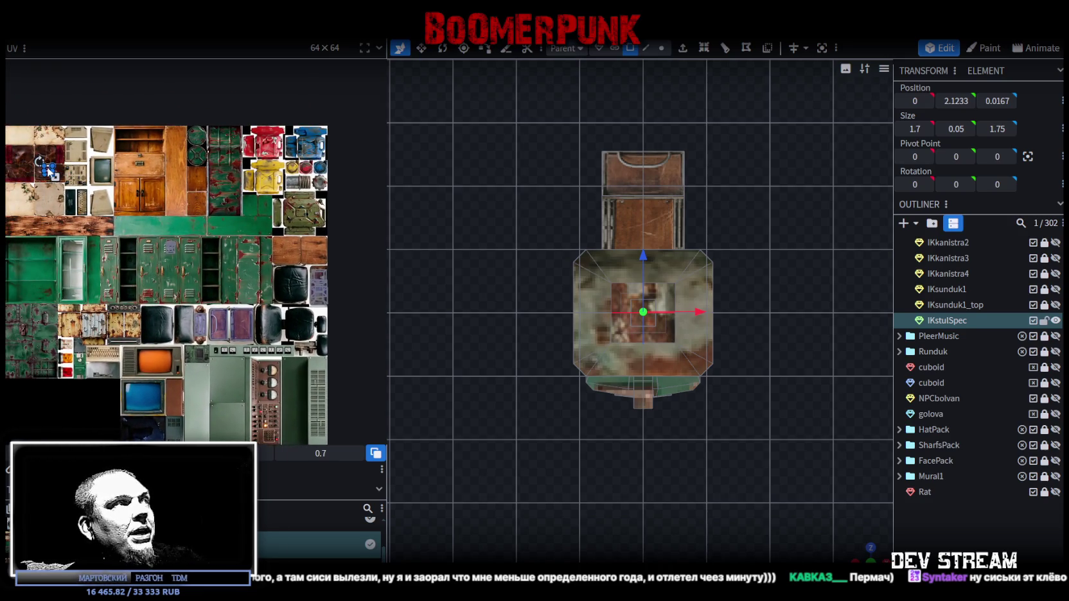
scroll(300, 236, up, 2)
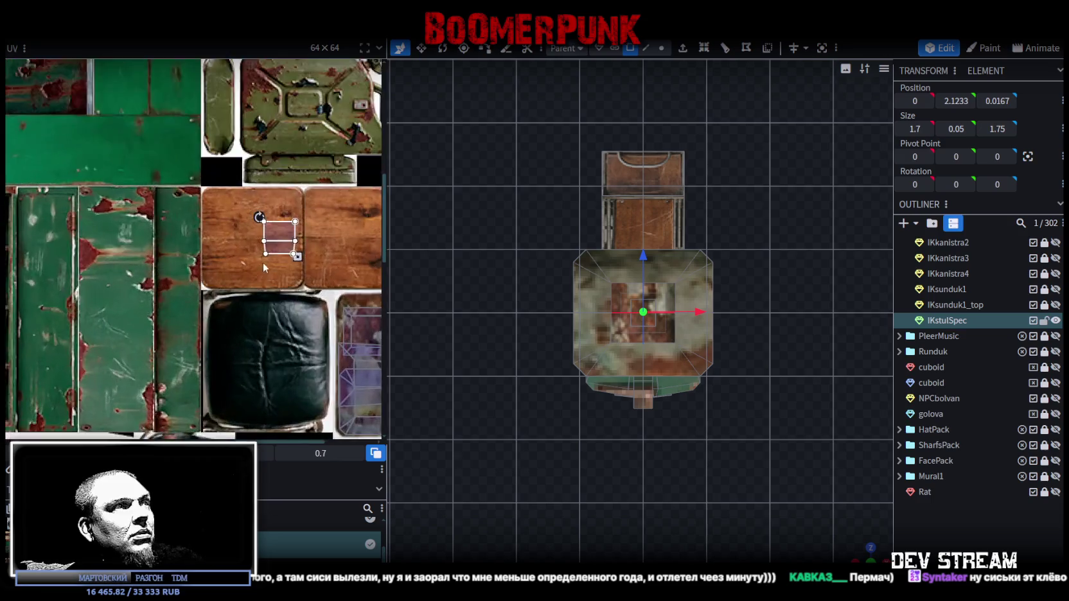
scroll(300, 236, up, 1)
mouse_move(281, 218)
mouse_down()
mouse_move(168, 157)
mouse_move(174, 167)
mouse_up()
right_click(173, 167)
click(237, 413)
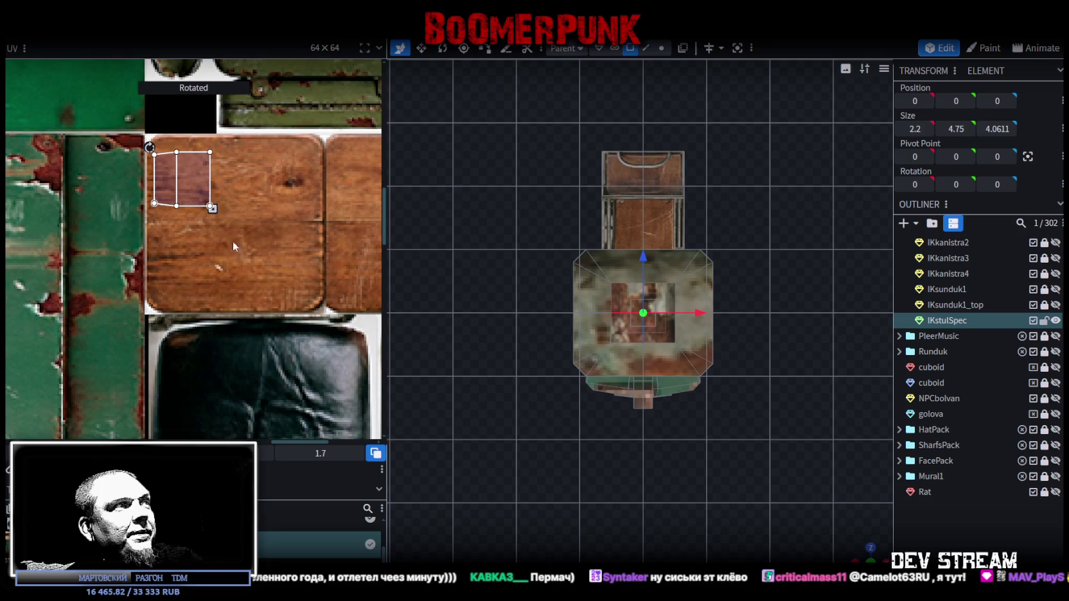
Stretch the UV to fill the wooden plank at size 4.7964 and check the textured chair
drag(213, 207, 321, 279)
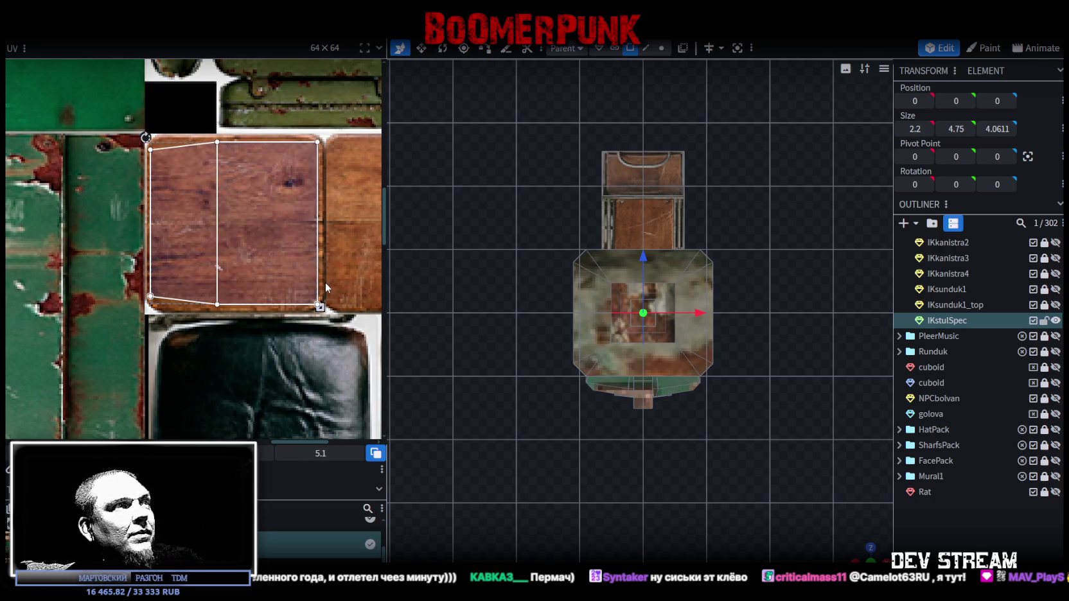
drag(321, 308, 310, 296)
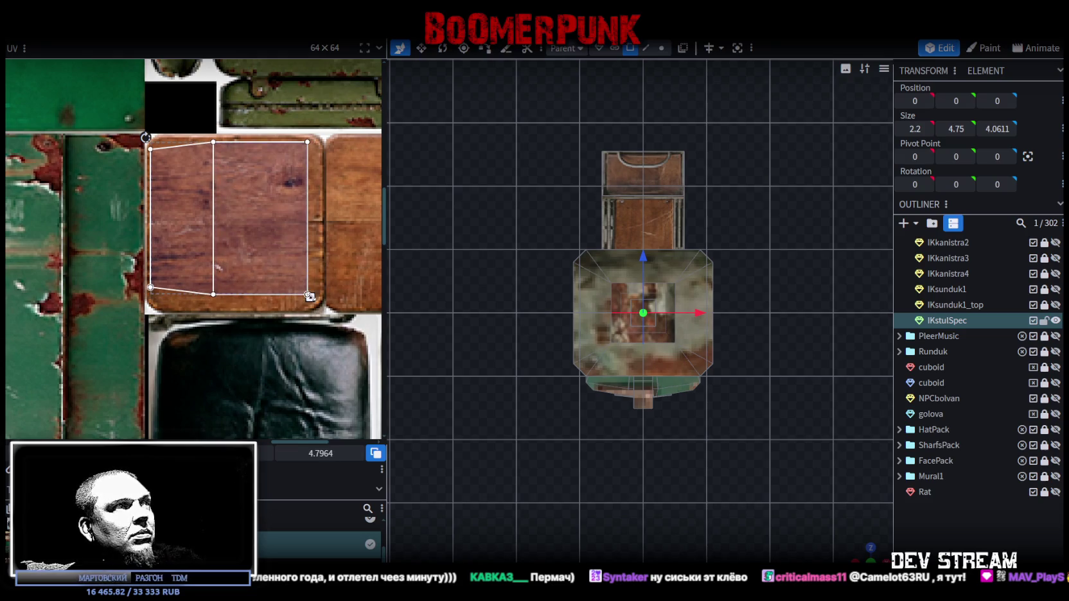
drag(281, 263, 284, 269)
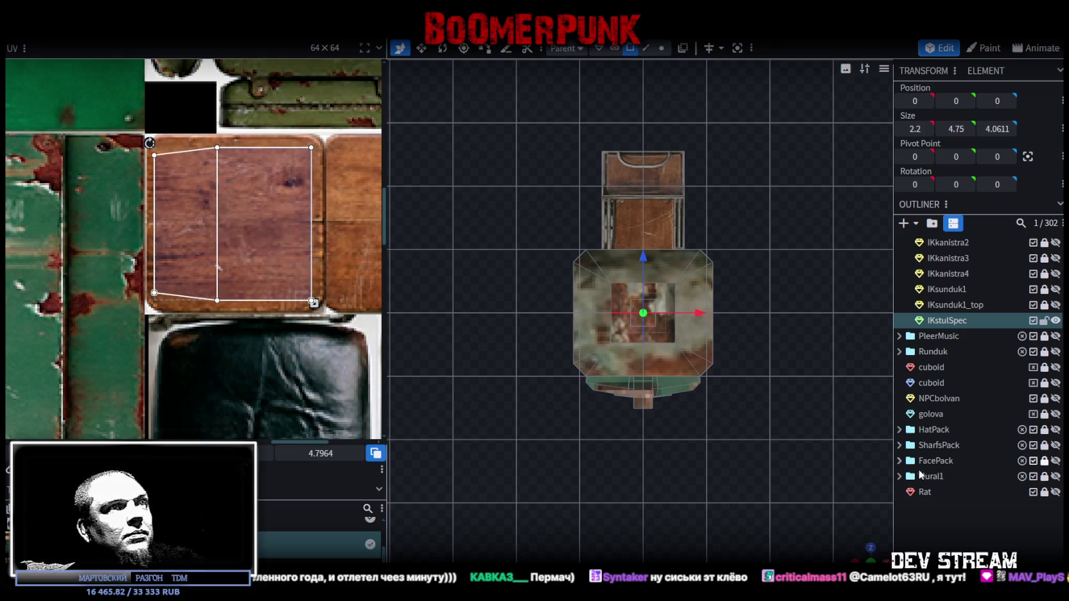
mouse_move(873, 549)
mouse_down()
mouse_move(747, 353)
mouse_move(685, 445)
mouse_move(771, 444)
mouse_move(699, 389)
mouse_up()
click(747, 353)
scroll(651, 366, up, 3)
mouse_move(651, 366)
mouse_down()
mouse_move(635, 374)
mouse_move(765, 472)
mouse_move(744, 428)
mouse_move(620, 347)
mouse_up()
click(618, 348)
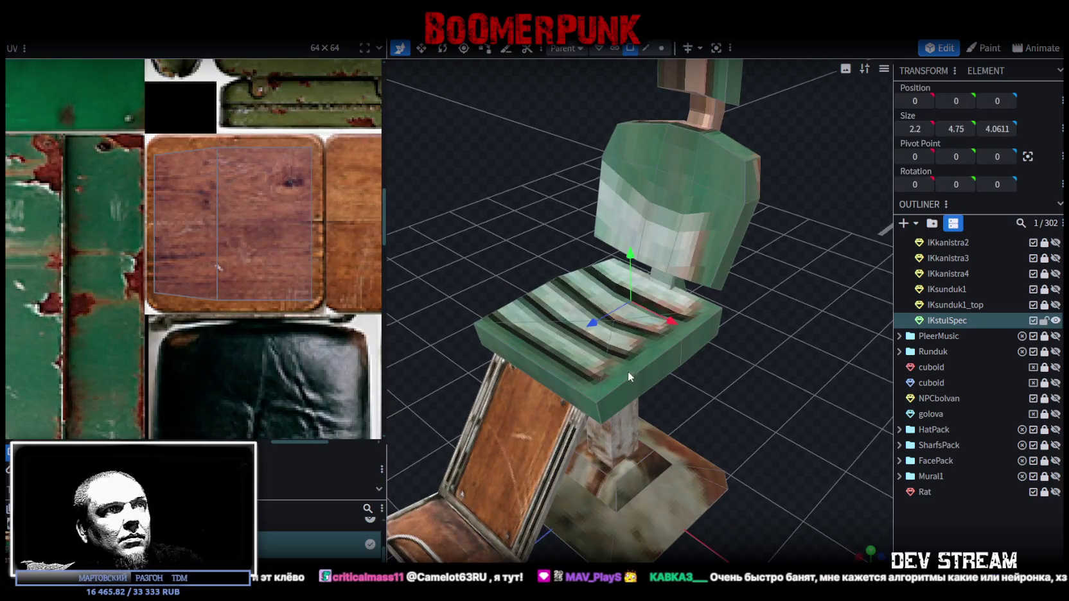
Select the seat's front face and the backrest side face in a flat orthographic side view
click(672, 361)
drag(733, 353, 415, 320)
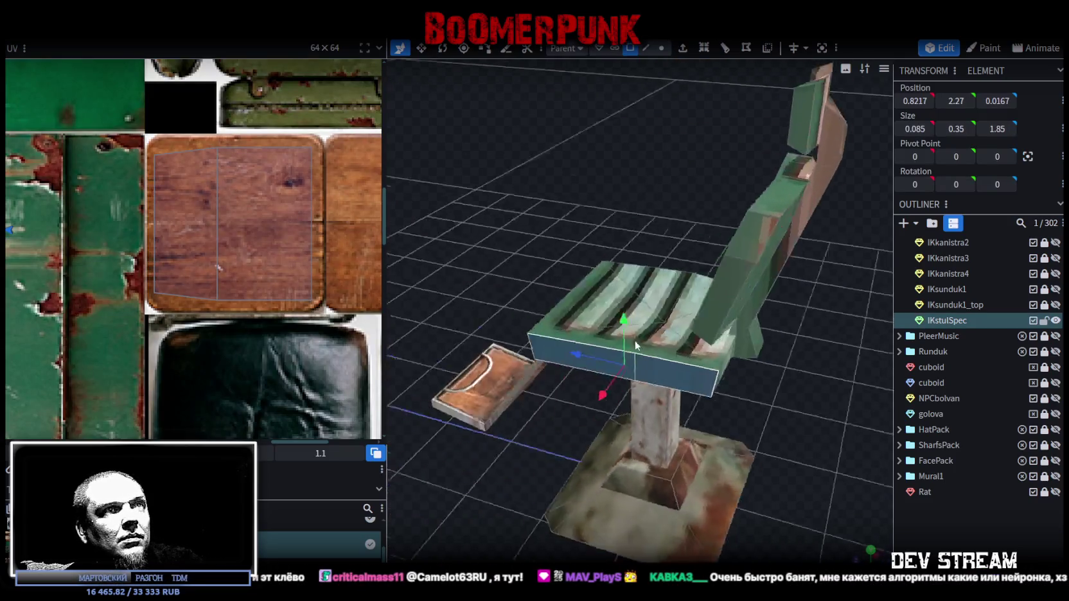
shift+click(683, 393)
shift+click(612, 275)
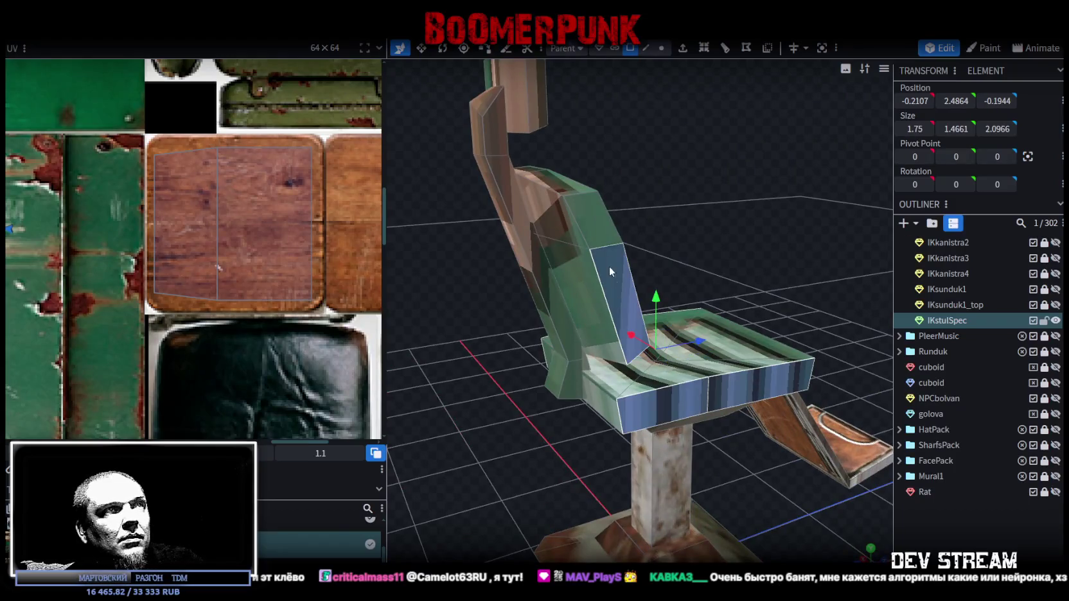
mouse_move(718, 201)
mouse_down()
mouse_move(672, 162)
mouse_move(403, 187)
mouse_move(772, 420)
mouse_up()
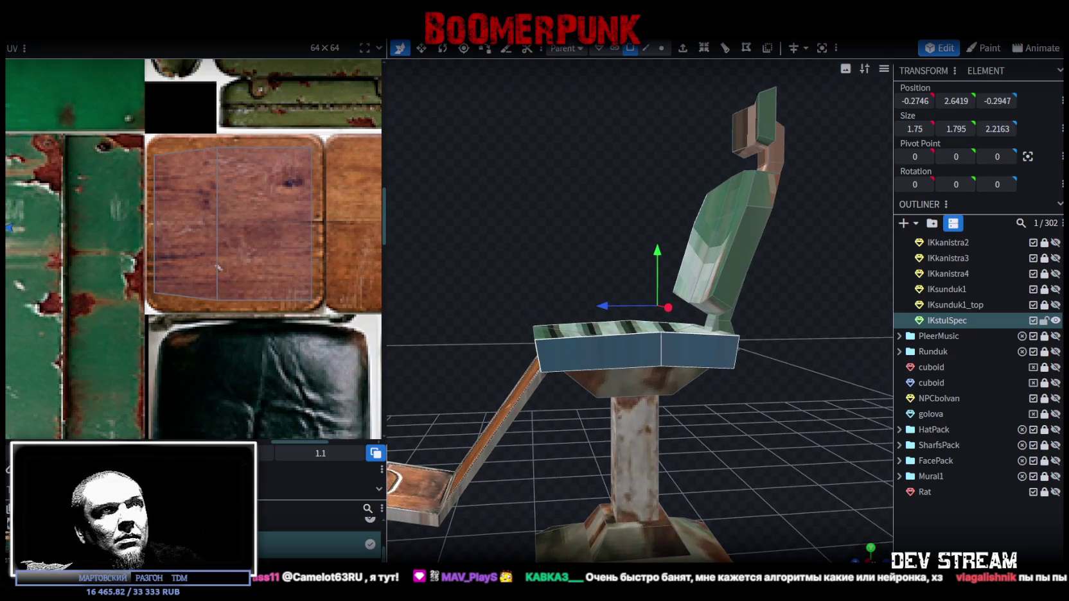
click(862, 557)
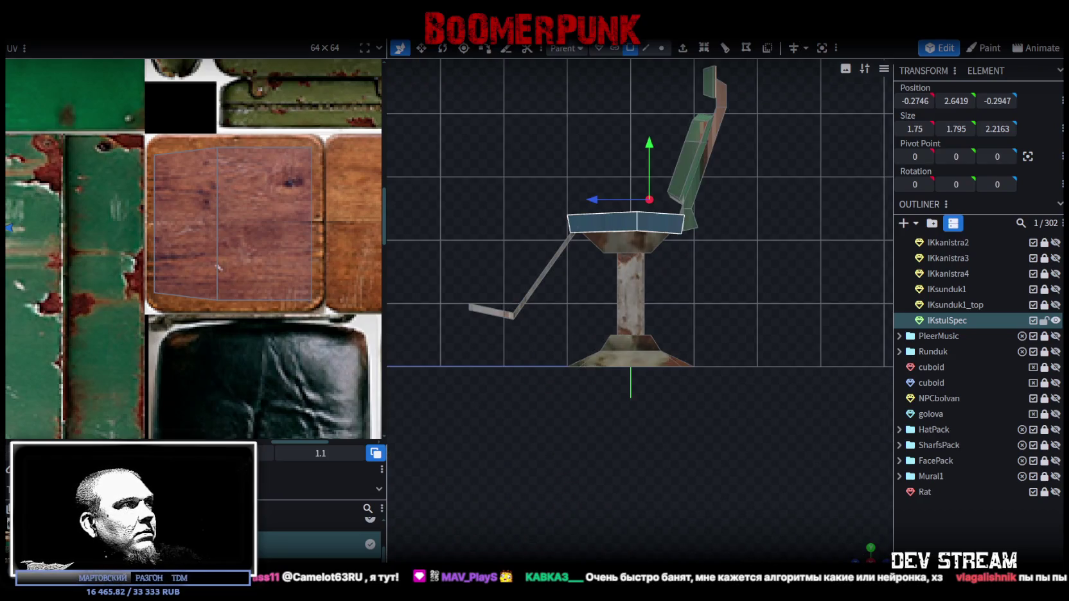
scroll(154, 292, down, 3)
scroll(150, 296, down, 2)
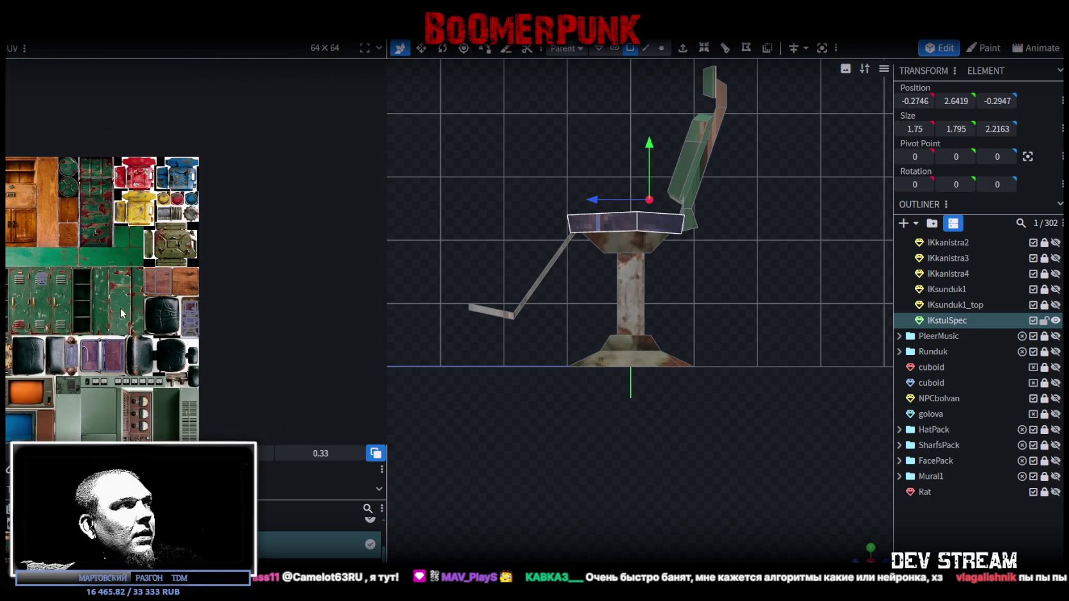
scroll(121, 313, up, 2)
scroll(96, 244, up, 2)
scroll(71, 178, up, 1)
Enlarge the seat face's UV, then place only the horizontal face onto the black leather cushion texture
mouse_move(71, 178)
mouse_down()
mouse_move(291, 361)
mouse_move(329, 370)
mouse_up()
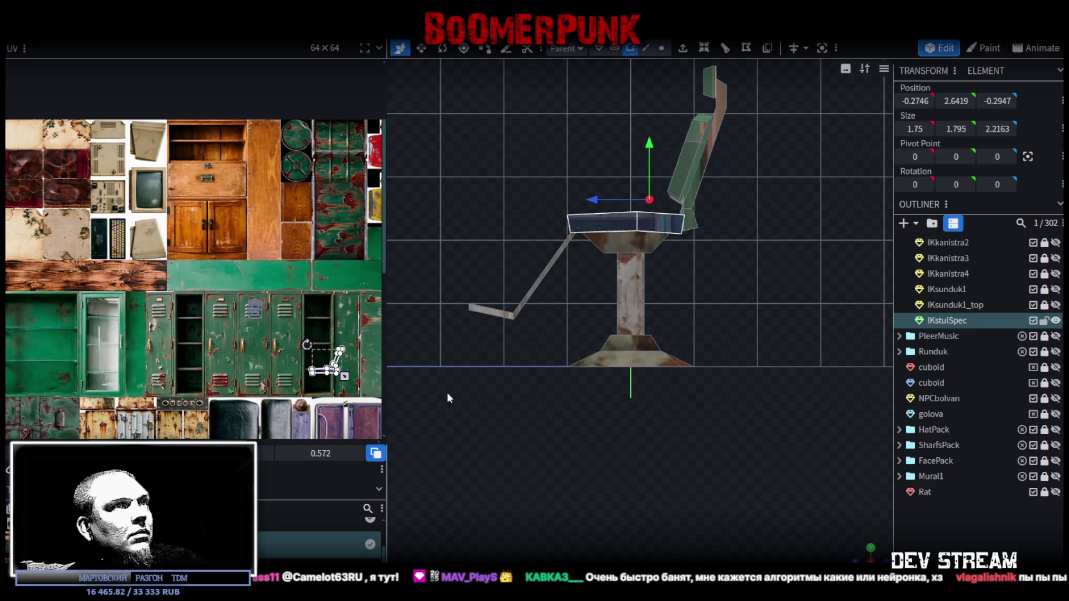
drag(739, 308, 611, 302)
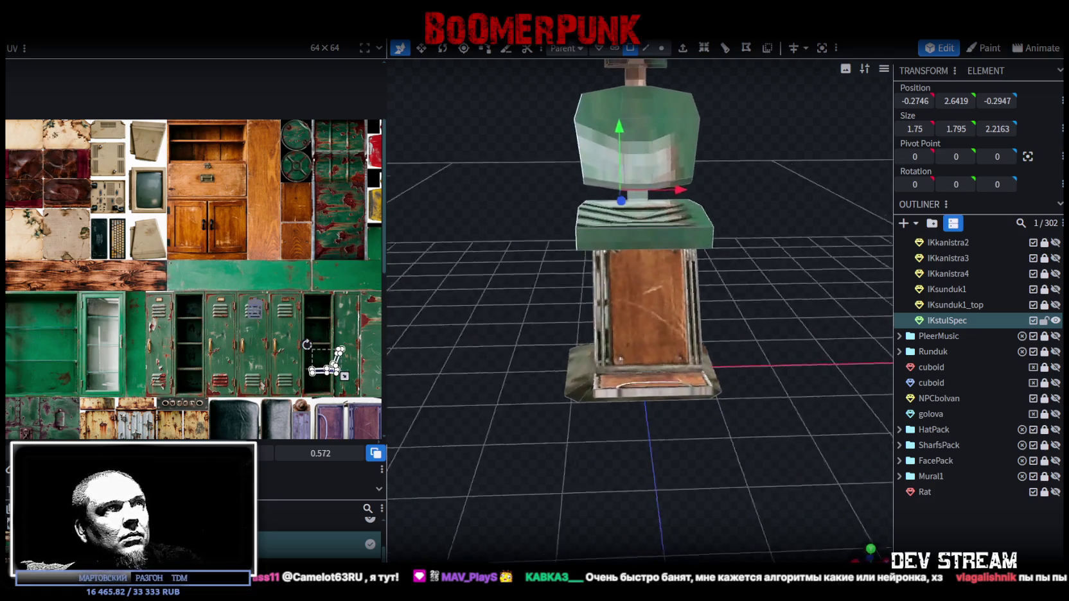
scroll(190, 274, up, 3)
scroll(264, 230, up, 3)
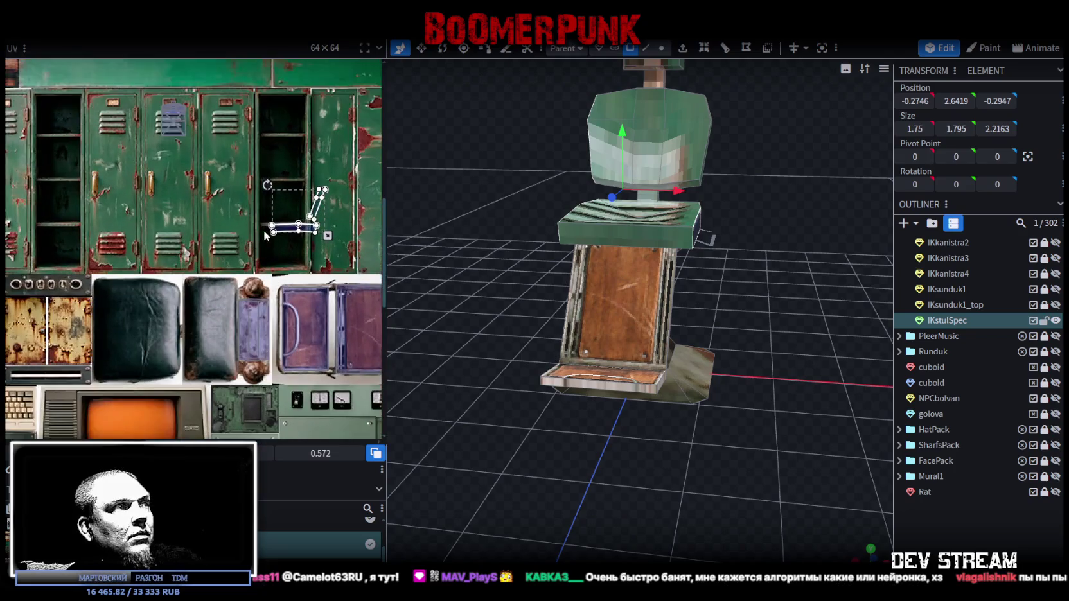
middle_drag(198, 224, 100, 186)
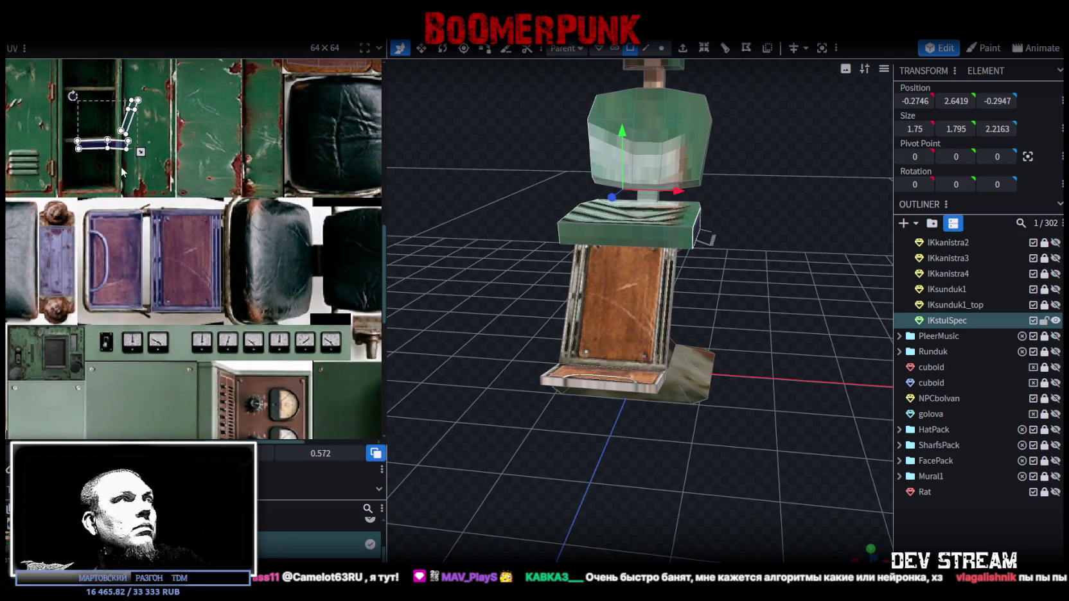
mouse_move(136, 150)
middle_down()
mouse_move(153, 147)
mouse_move(124, 183)
middle_up()
click(64, 162)
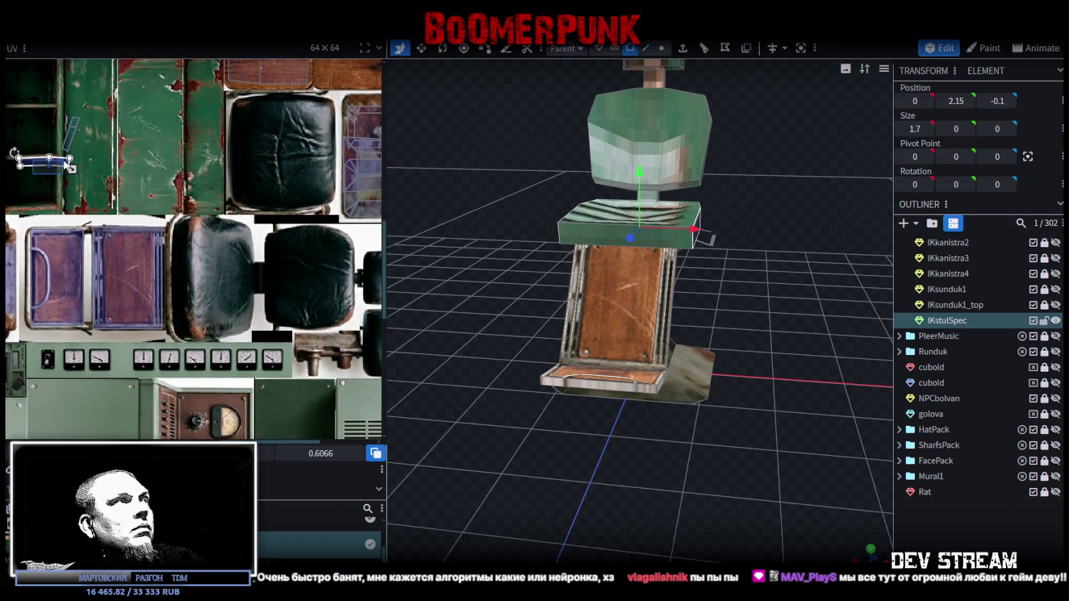
drag(67, 168, 211, 278)
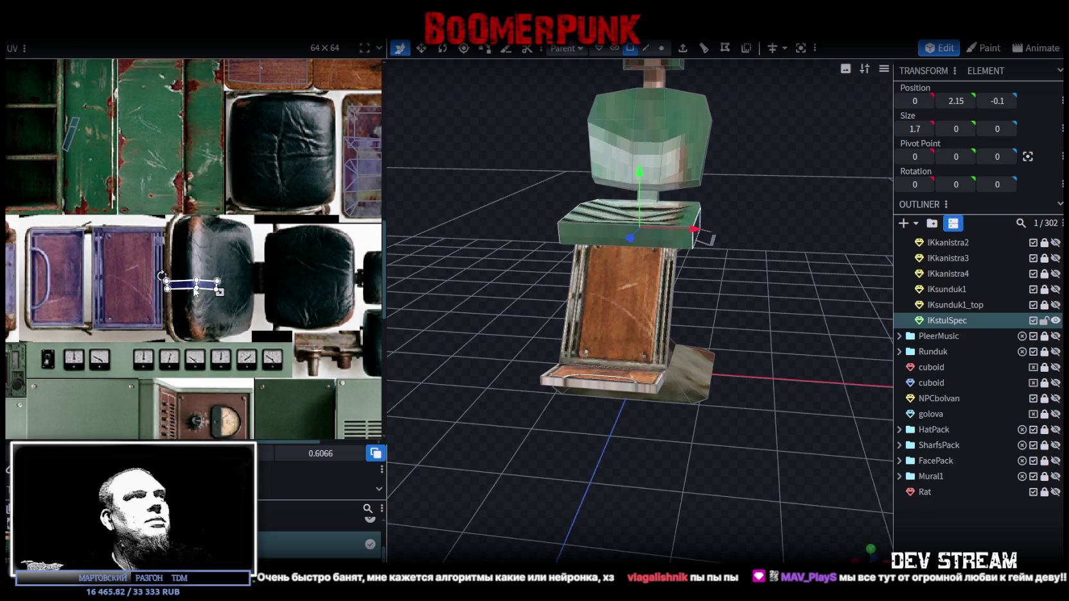
right_click(183, 286)
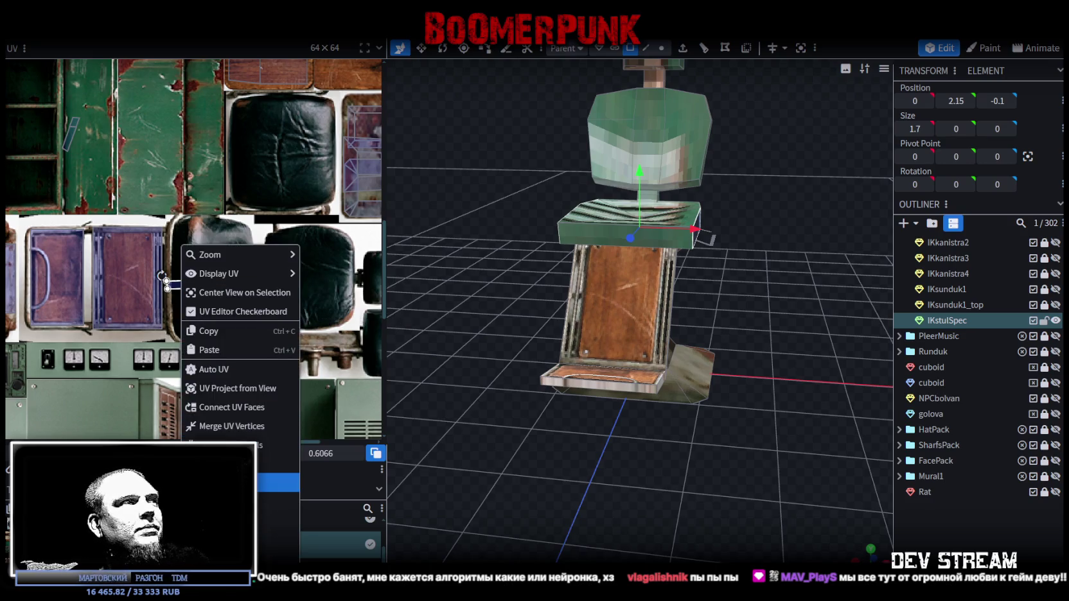
Nudge one seat piece's UV slightly left and stretch the seat top's top-right UV corner rightward
key(Escape)
click(179, 252)
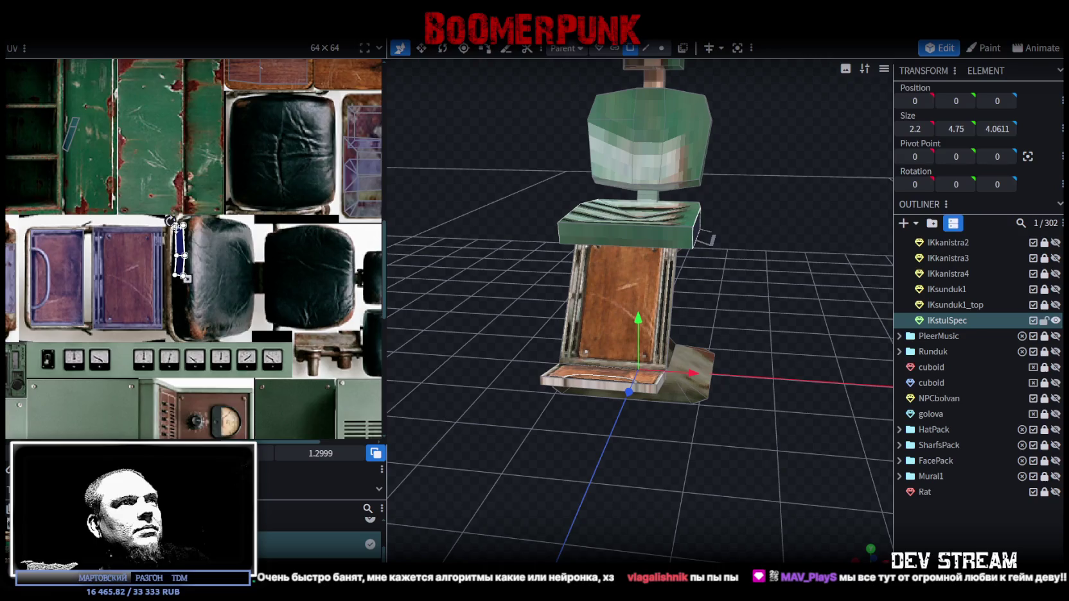
scroll(179, 252, up, 3)
scroll(174, 289, up, 1)
drag(171, 307, 166, 301)
click(184, 252)
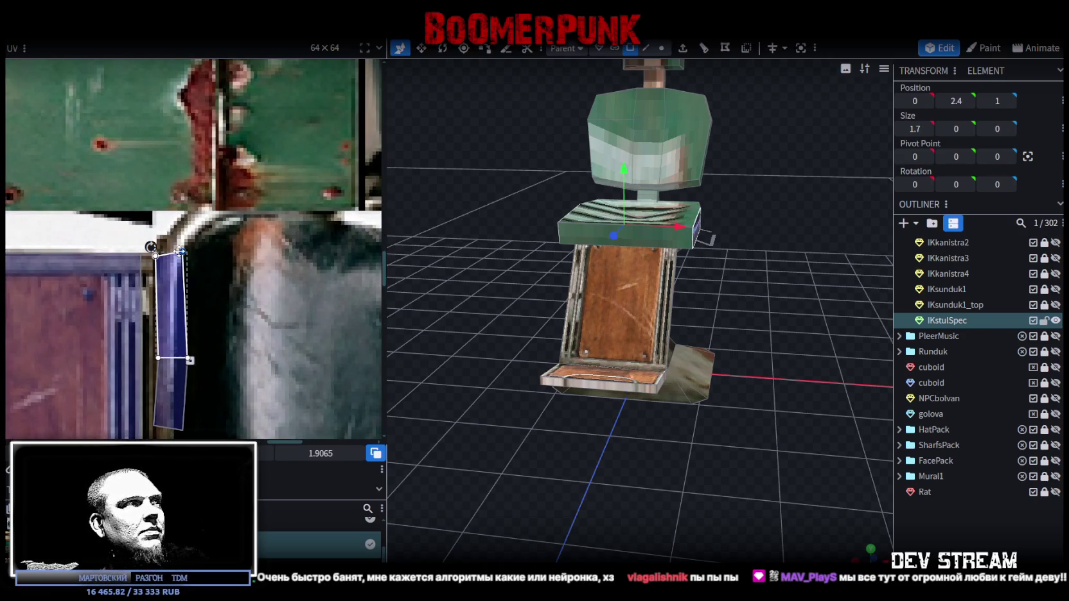
drag(184, 252, 234, 252)
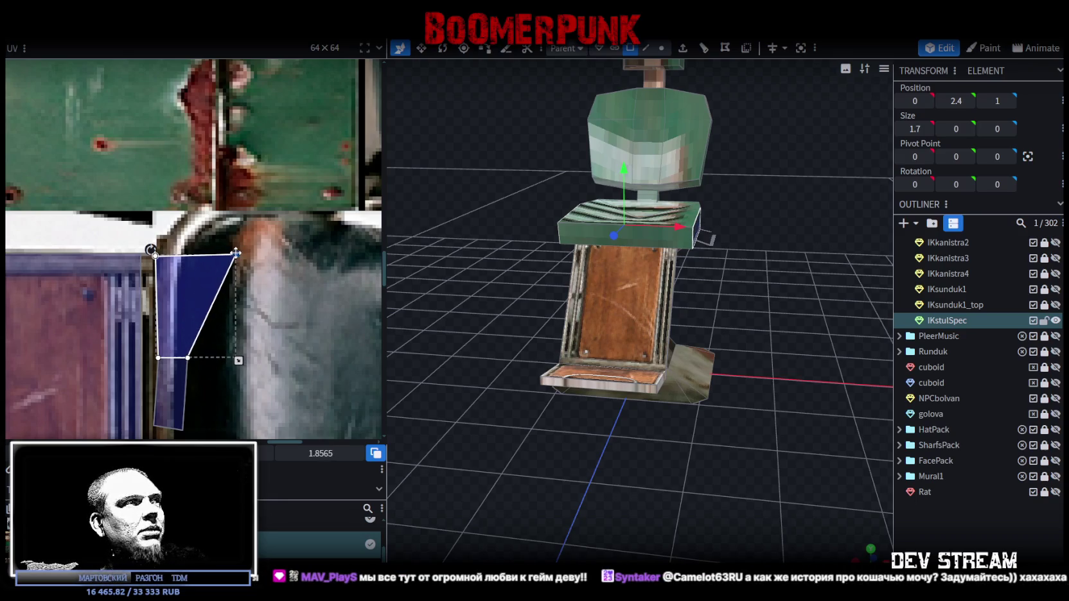
Stretch the seat side piece's UV face down the dark strip and straighten its left edge
scroll(244, 232, down, 5)
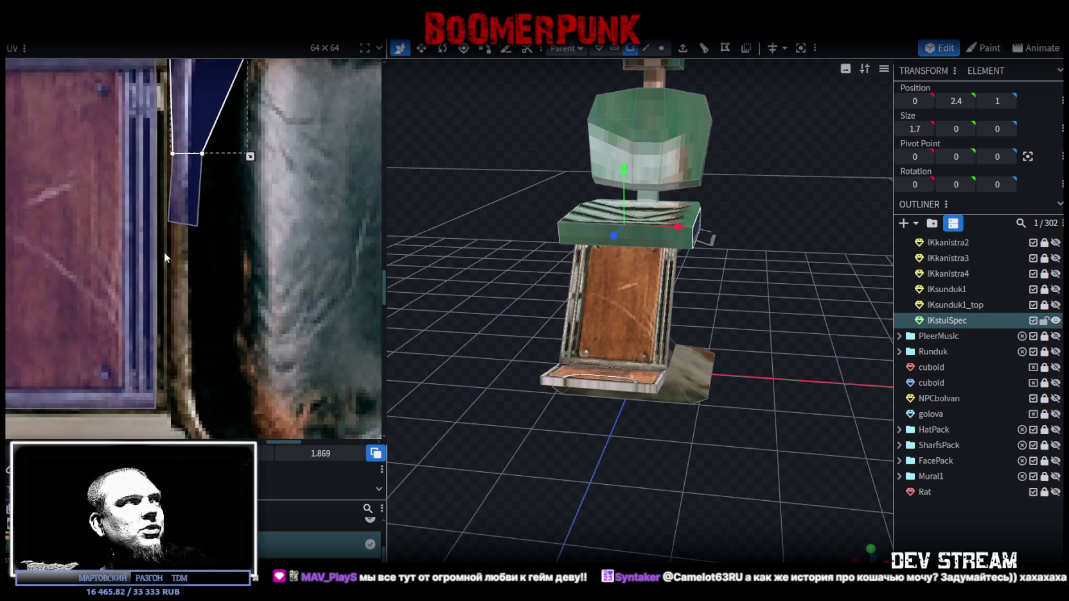
click(189, 193)
scroll(286, 218, down, 2)
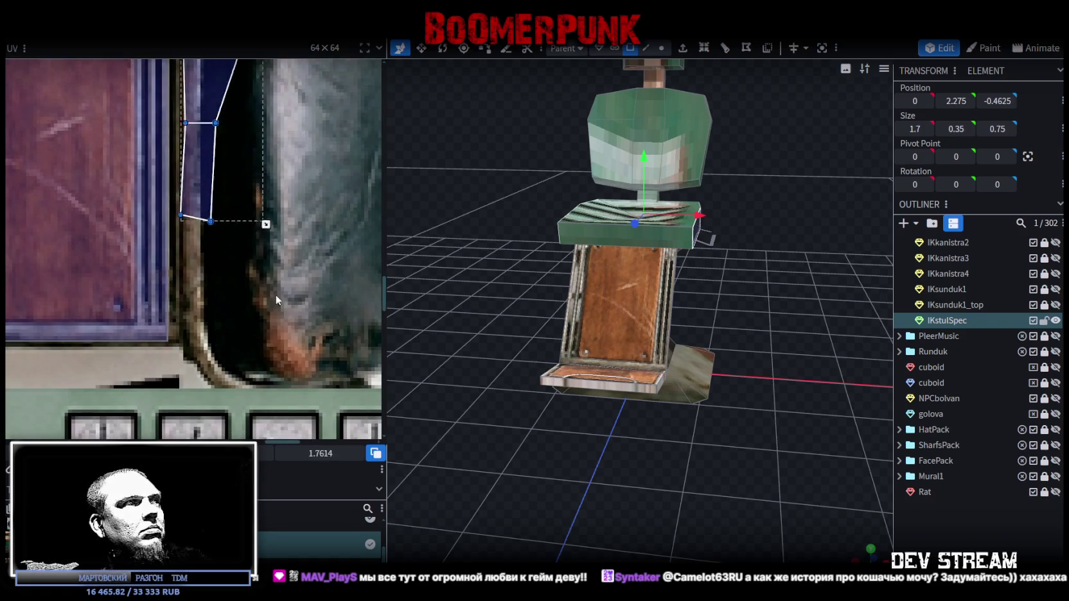
drag(266, 224, 269, 349)
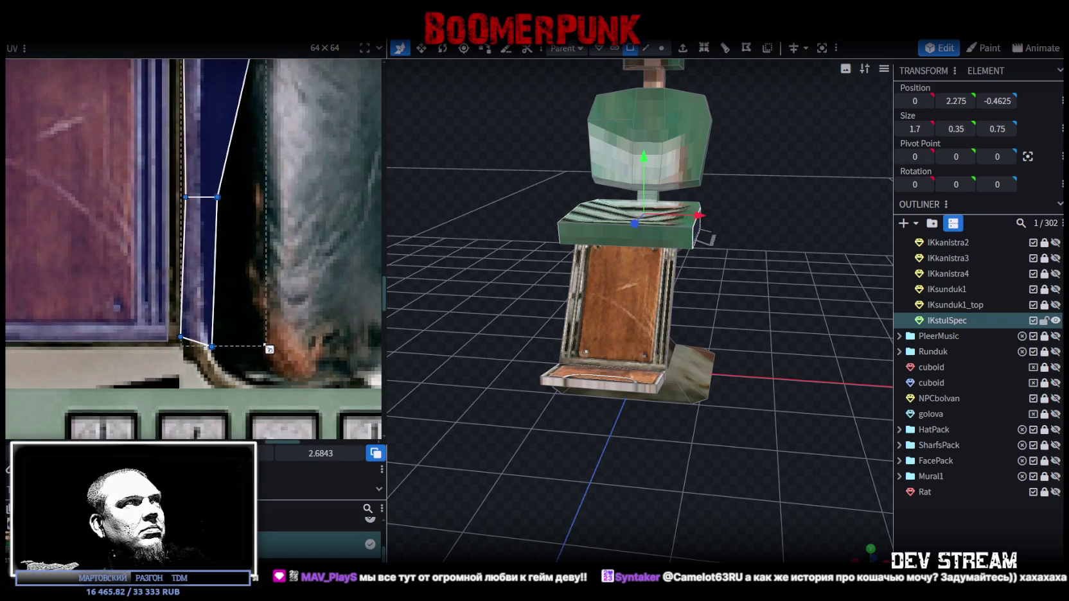
scroll(286, 289, down, 3)
scroll(286, 360, up, 3)
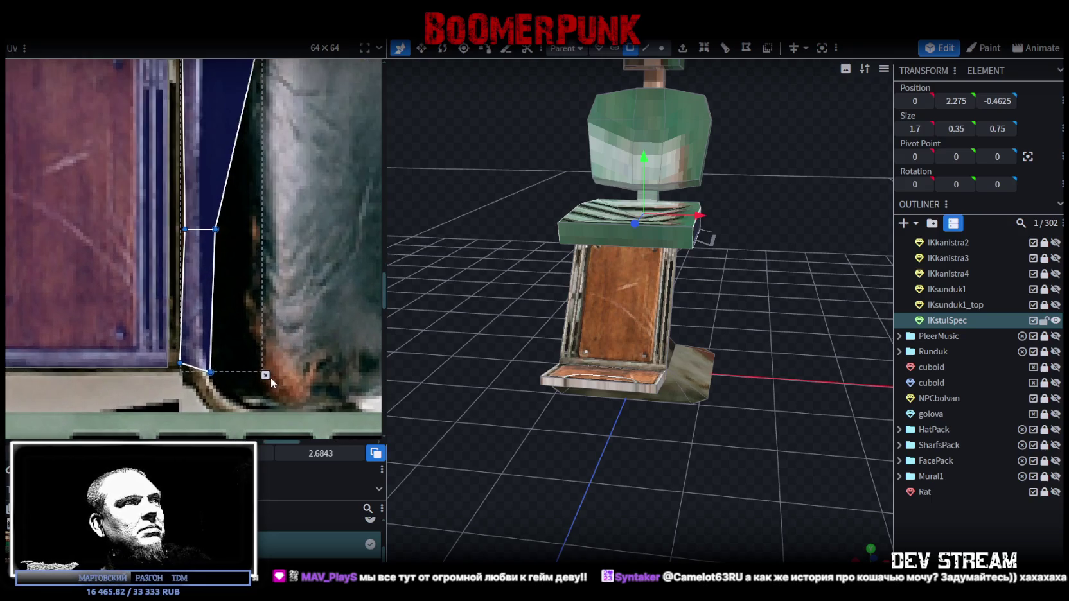
scroll(244, 213, up, 2)
drag(169, 237, 161, 236)
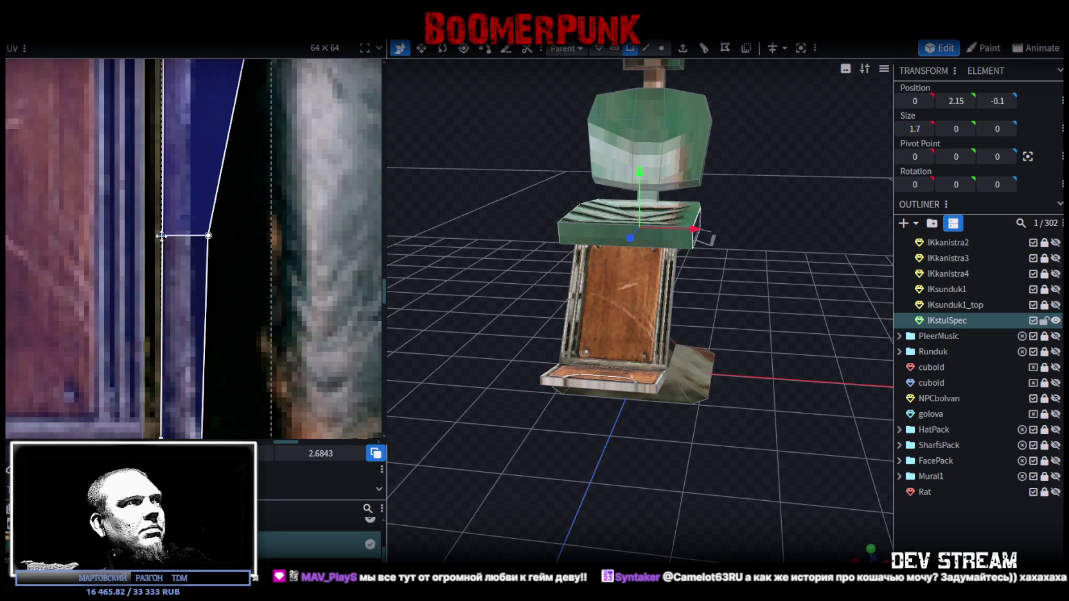
Pull the middle and bottom-right UV vertices into a rectangle with a vertical right edge
scroll(227, 254, down, 3)
mouse_move(254, 287)
mouse_down()
mouse_move(195, 272)
mouse_move(218, 257)
mouse_up()
scroll(195, 274, up, 2)
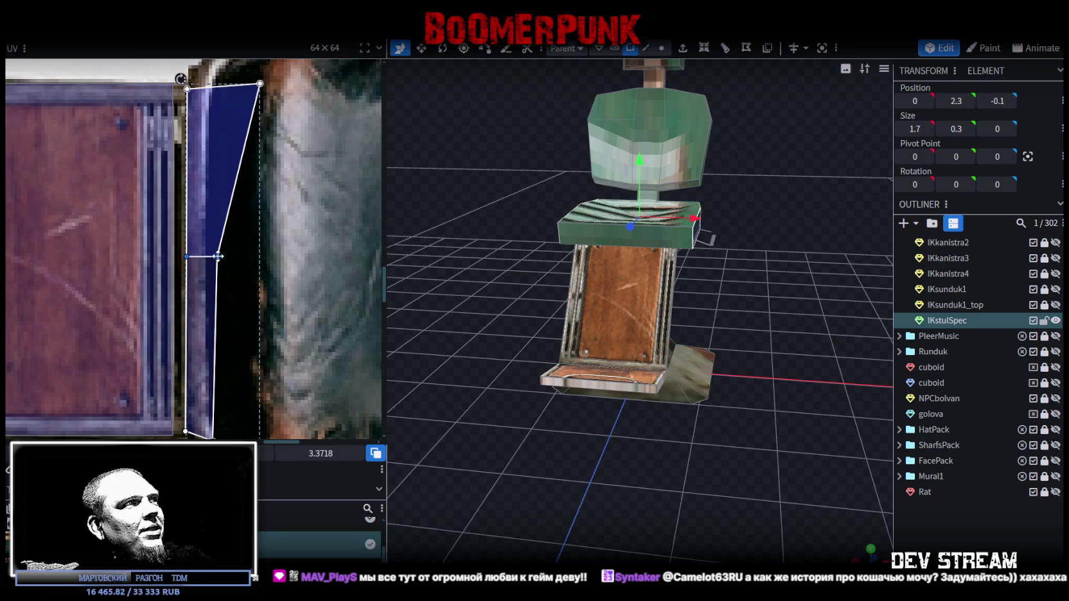
scroll(219, 256, down, 3)
scroll(218, 256, up, 2)
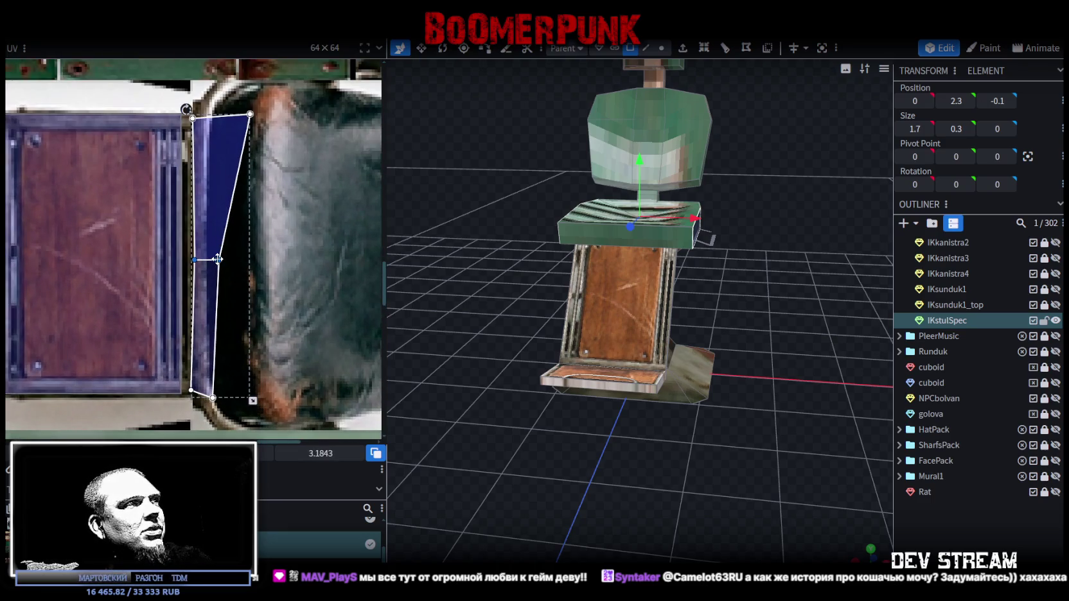
mouse_move(232, 271)
mouse_down()
mouse_move(209, 255)
mouse_move(247, 260)
mouse_up()
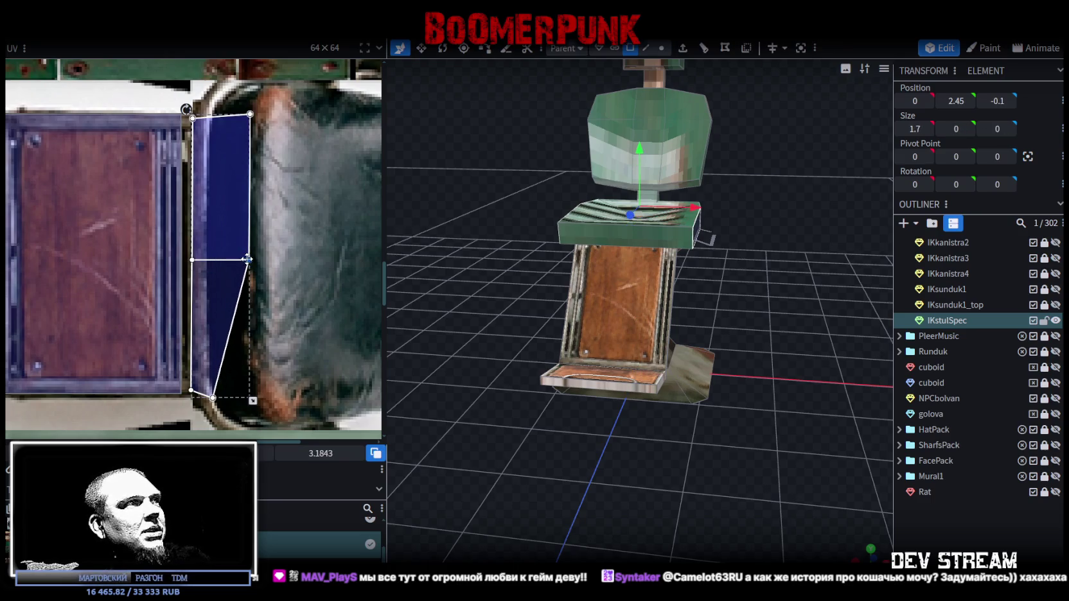
middle_drag(264, 311, 277, 263)
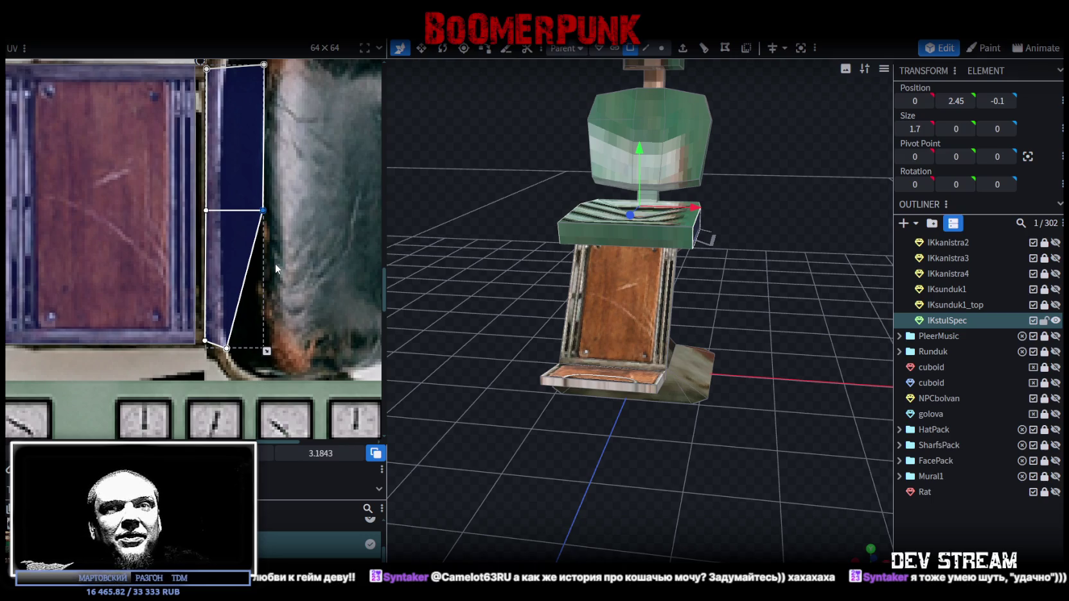
click(238, 254)
scroll(219, 340, up, 2)
drag(231, 353, 280, 339)
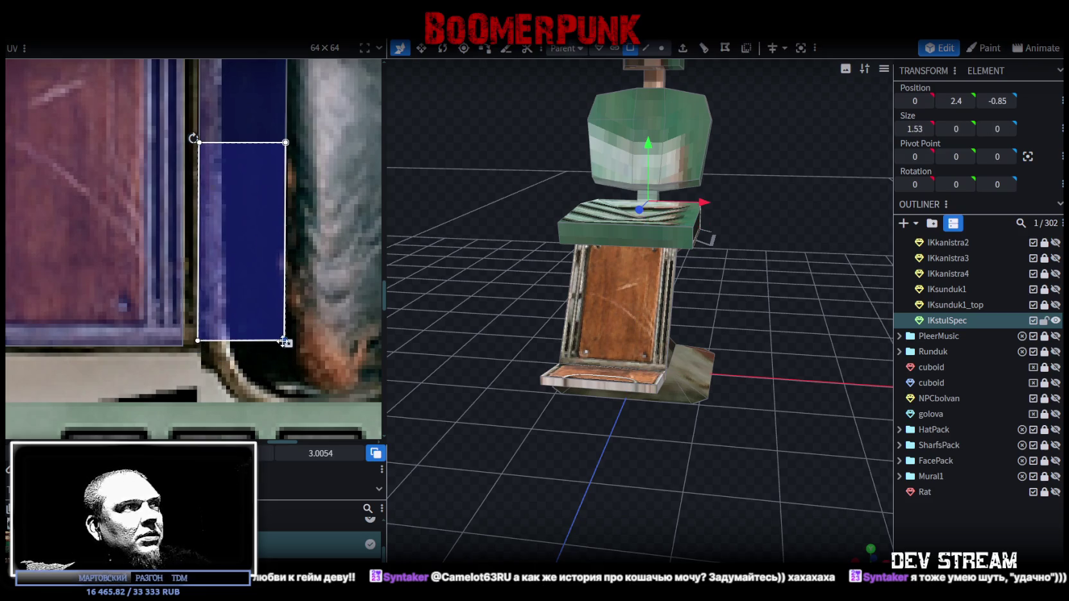
drag(280, 339, 287, 341)
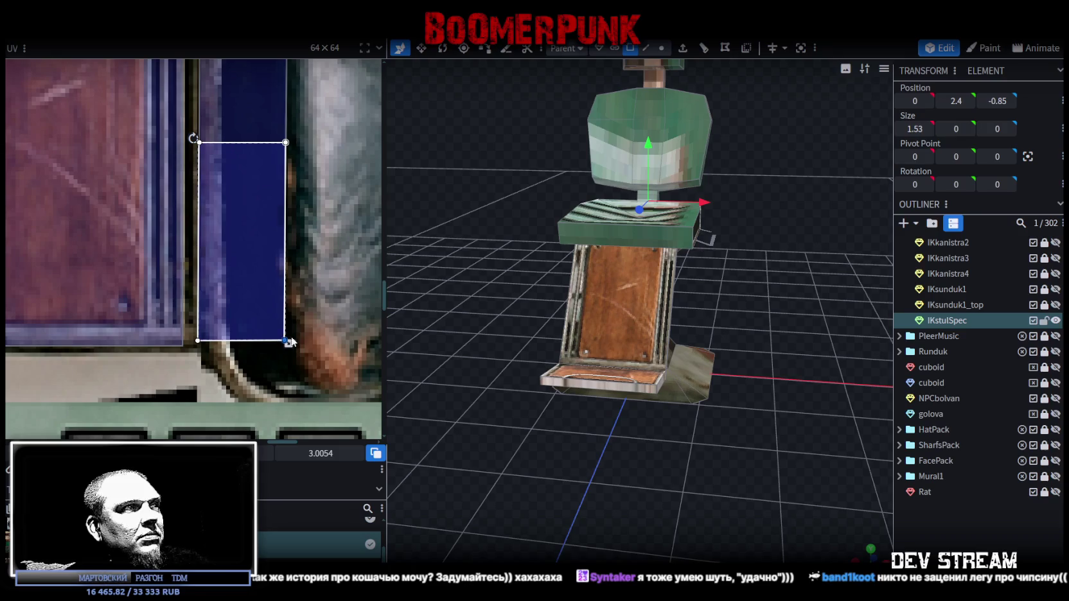
Level the top edge of the UV face by lowering its top-right corner
scroll(302, 308, down, 2)
scroll(315, 302, down, 1)
scroll(318, 174, up, 1)
scroll(262, 187, up, 1)
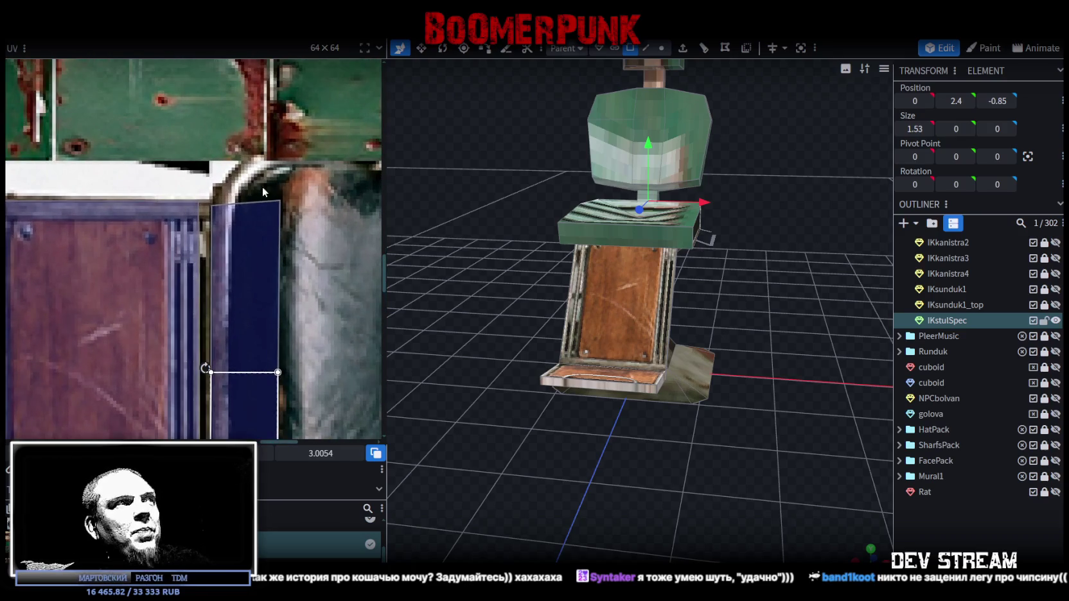
scroll(281, 182, up, 1)
click(274, 205)
drag(274, 205, 276, 212)
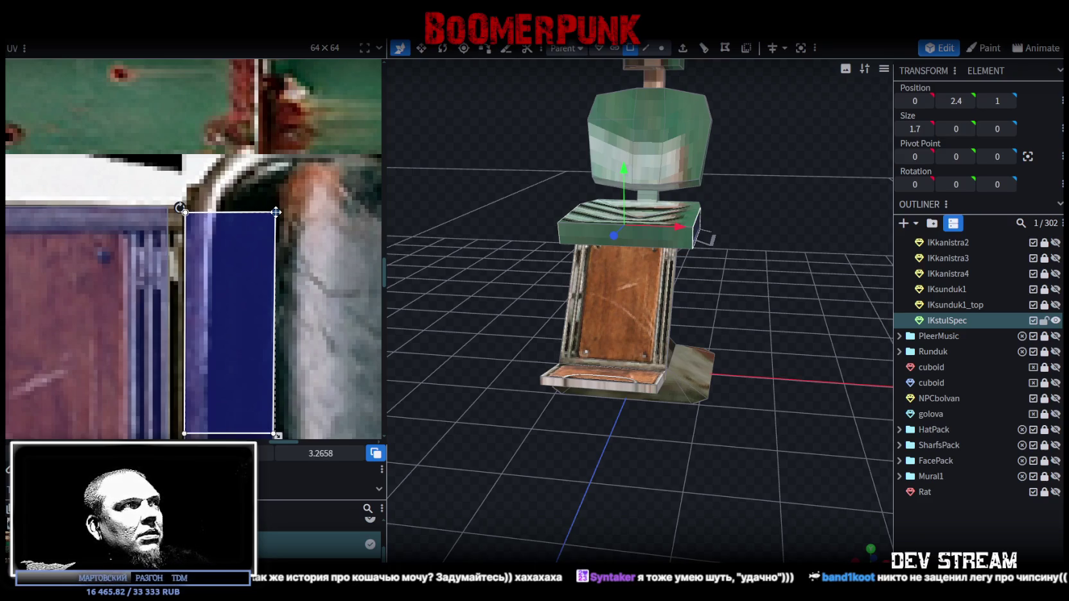
Widen the seat block's front-face UV across the dark blue strip
scroll(286, 256, down, 3)
scroll(302, 267, down, 2)
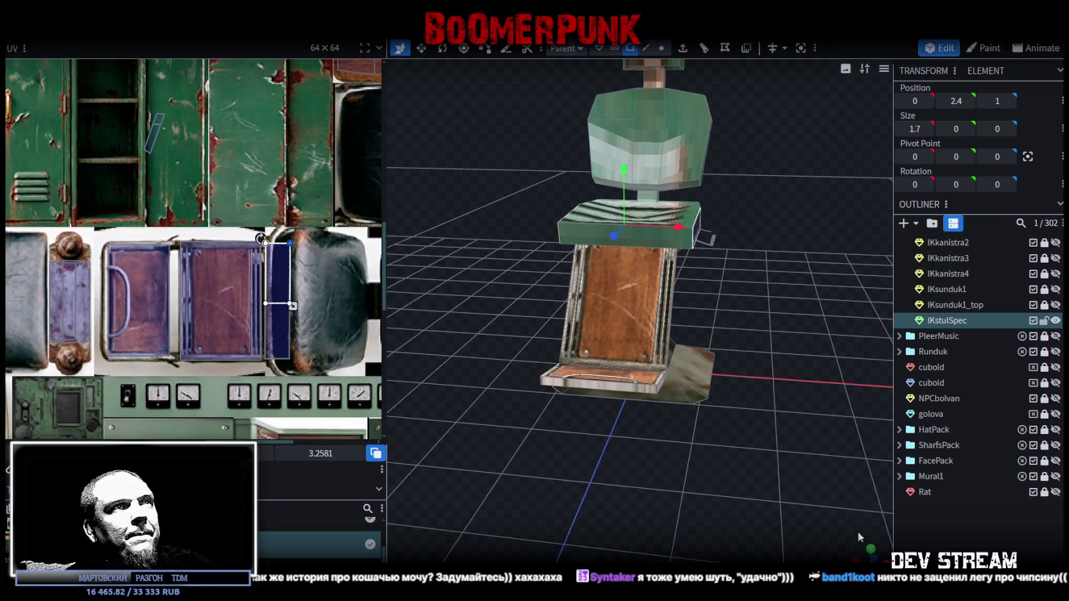
mouse_move(858, 531)
mouse_down()
mouse_move(729, 314)
mouse_move(726, 373)
mouse_up()
click(591, 294)
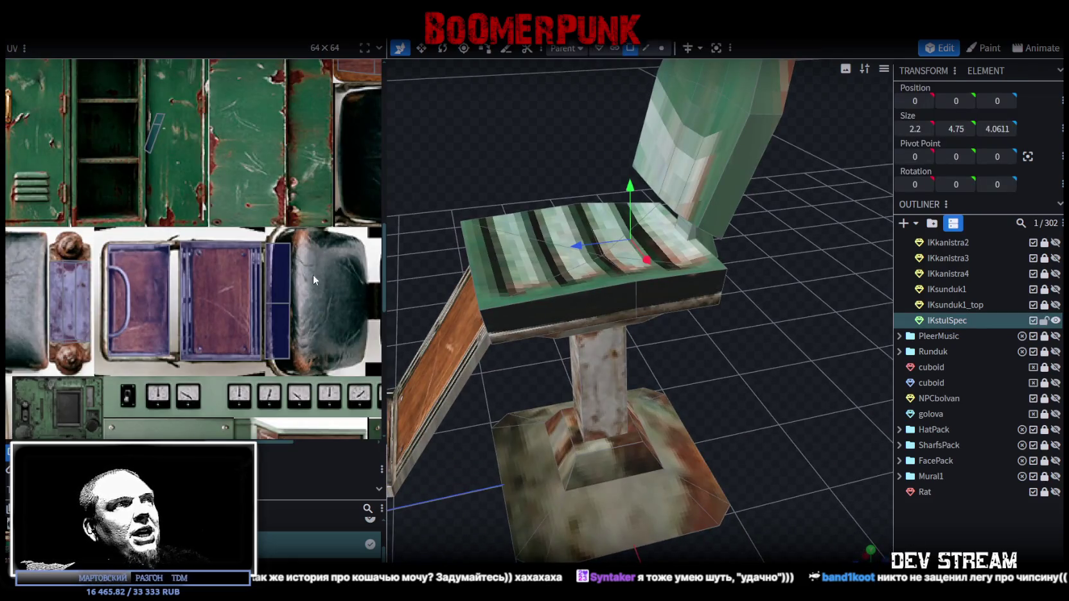
click(278, 301)
drag(290, 358, 300, 361)
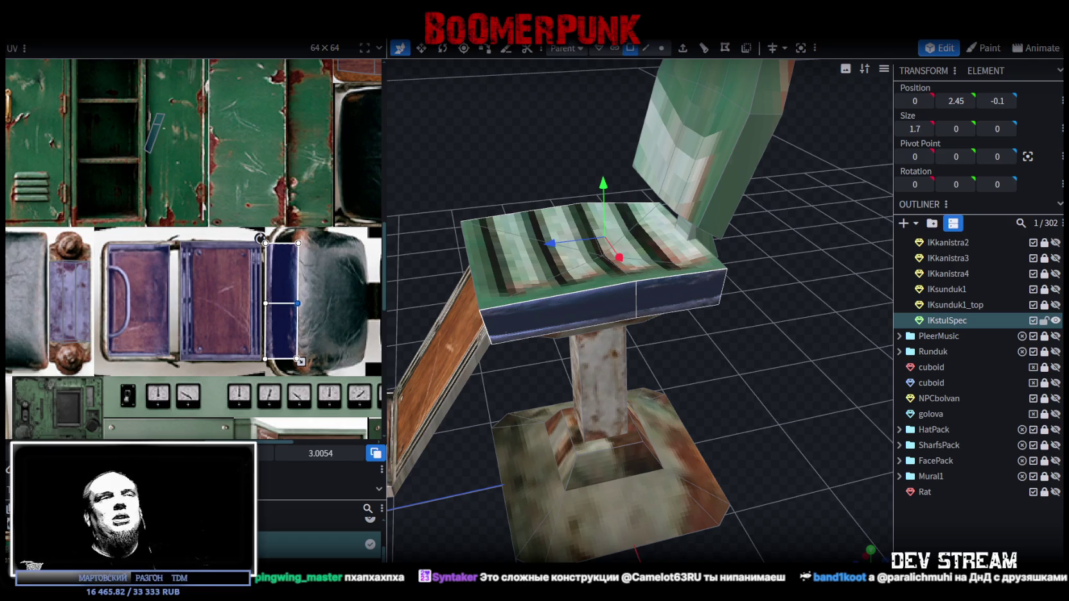
Select the seat's edge strip in front view with the whole texture atlas visible
mouse_move(686, 435)
mouse_down()
mouse_move(632, 324)
mouse_move(625, 336)
mouse_move(595, 220)
mouse_up()
click(683, 213)
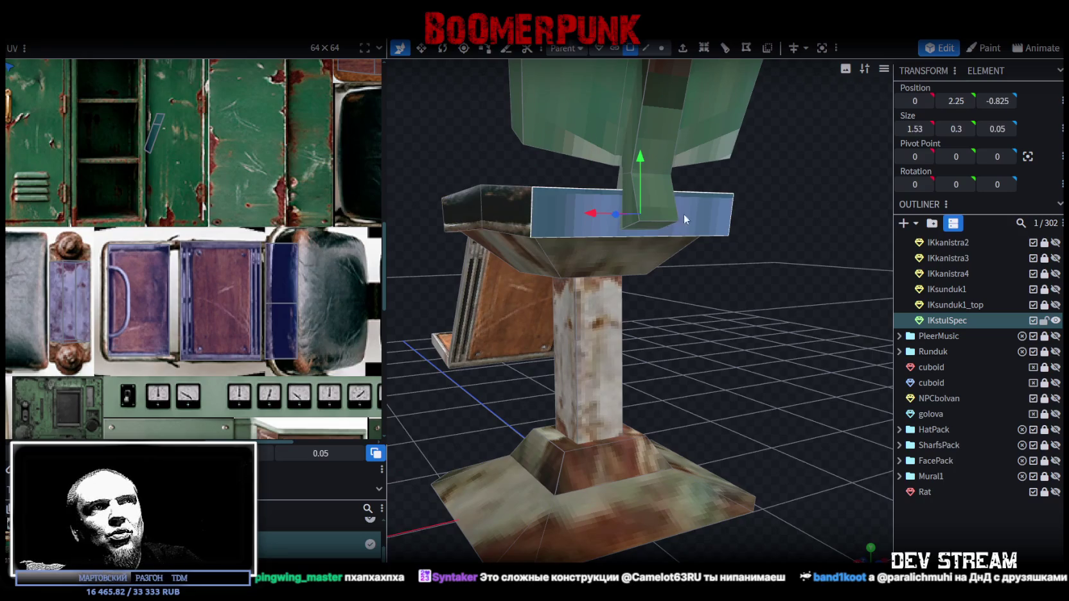
mouse_move(830, 277)
mouse_down()
mouse_move(505, 293)
mouse_move(694, 255)
mouse_move(554, 330)
mouse_move(750, 318)
mouse_move(507, 320)
mouse_move(612, 311)
mouse_move(534, 315)
mouse_up()
click(728, 254)
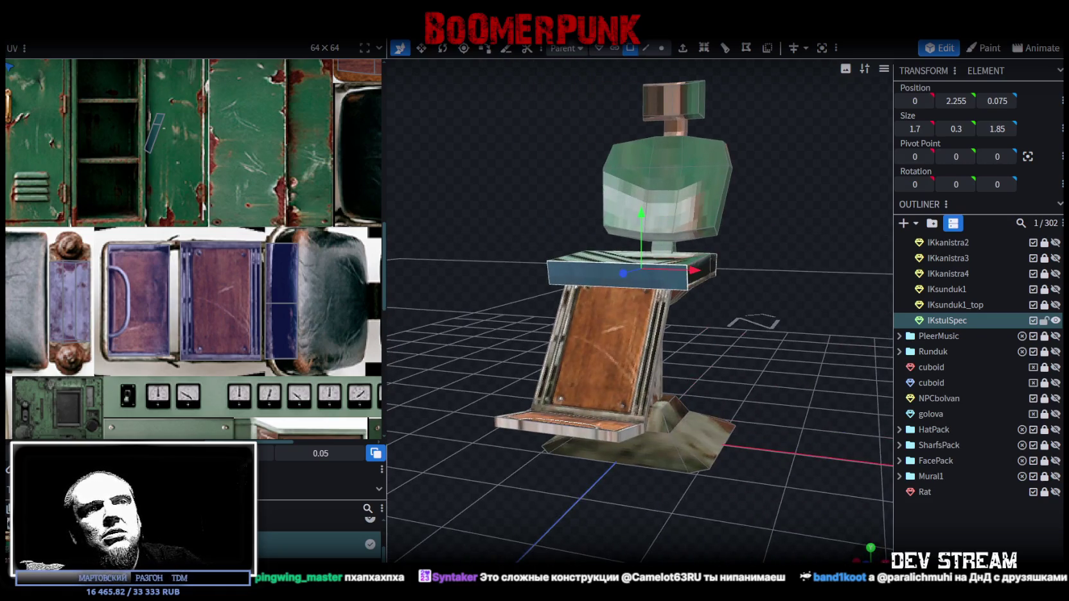
key(KP_1)
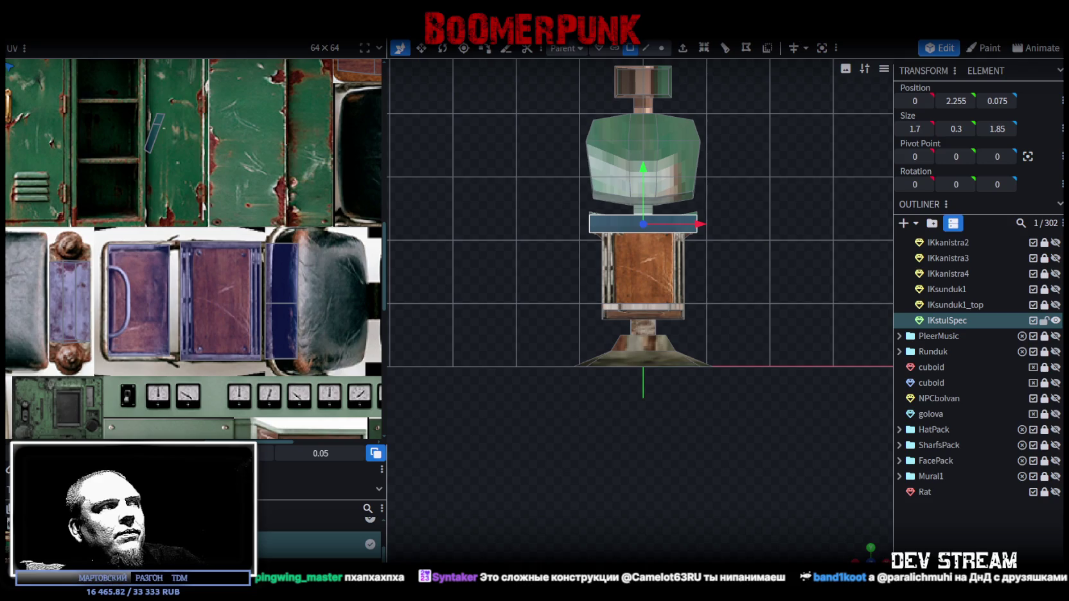
scroll(64, 283, down, 5)
middle_drag(30, 283, 232, 307)
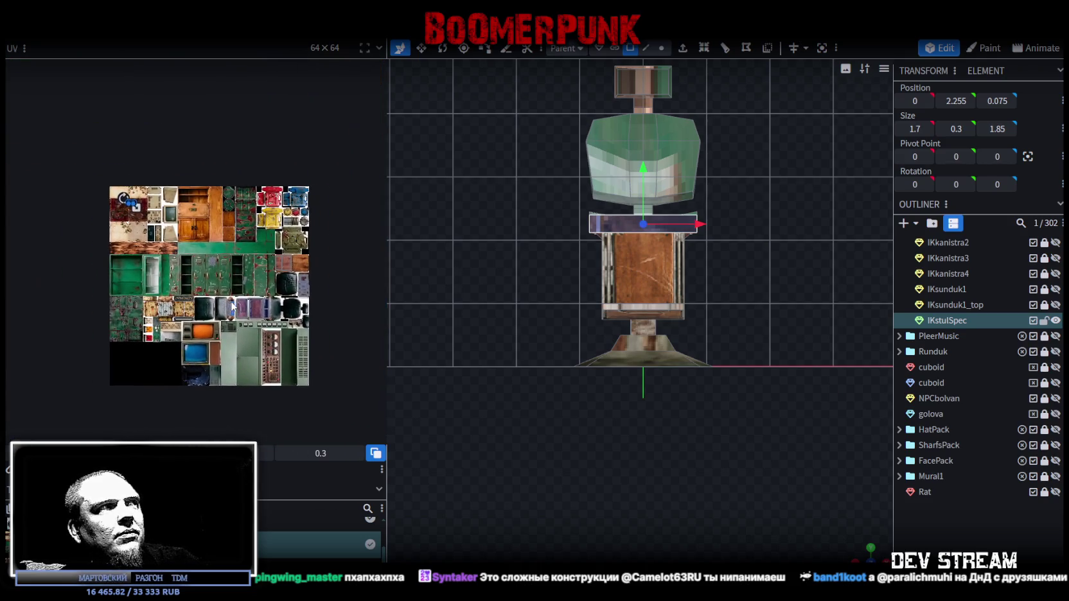
Rotate the strip's UV box upright and move it onto the atlas's dark blue strip
mouse_move(142, 213)
mouse_down()
mouse_move(164, 213)
mouse_move(260, 312)
mouse_up()
scroll(197, 289, up, 1)
scroll(198, 289, up, 2)
scroll(197, 289, up, 2)
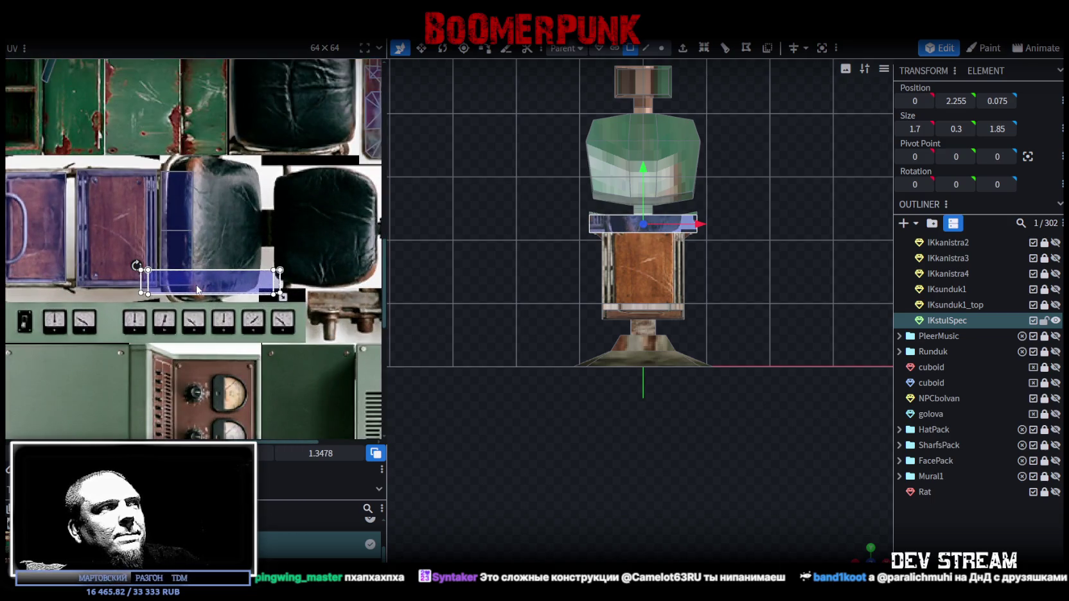
right_click(197, 289)
click(283, 491)
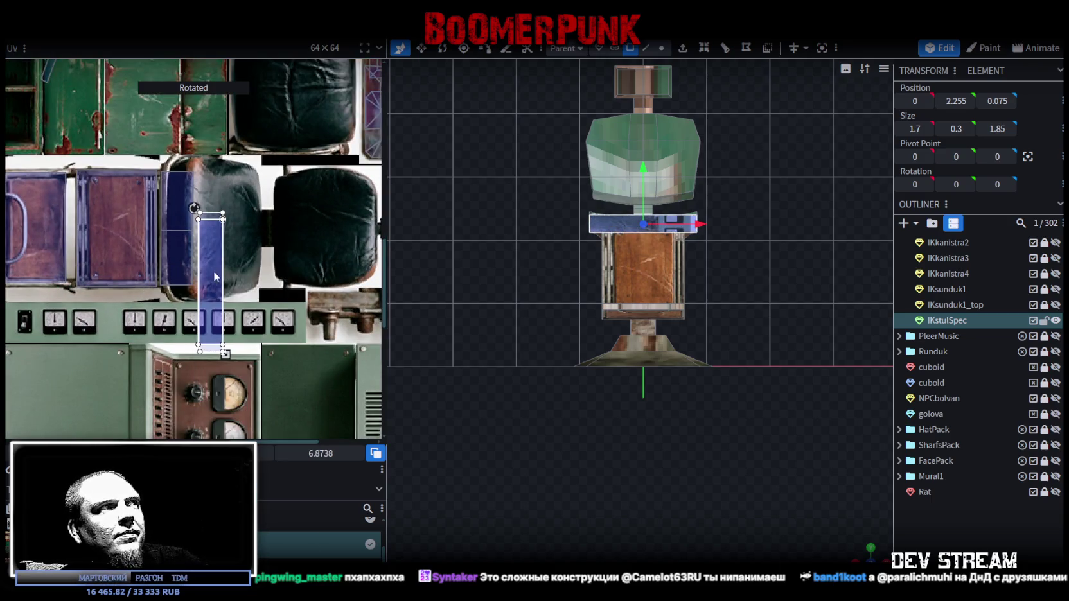
drag(214, 276, 175, 190)
Resize the strip's UV box wider and shorter, extending it down to fit the blue strip
scroll(187, 230, up, 2)
scroll(192, 213, up, 2)
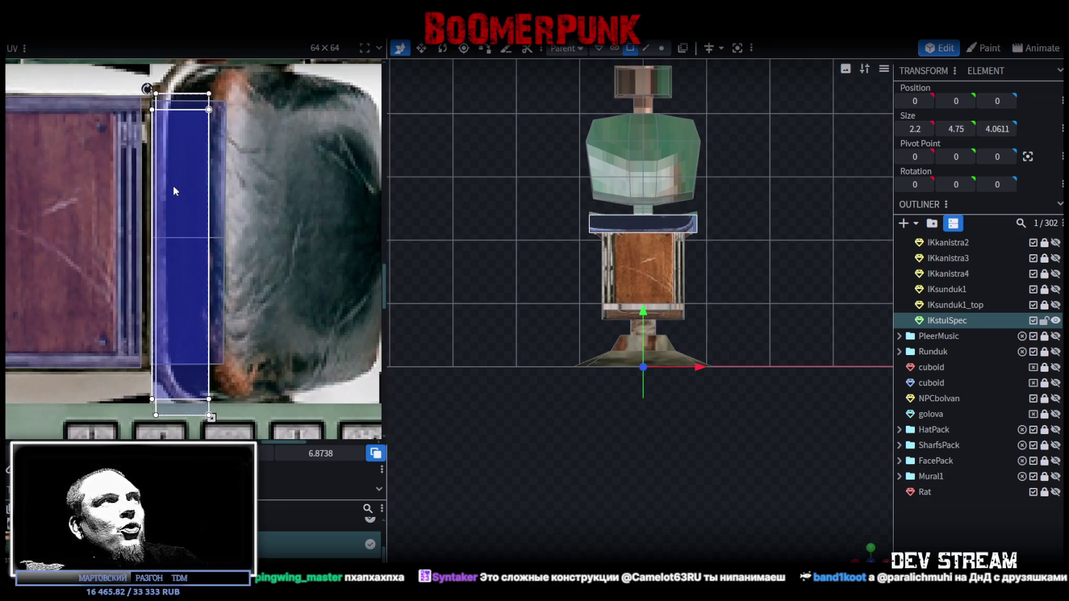
scroll(240, 242, down, 2)
drag(214, 377, 230, 325)
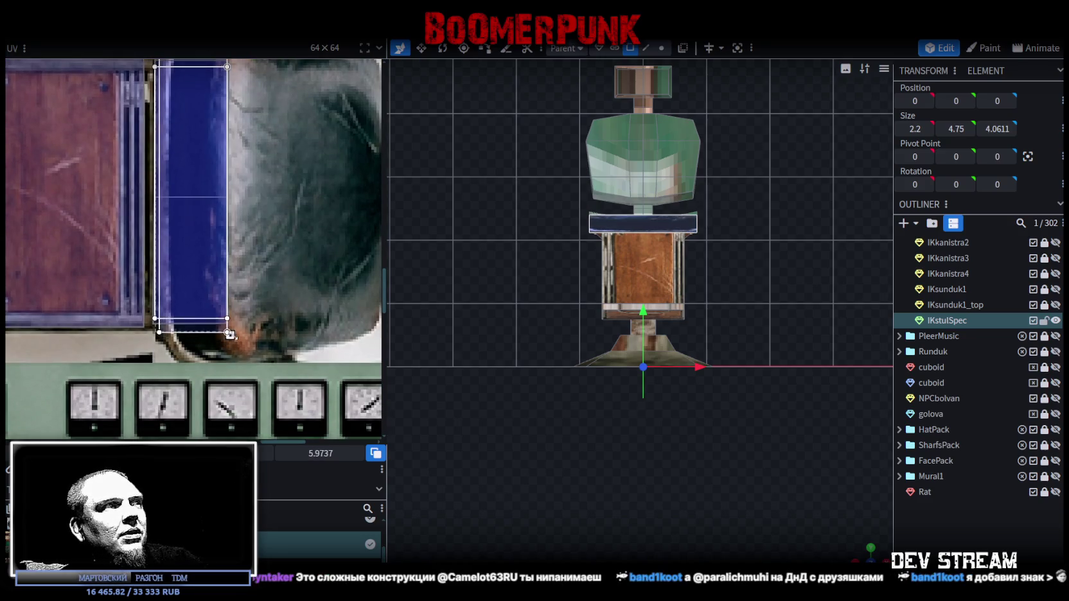
drag(229, 325, 229, 335)
scroll(399, 331, up, 2)
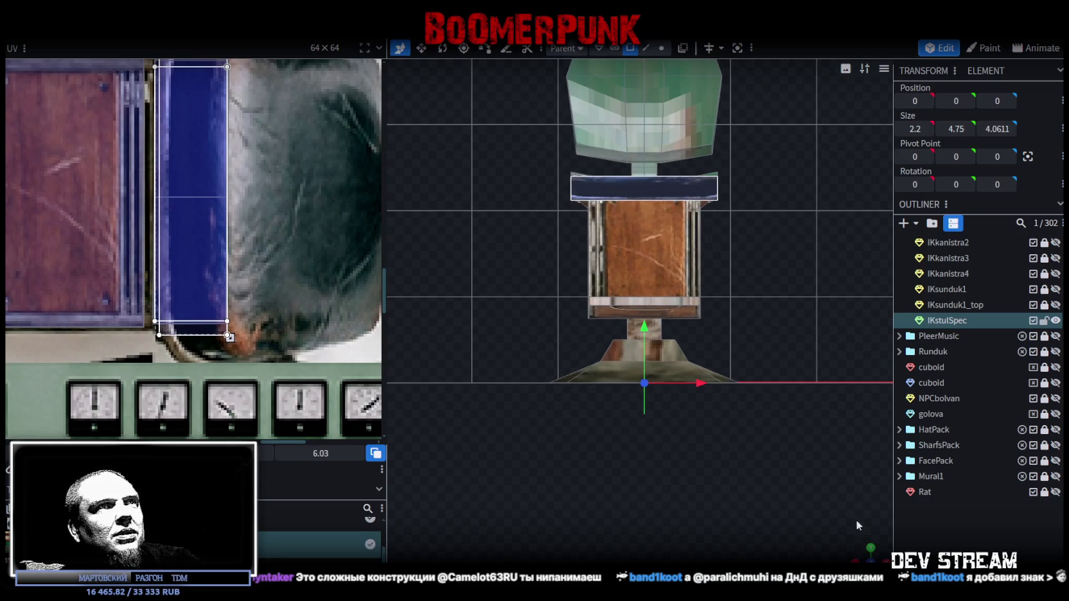
Select all four seat-top quarters and view the chair from above
drag(862, 557, 681, 257)
click(676, 244)
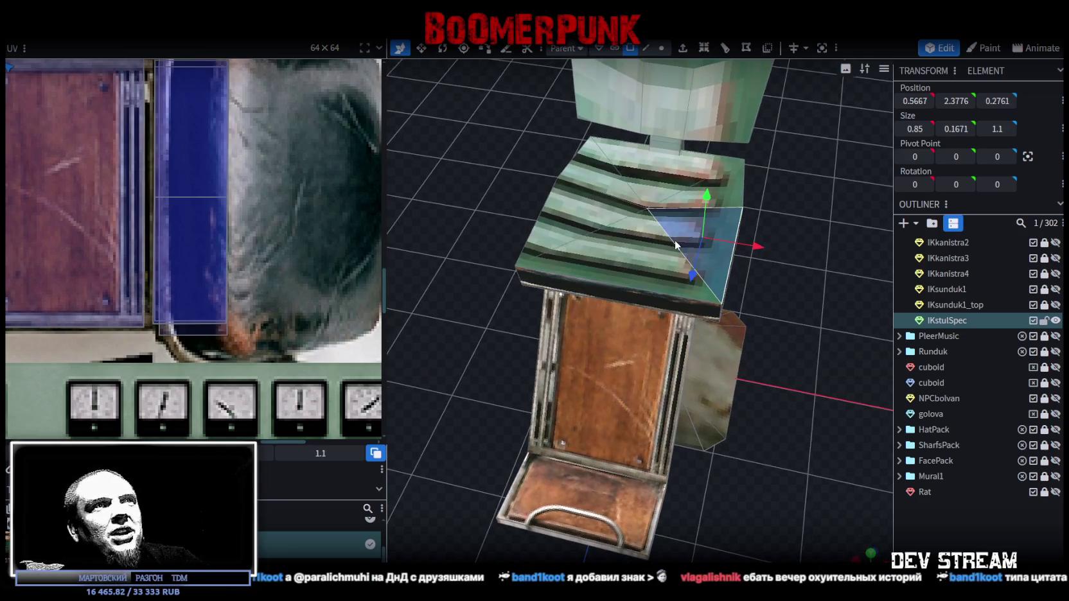
shift+click(633, 256)
shift+click(574, 204)
shift+click(666, 167)
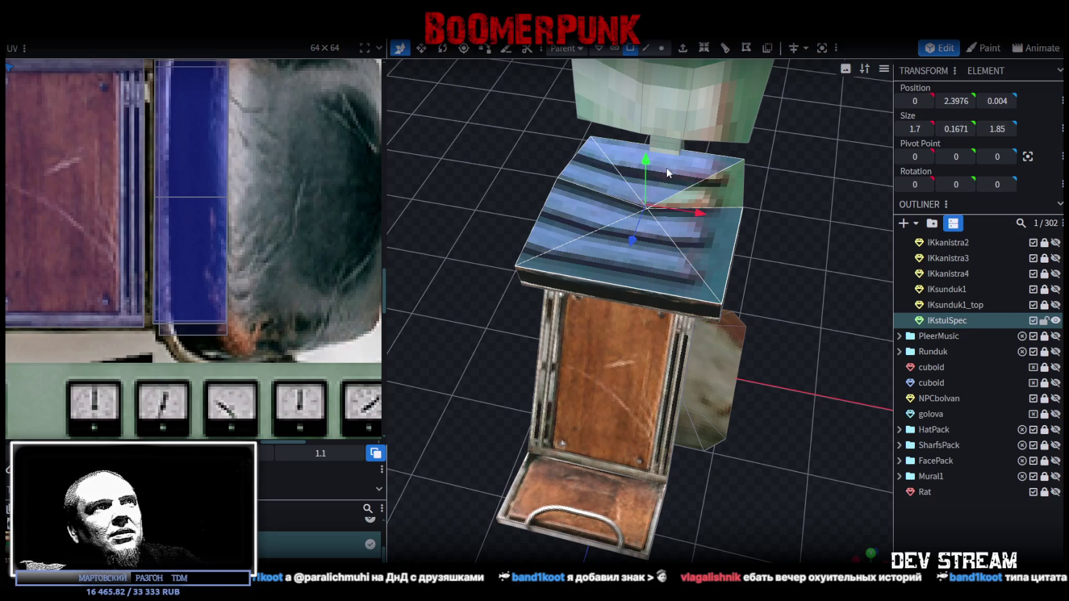
click(872, 554)
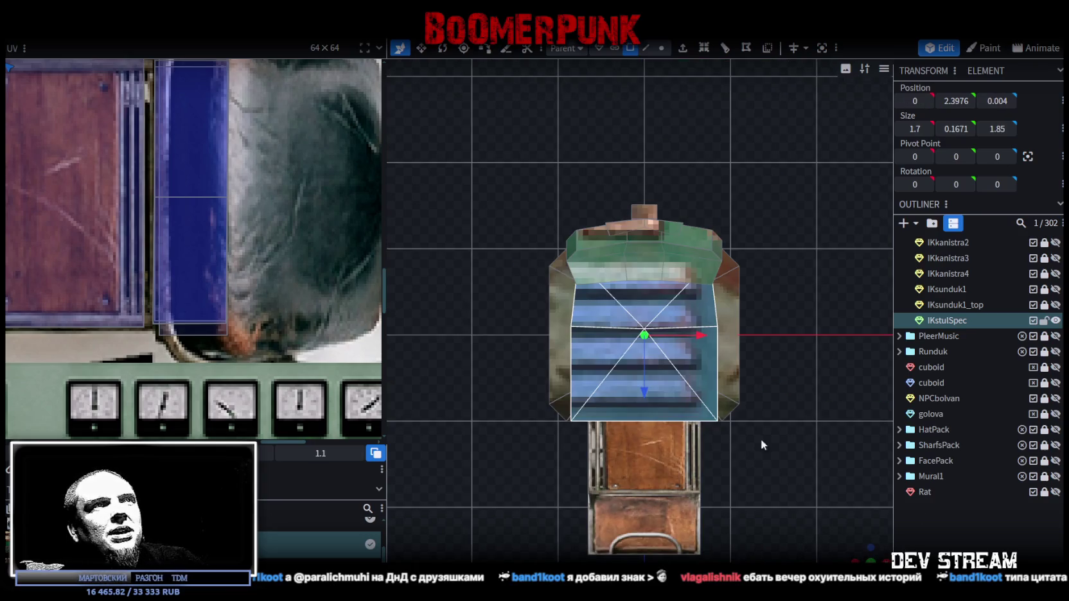
Move the seat UV onto the leather cushion, rotate it, and enlarge it to cover the cushion
scroll(186, 256, down, 3)
scroll(322, 298, up, 1)
scroll(323, 298, down, 1)
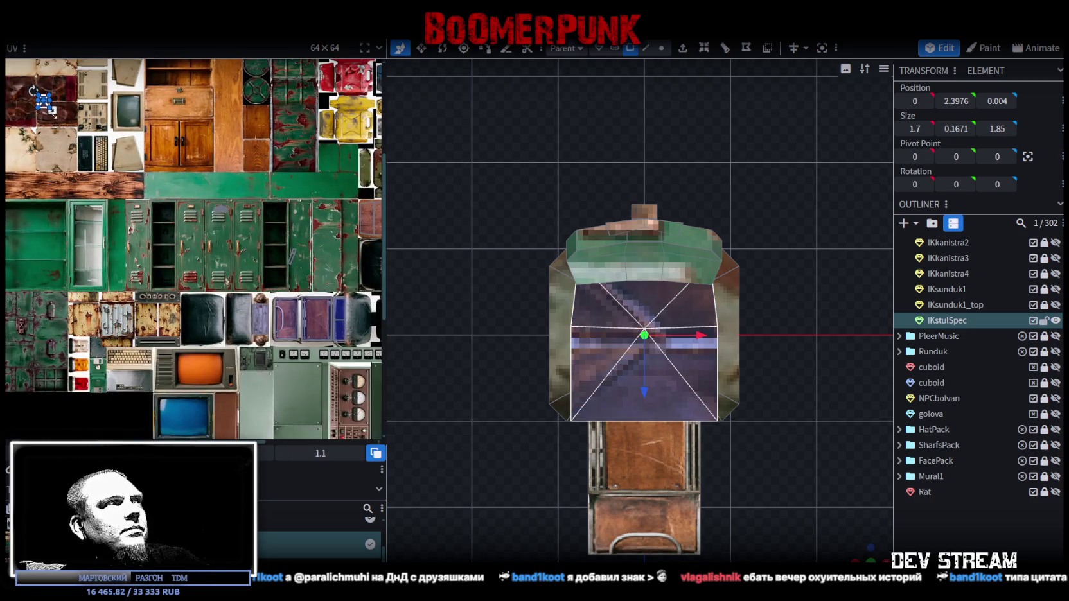
mouse_move(55, 112)
mouse_down()
mouse_move(193, 331)
mouse_move(203, 290)
mouse_up()
right_click(193, 328)
click(241, 483)
scroll(183, 324, up, 3)
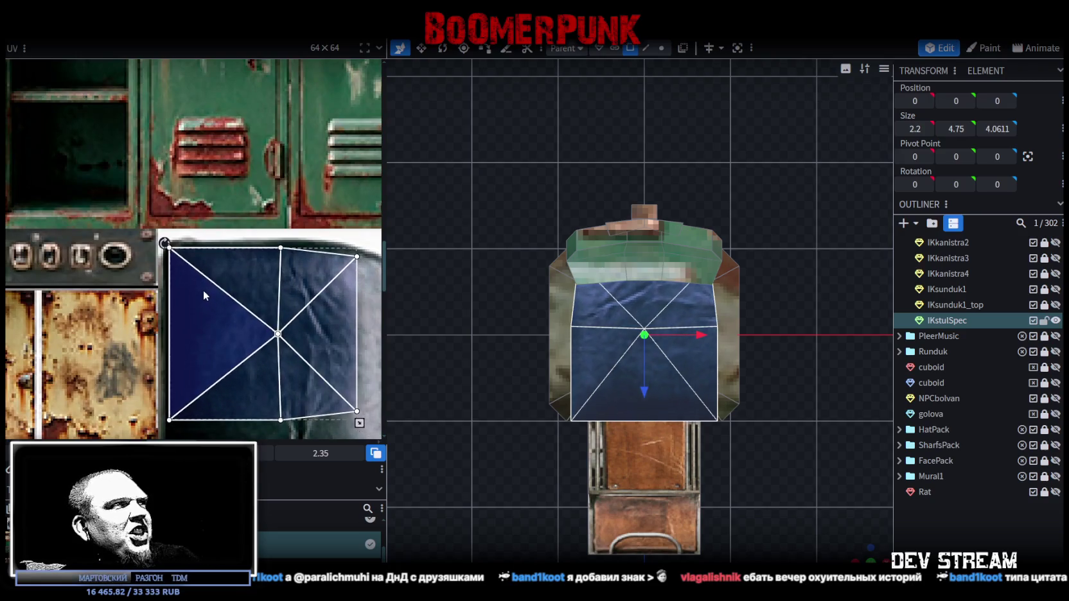
scroll(225, 290, down, 3)
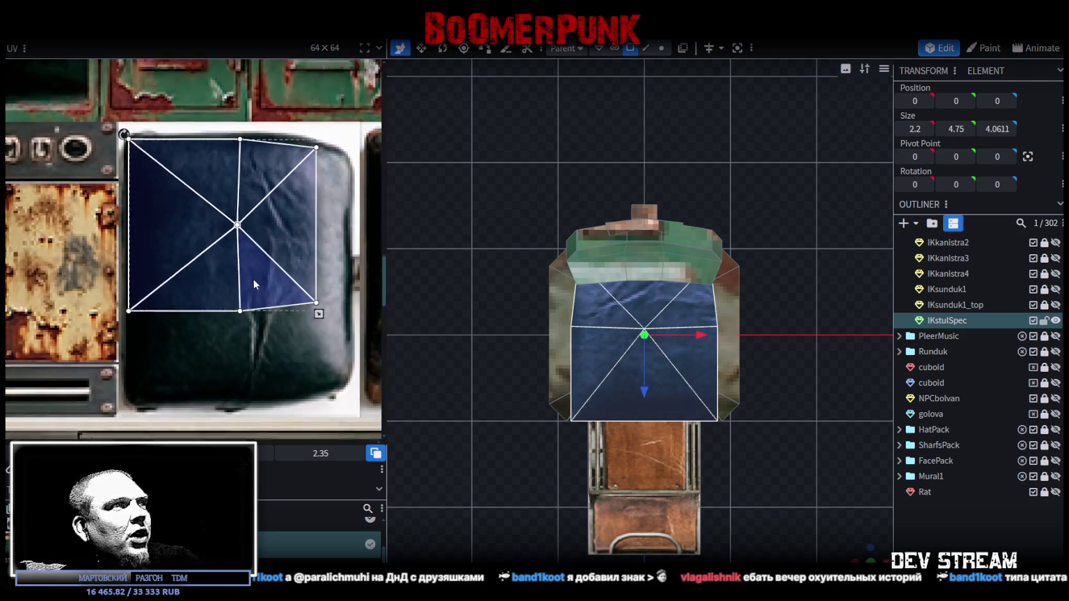
scroll(253, 279, right, 2)
drag(285, 278, 313, 364)
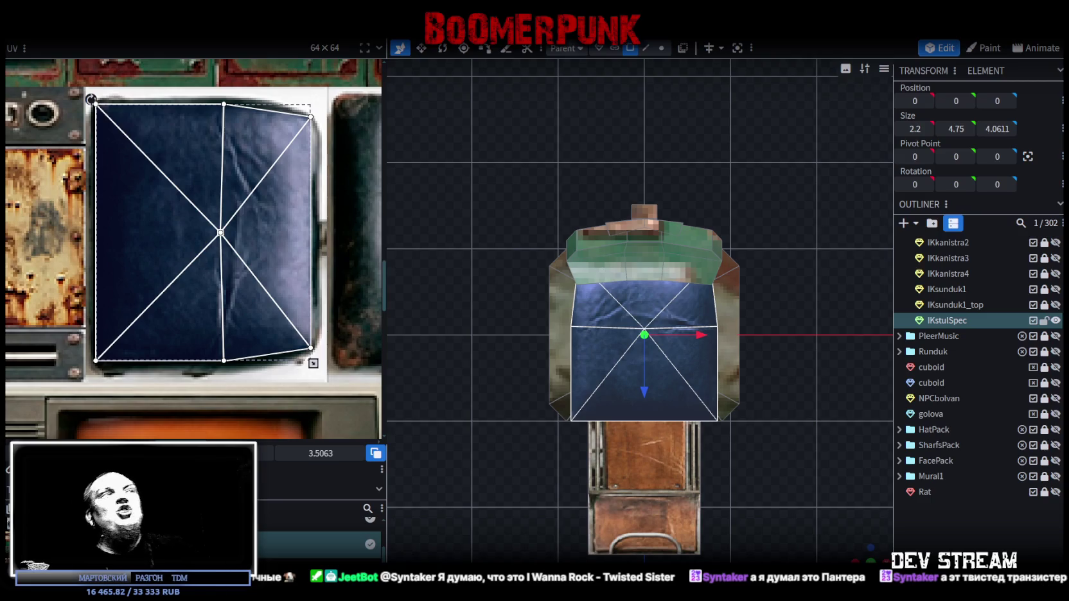
Mirror the texture on the seat's front edge strip
mouse_move(674, 450)
mouse_down()
mouse_move(771, 417)
mouse_move(733, 382)
mouse_move(772, 392)
mouse_move(864, 377)
mouse_move(809, 388)
mouse_move(758, 340)
mouse_move(587, 326)
mouse_move(765, 355)
mouse_move(597, 282)
mouse_up()
click(784, 420)
click(561, 322)
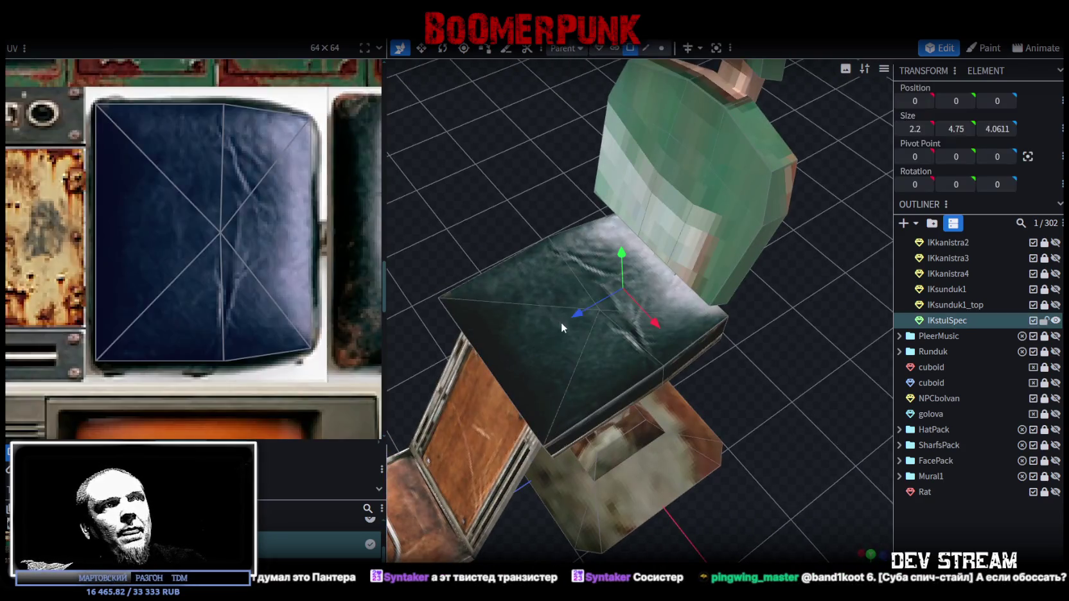
mouse_move(706, 390)
mouse_down()
mouse_move(709, 311)
mouse_move(646, 273)
mouse_up()
click(646, 273)
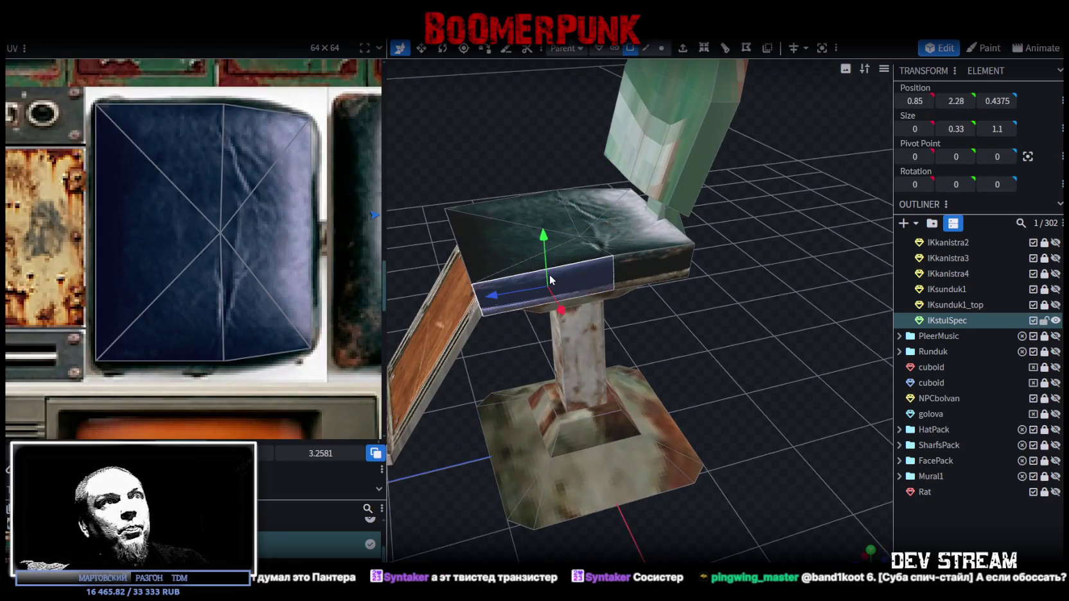
scroll(180, 255, down, 4)
scroll(186, 265, up, 2)
scroll(283, 289, up, 1)
drag(716, 321, 696, 208)
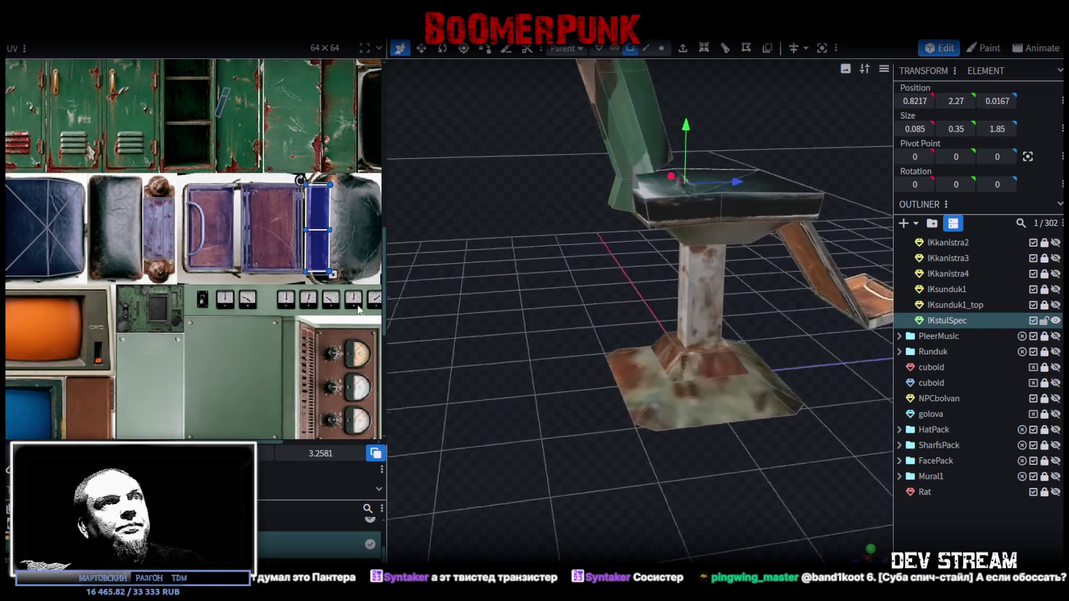
click(700, 209)
click(263, 453)
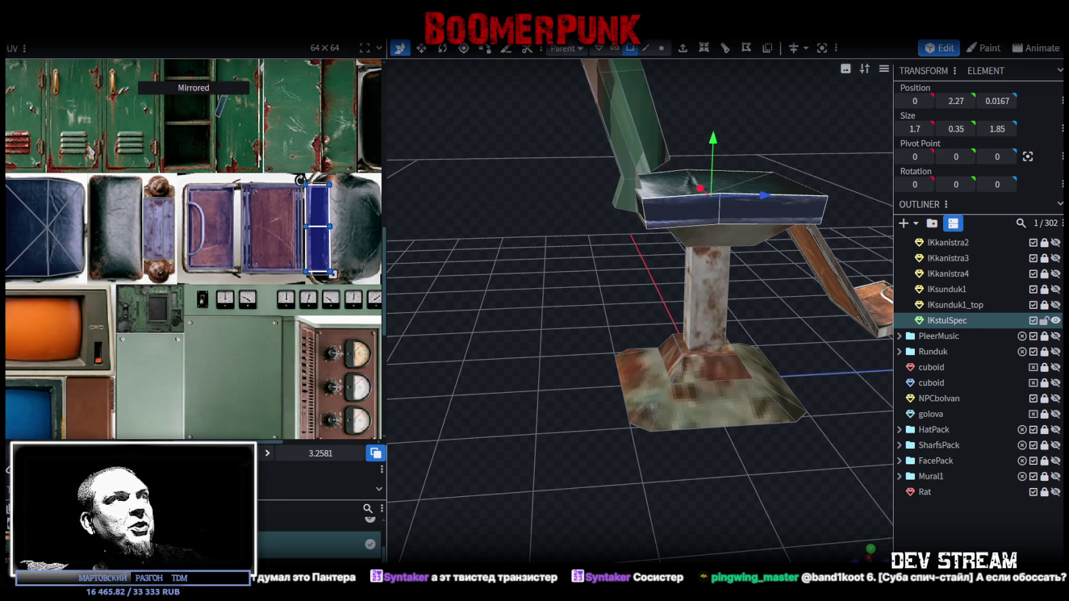
click(948, 527)
Narrow the seat front face's UV area in two small passes
mouse_move(560, 361)
mouse_down()
mouse_move(659, 363)
mouse_move(748, 391)
mouse_move(546, 378)
mouse_move(773, 327)
mouse_up()
click(705, 315)
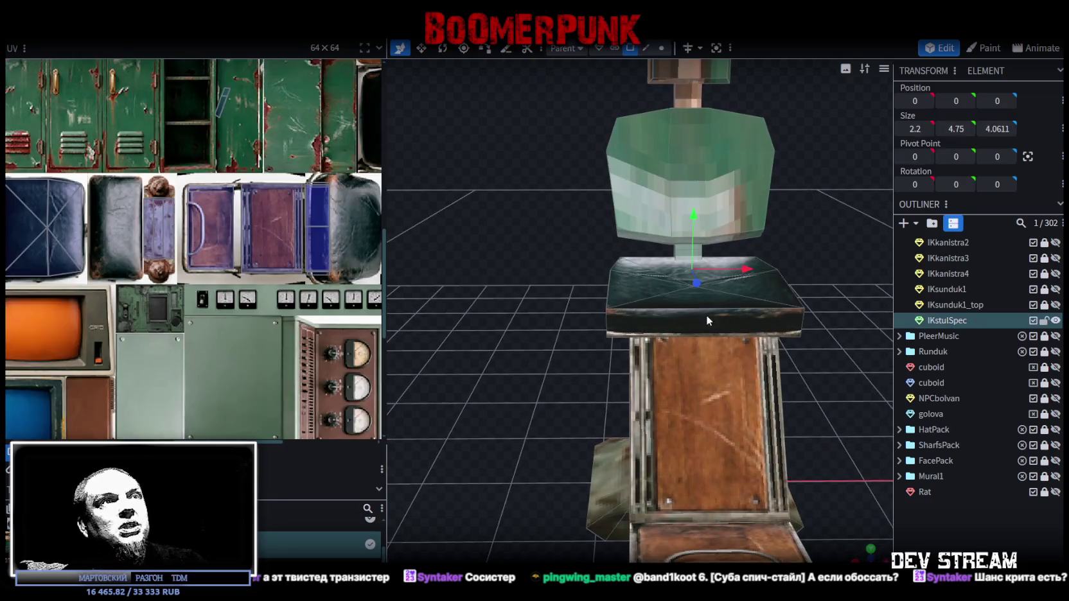
click(691, 325)
scroll(302, 281, up, 2)
scroll(302, 281, up, 2)
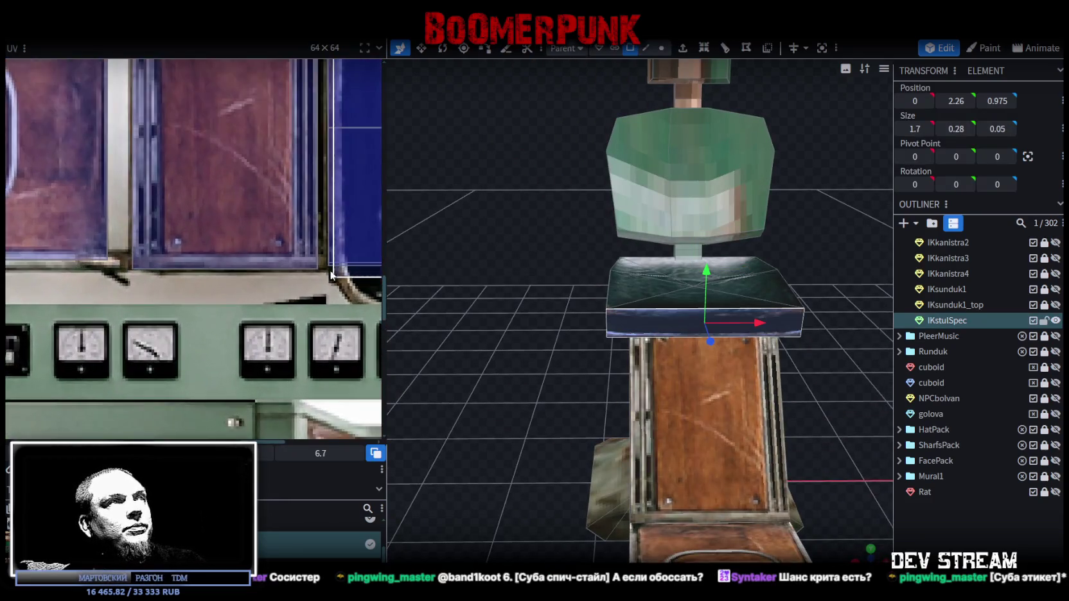
scroll(302, 281, up, 2)
drag(302, 281, 286, 283)
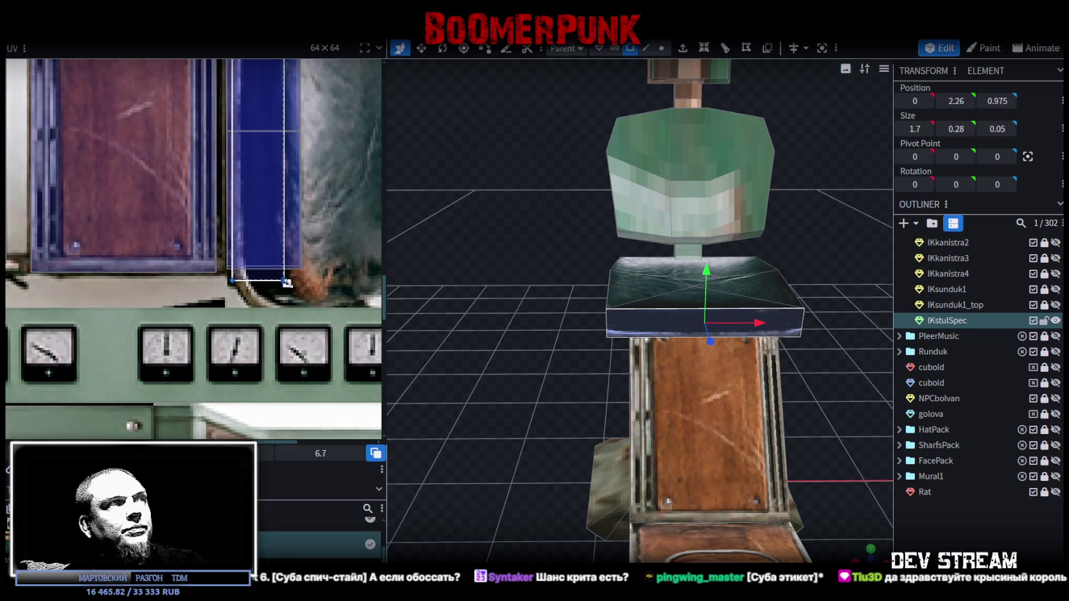
click(844, 378)
mouse_move(844, 378)
mouse_down()
mouse_move(796, 395)
mouse_move(757, 376)
mouse_up()
click(621, 334)
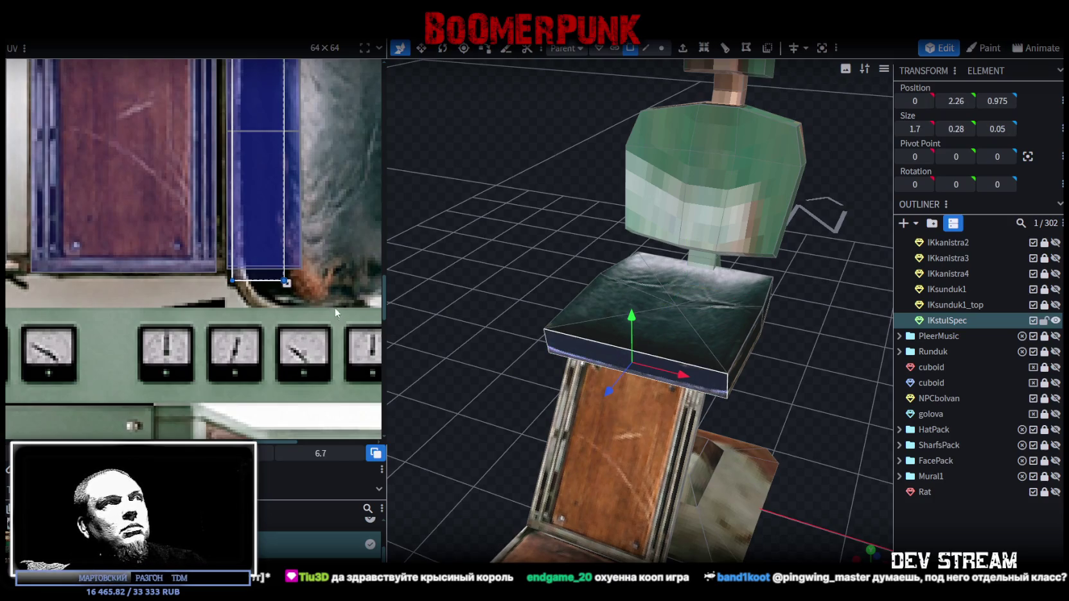
drag(284, 282, 275, 283)
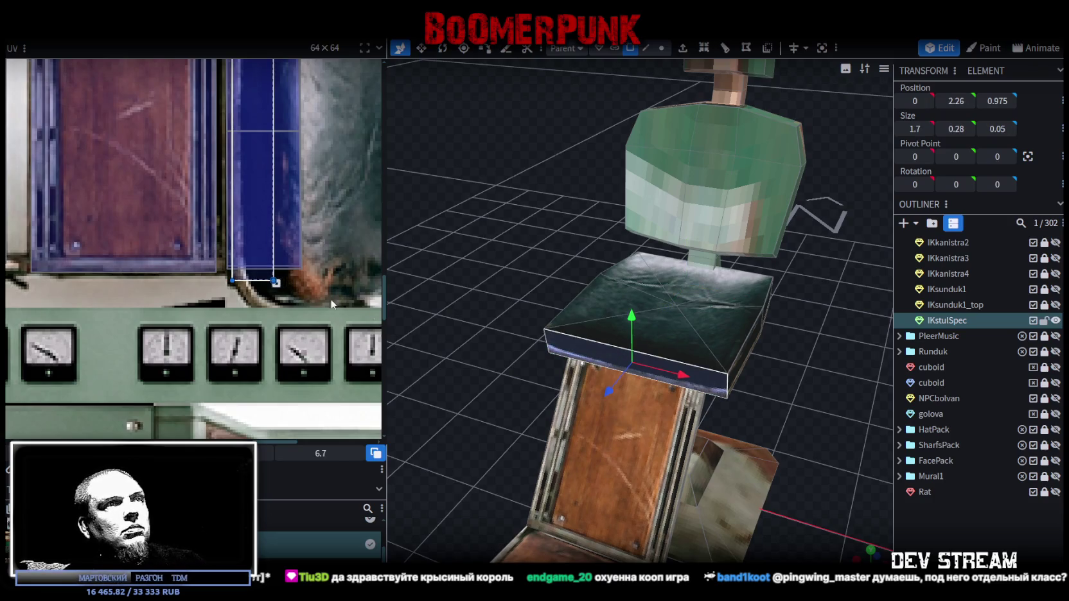
Shift the side face's UV slightly left and narrow the top face's UV region
click(816, 431)
mouse_move(816, 431)
mouse_down()
mouse_move(761, 407)
mouse_move(772, 397)
mouse_move(627, 307)
mouse_up()
click(627, 307)
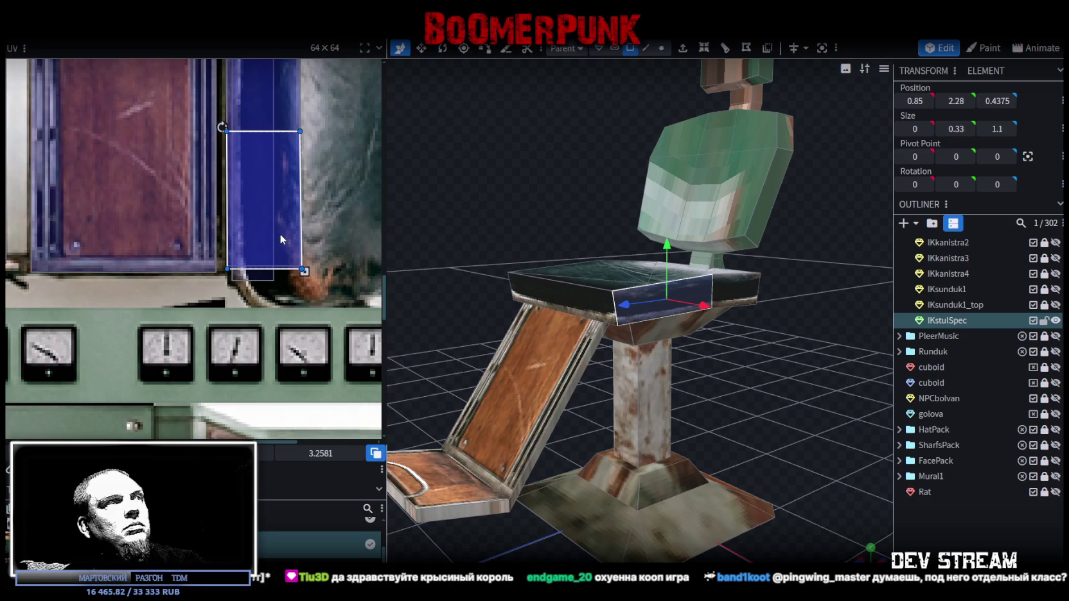
drag(280, 233, 274, 234)
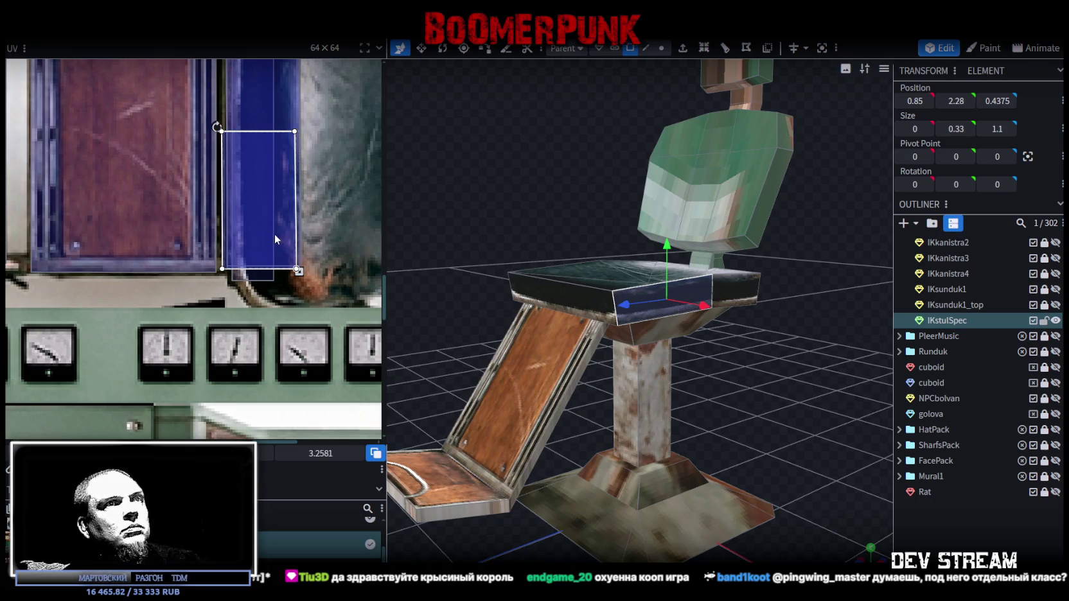
click(329, 196)
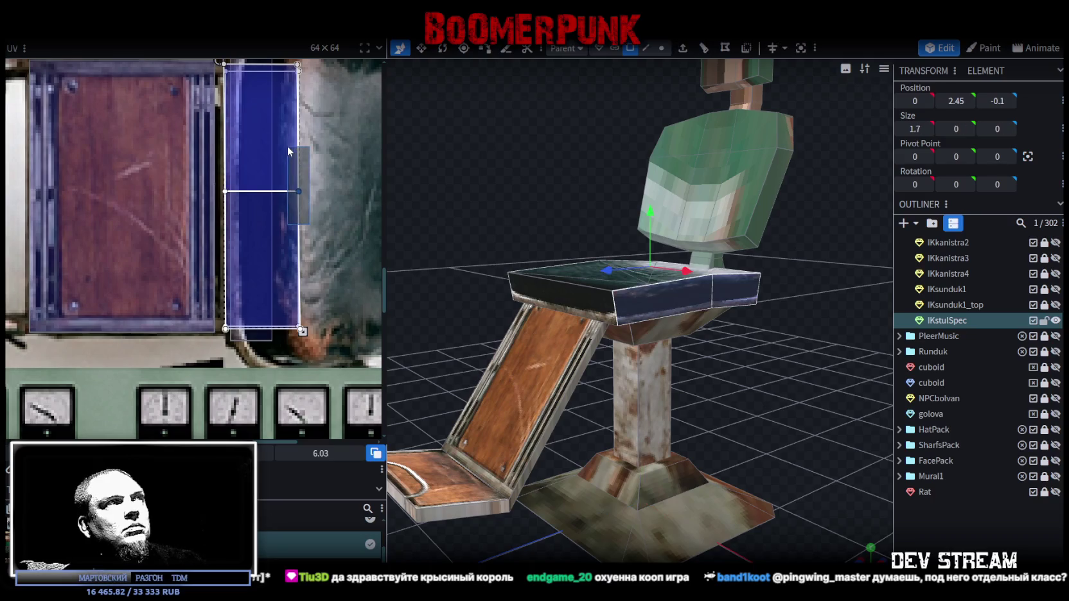
click(305, 187)
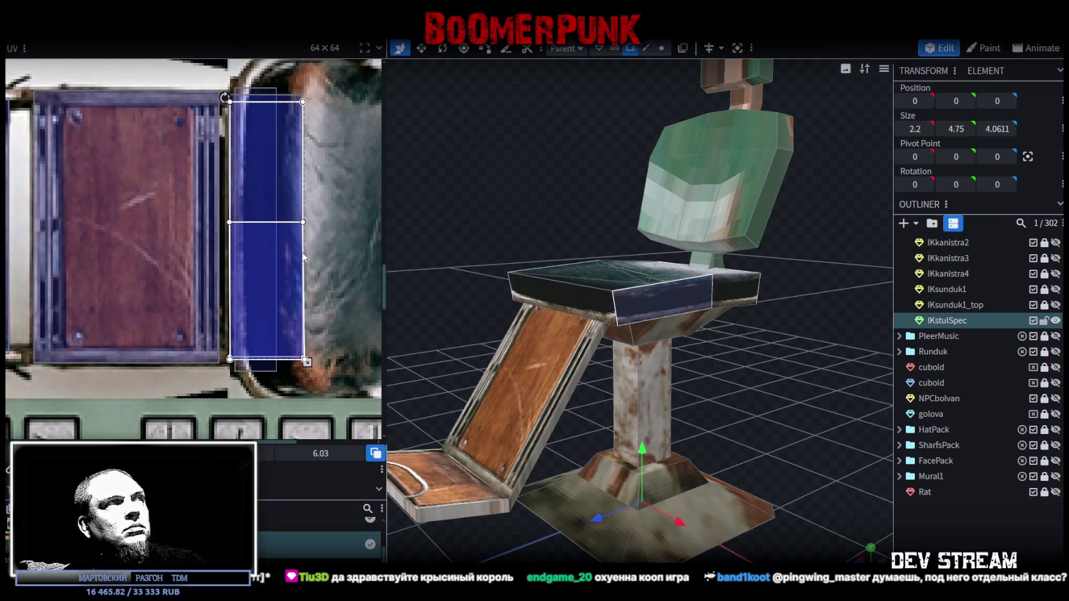
click(303, 256)
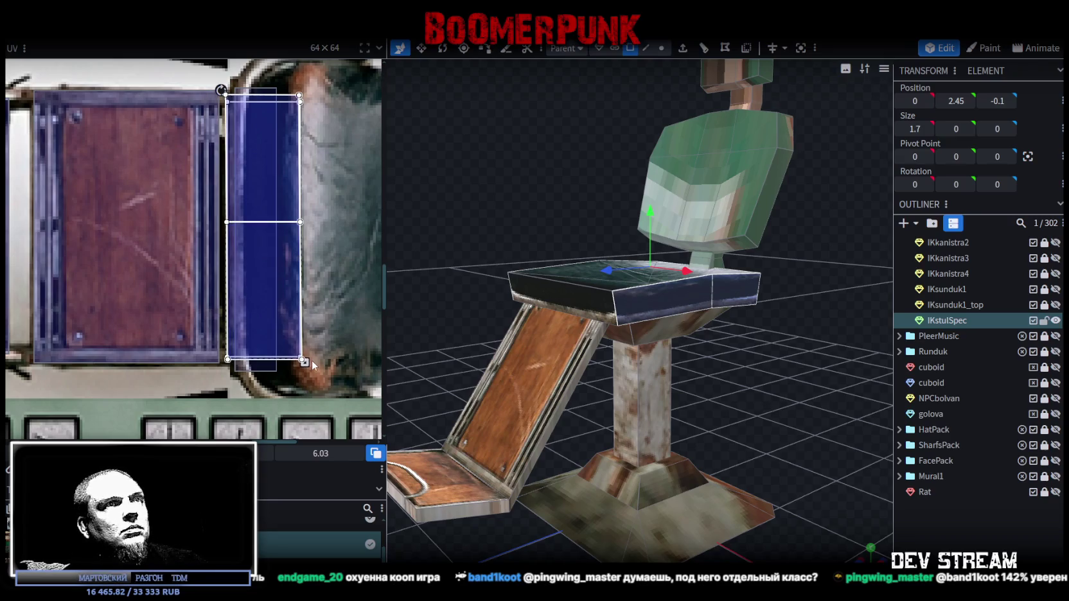
drag(304, 362, 317, 362)
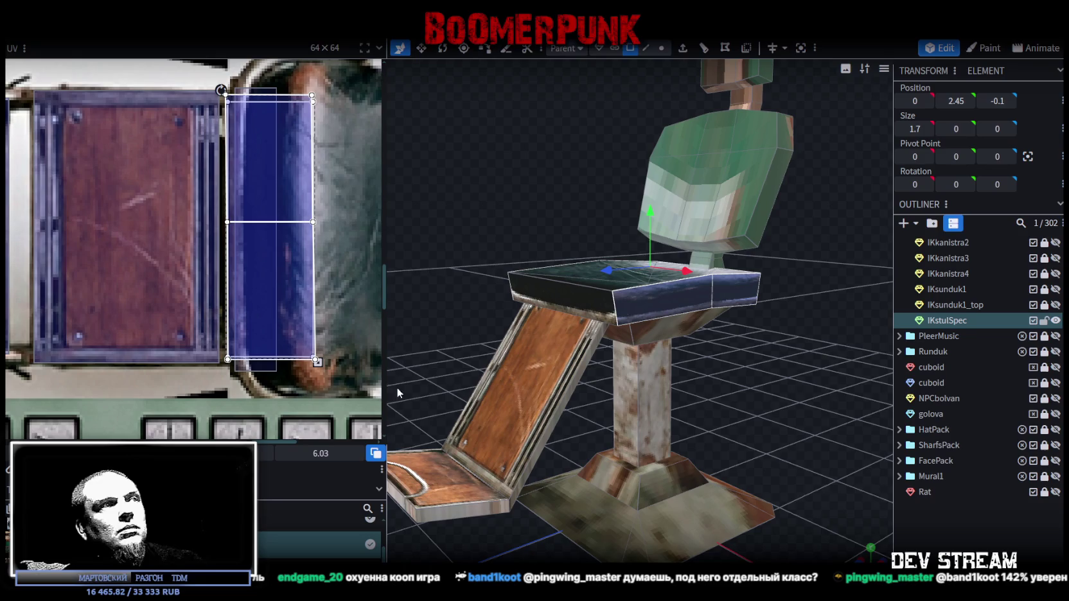
drag(316, 362, 307, 361)
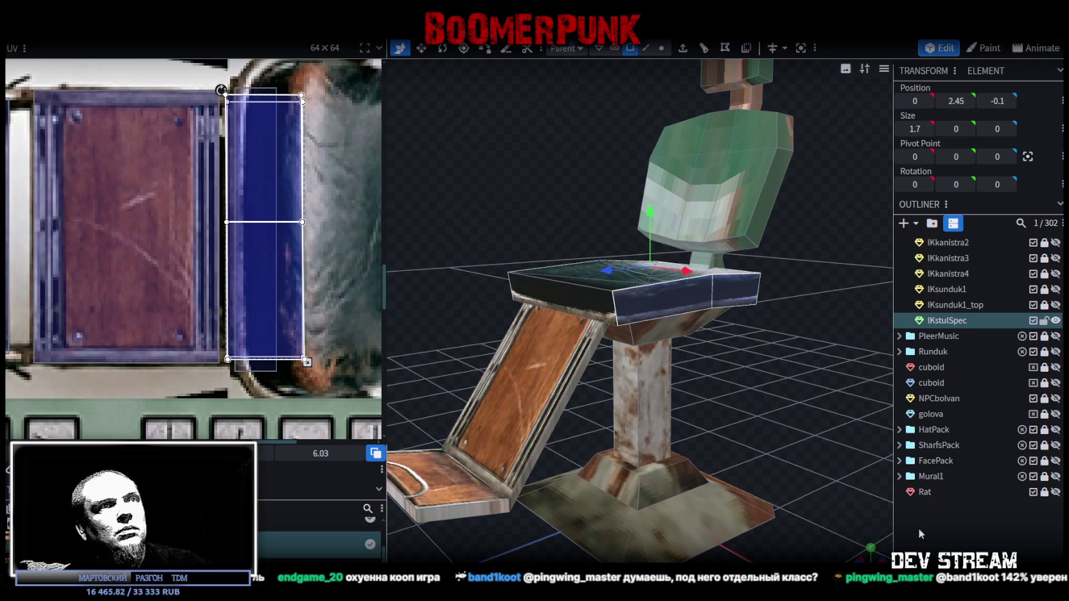
click(791, 389)
mouse_move(791, 389)
mouse_down()
mouse_move(481, 371)
mouse_move(365, 380)
mouse_move(460, 363)
mouse_move(785, 409)
mouse_move(760, 367)
mouse_move(744, 214)
mouse_up()
Stretch the backrest side strip taller to 2.43
click(745, 214)
mouse_move(805, 293)
mouse_down()
mouse_move(726, 334)
mouse_move(709, 318)
mouse_move(457, 303)
mouse_move(408, 248)
mouse_move(533, 313)
mouse_up()
click(659, 307)
mouse_move(750, 223)
mouse_down()
mouse_move(678, 256)
mouse_move(550, 289)
mouse_move(548, 365)
mouse_move(665, 352)
mouse_move(574, 303)
mouse_up()
key(ctrl+z)
mouse_move(621, 228)
mouse_down()
mouse_move(668, 289)
mouse_move(655, 230)
mouse_up()
Check the stretched strip in an orthographic side view with the atlas textures visible
mouse_move(545, 359)
mouse_down()
mouse_move(716, 335)
mouse_move(658, 222)
mouse_up()
mouse_move(760, 386)
mouse_down()
mouse_move(685, 342)
mouse_move(796, 347)
mouse_move(752, 382)
mouse_move(624, 329)
mouse_move(564, 347)
mouse_move(814, 356)
mouse_move(387, 472)
mouse_up()
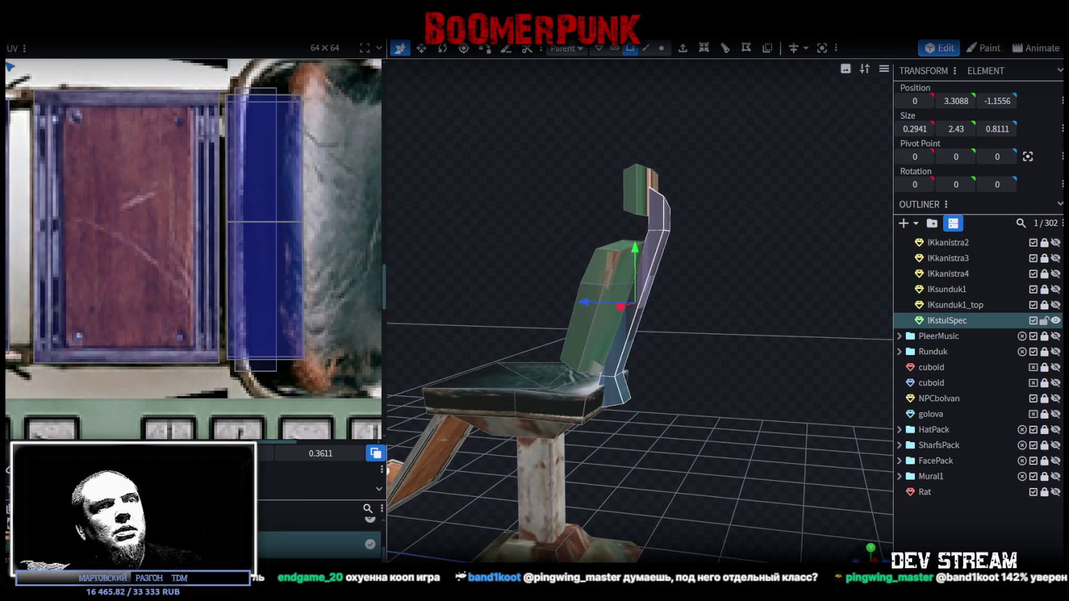
click(858, 556)
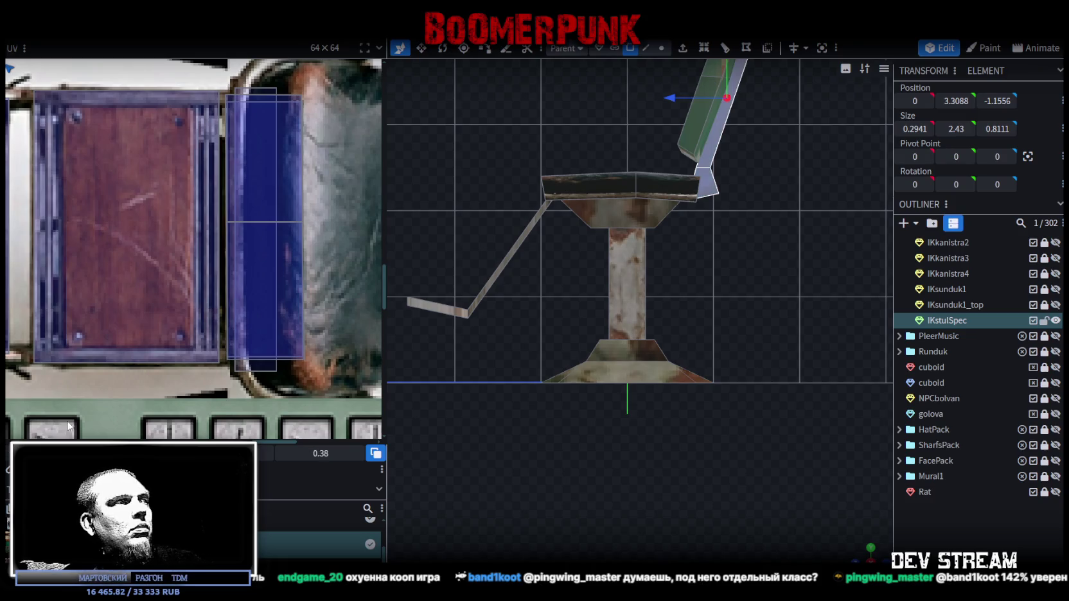
scroll(83, 329, down, 3)
scroll(84, 329, down, 3)
scroll(221, 323, down, 3)
scroll(220, 324, up, 3)
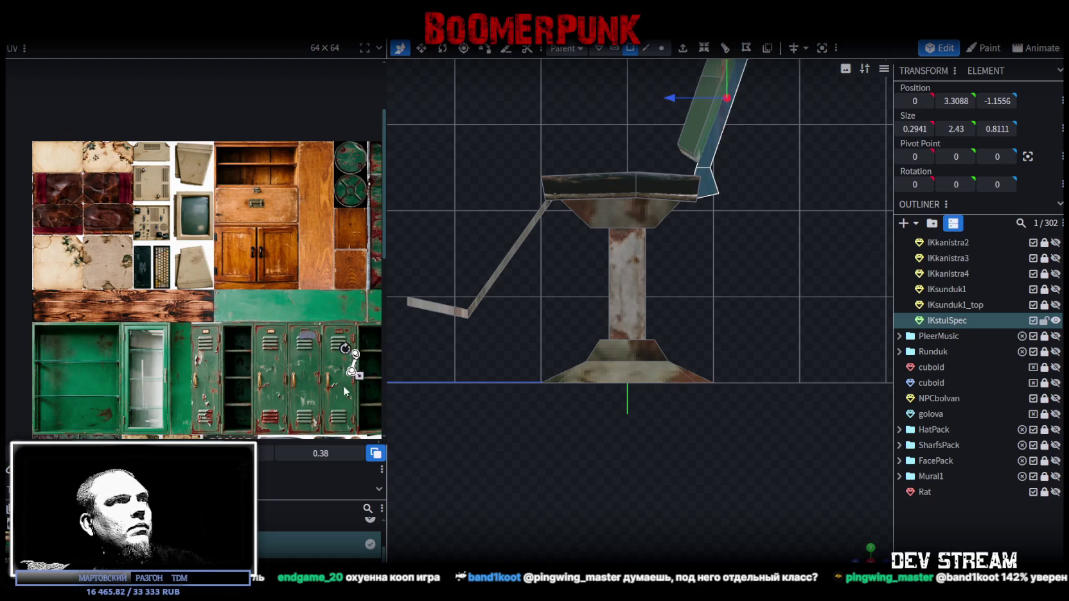
middle_drag(347, 385, 216, 371)
scroll(217, 371, up, 3)
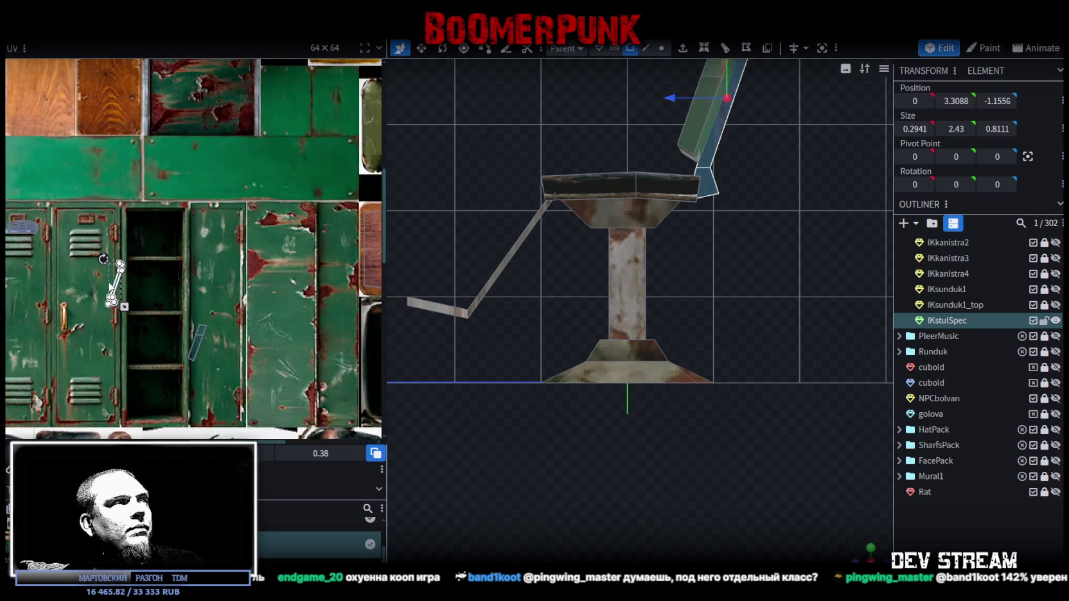
click(466, 313)
scroll(597, 364, down, 1)
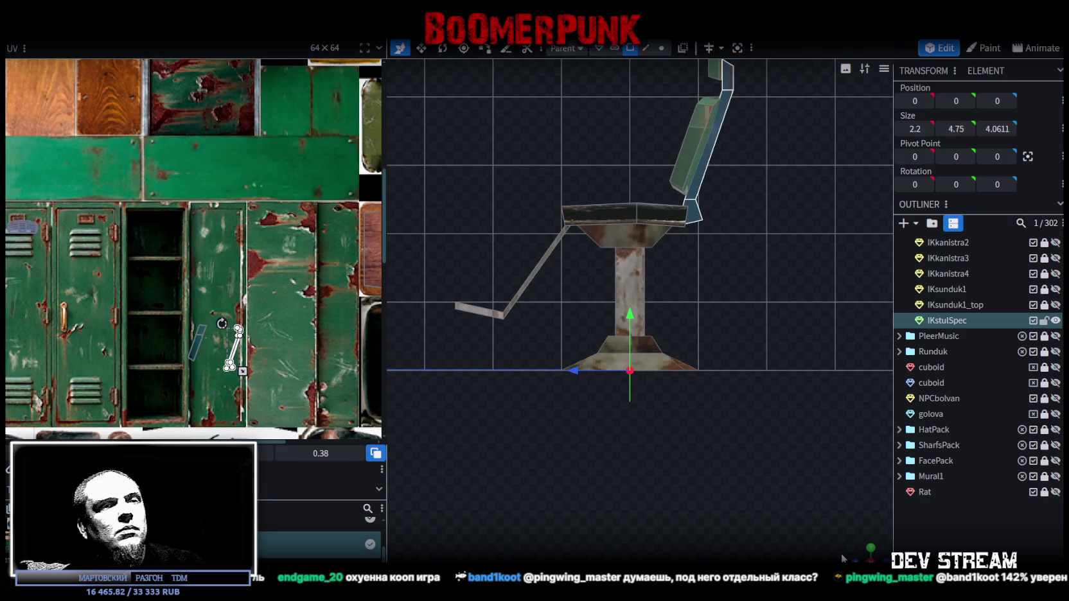
In vertex mode, lower the strip's two top vertices to about 4.35
drag(866, 554, 668, 539)
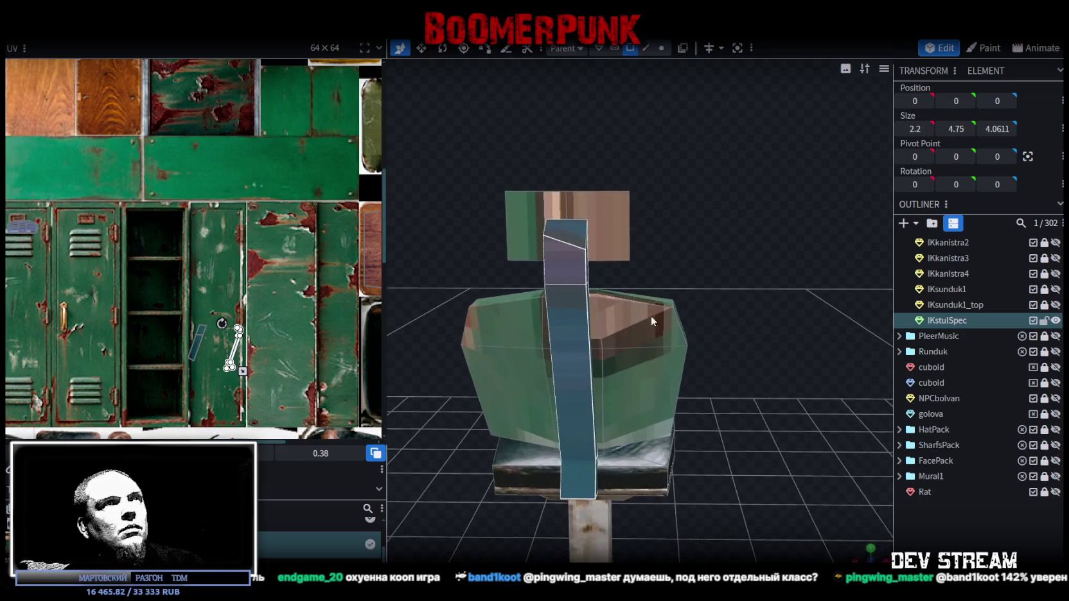
click(662, 49)
click(586, 250)
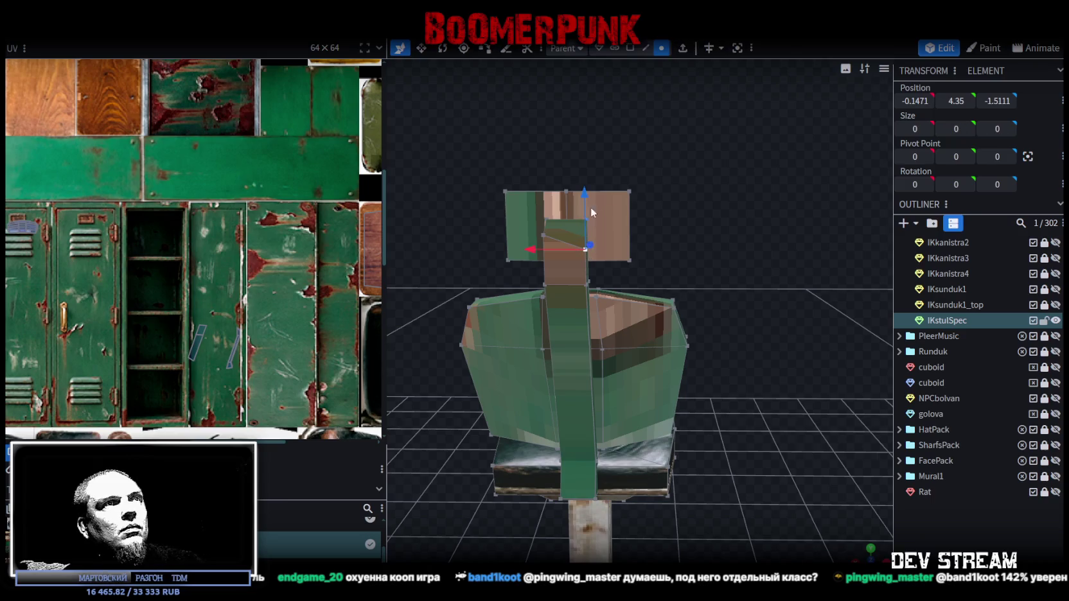
click(546, 236)
mouse_move(539, 175)
mouse_down()
mouse_move(542, 186)
mouse_move(660, 227)
mouse_move(620, 219)
mouse_move(666, 213)
mouse_move(611, 235)
mouse_up()
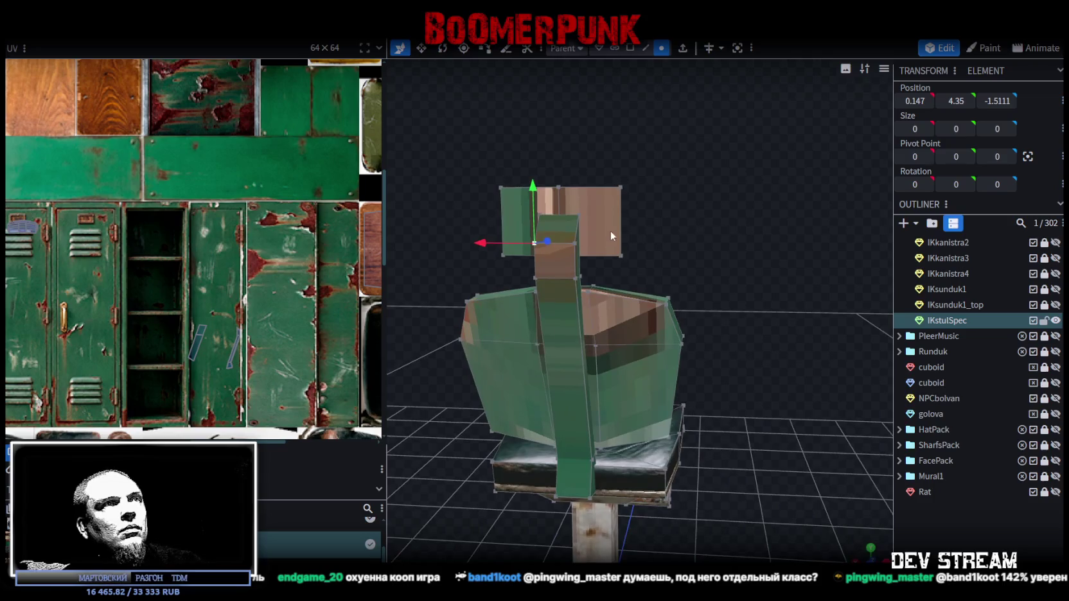
shift+click(576, 243)
mouse_move(555, 189)
mouse_down()
mouse_move(551, 165)
mouse_move(646, 218)
mouse_move(855, 219)
mouse_move(836, 221)
mouse_up()
Raise the right corner of the strip's UV face on the atlas
scroll(199, 330, up, 3)
scroll(199, 330, up, 3)
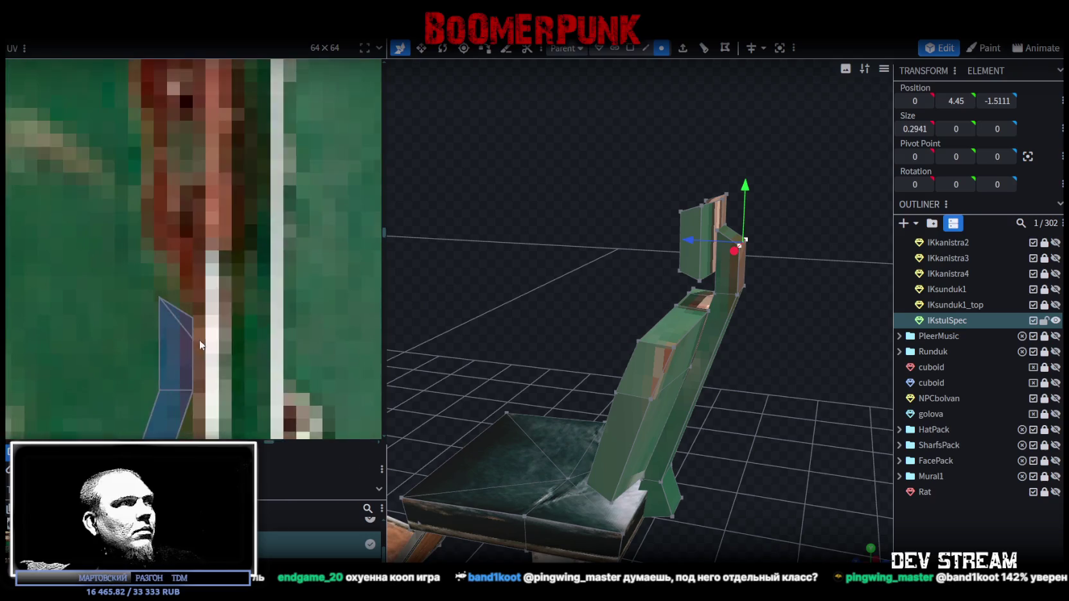
scroll(199, 330, up, 2)
click(181, 340)
drag(189, 333, 191, 304)
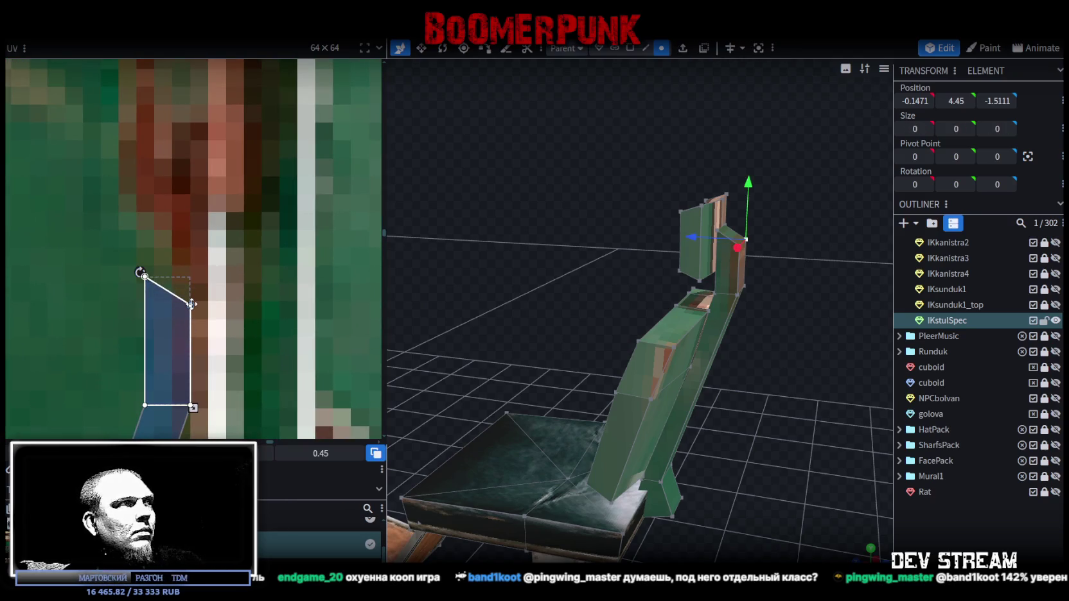
middle_drag(656, 362, 835, 362)
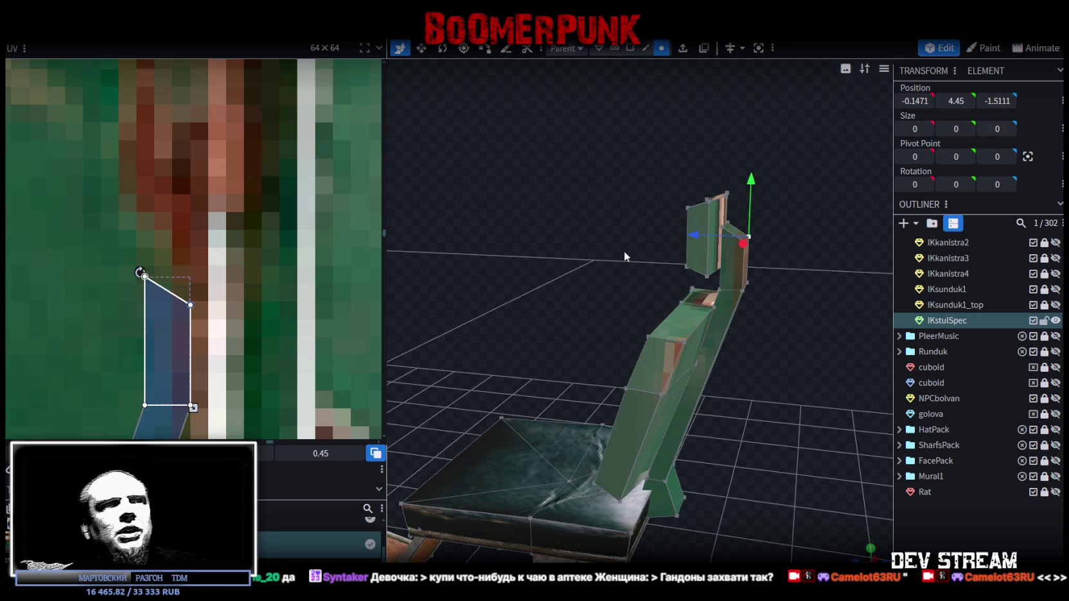
Select the small face at the back of the seat and shift it along the Z axis
drag(624, 256, 765, 309)
click(747, 329)
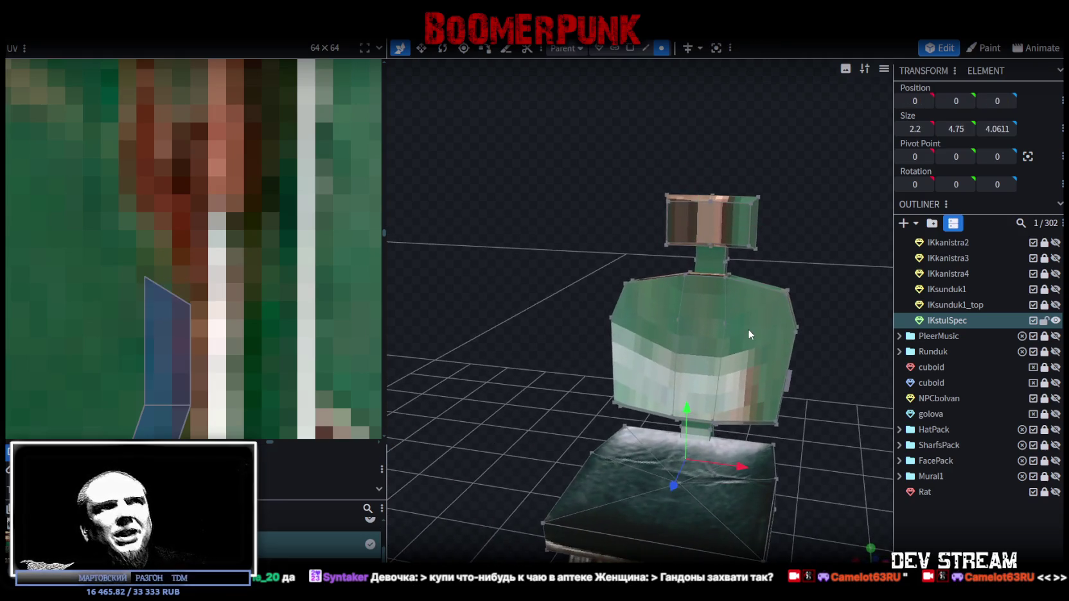
mouse_move(871, 295)
mouse_down()
mouse_move(821, 309)
mouse_move(689, 110)
mouse_up()
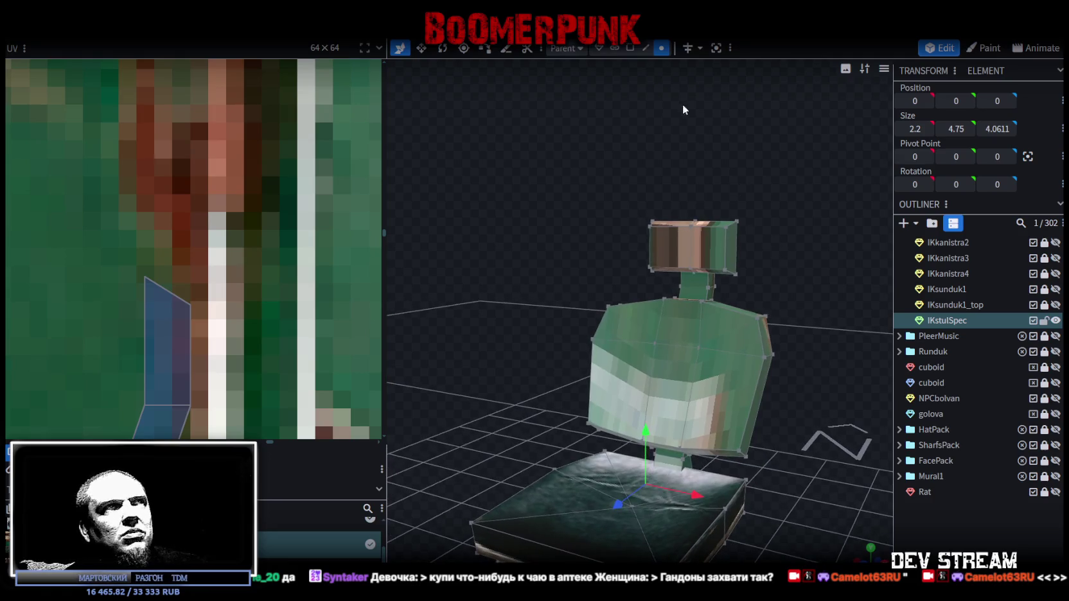
click(633, 49)
mouse_move(800, 270)
mouse_down()
mouse_move(737, 243)
mouse_move(751, 293)
mouse_move(658, 292)
mouse_move(727, 346)
mouse_up()
scroll(736, 326, up, 3)
mouse_move(743, 307)
mouse_down()
mouse_move(725, 269)
mouse_move(660, 362)
mouse_move(708, 326)
mouse_move(642, 321)
mouse_move(638, 333)
mouse_move(809, 386)
mouse_up()
click(660, 362)
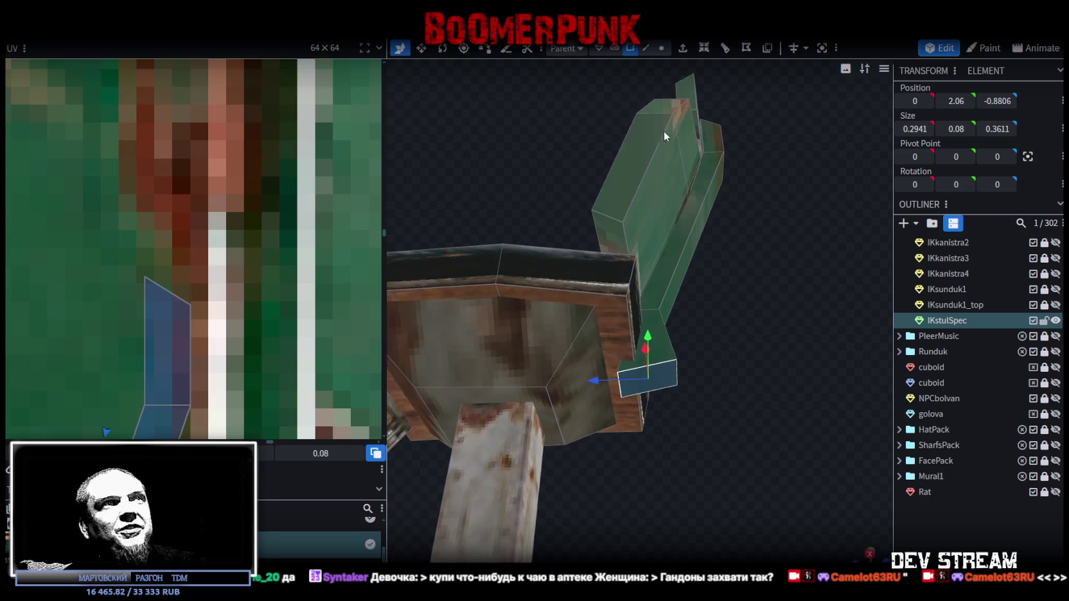
click(646, 48)
drag(621, 388, 534, 389)
mouse_move(687, 372)
mouse_down()
mouse_move(724, 366)
mouse_move(665, 369)
mouse_move(643, 193)
mouse_up()
Extrude that face up into a 2.53-unit-tall backrest strip, then snap to front view
click(630, 48)
click(642, 382)
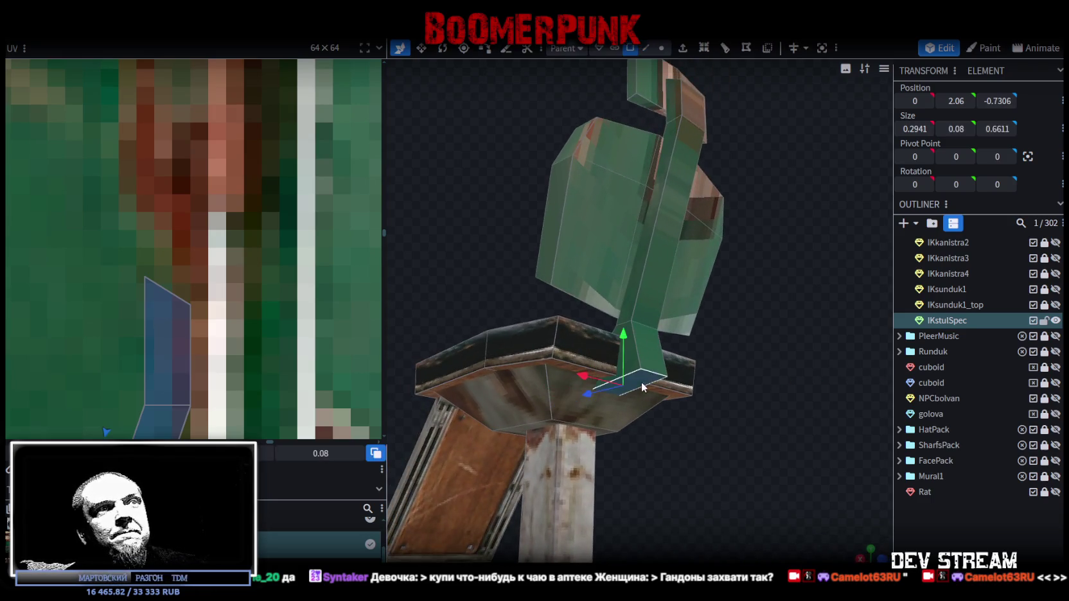
key(e)
drag(785, 213, 711, 163)
click(668, 94)
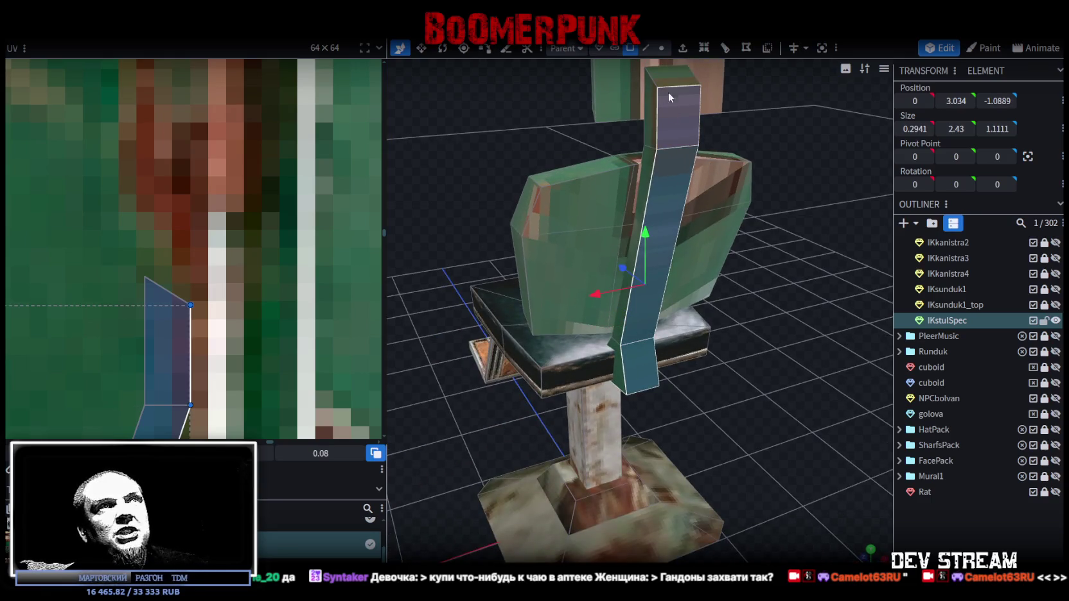
mouse_move(806, 284)
mouse_down()
mouse_move(780, 401)
mouse_move(827, 527)
mouse_up()
click(868, 550)
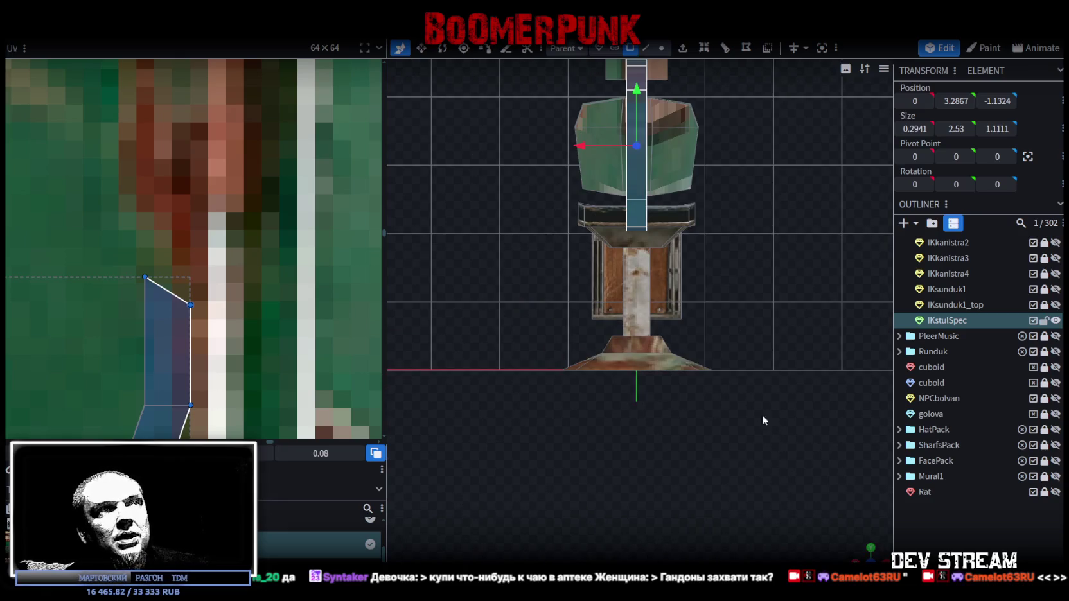
Stretch the bar's UV box into a tall strip and move it across the atlas onto the purple panel
scroll(795, 466, down, 2)
scroll(775, 414, down, 1)
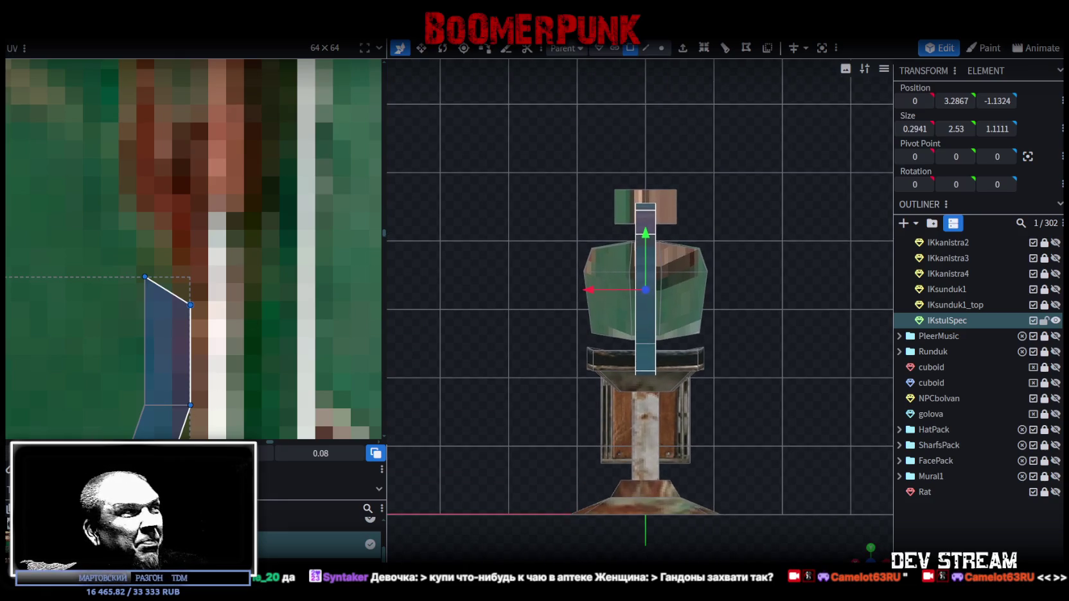
scroll(106, 269, down, 3)
scroll(102, 251, down, 3)
scroll(103, 241, down, 2)
scroll(120, 220, down, 2)
scroll(269, 232, up, 2)
scroll(268, 315, up, 1)
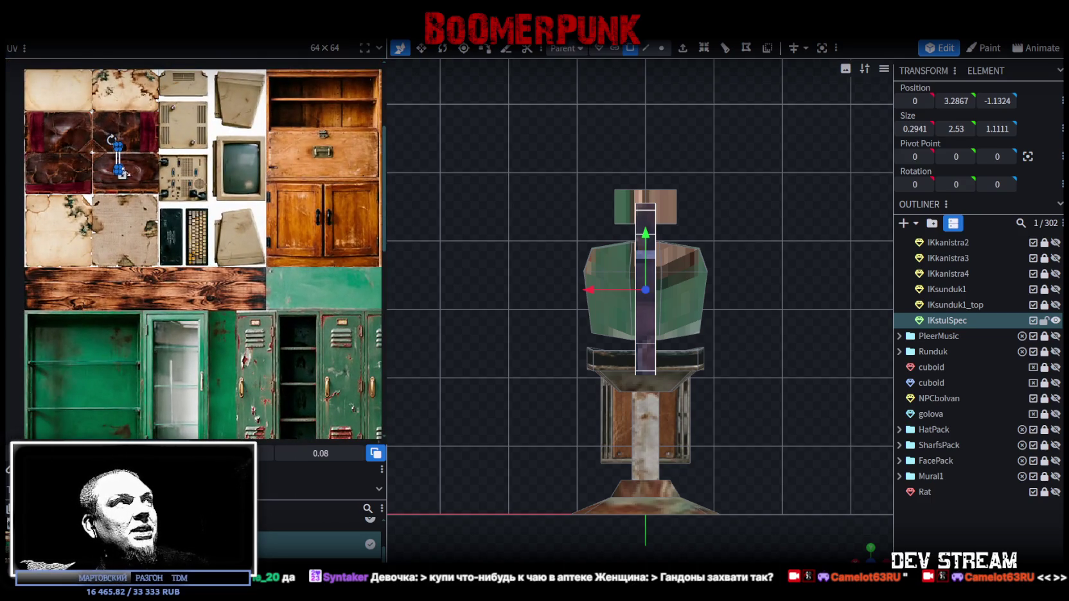
mouse_move(123, 178)
mouse_down()
mouse_move(143, 207)
mouse_move(282, 291)
mouse_up()
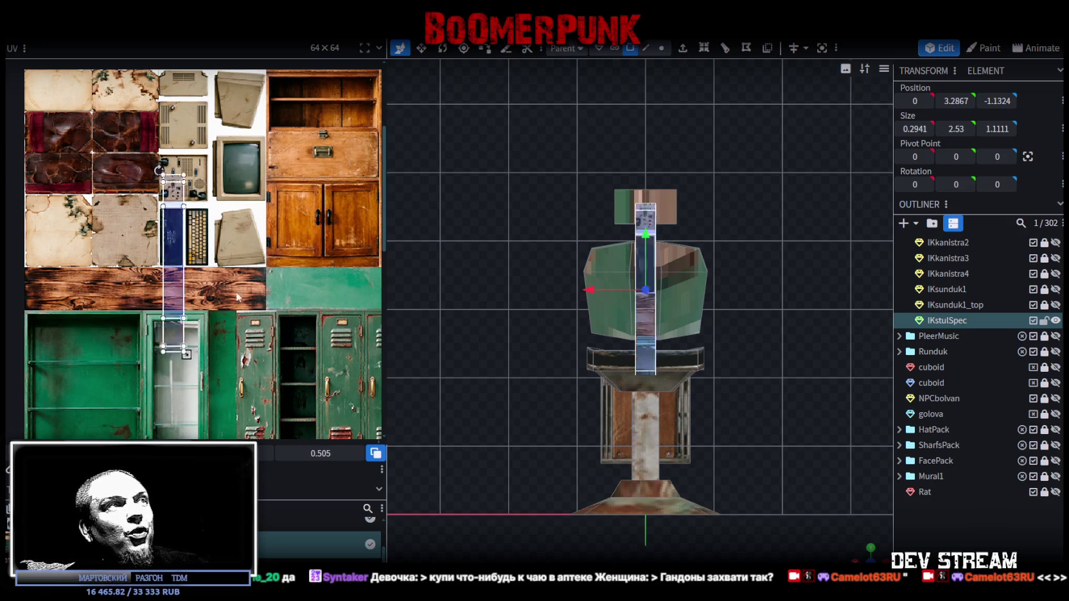
middle_drag(272, 333, 75, 166)
drag(76, 165, 283, 347)
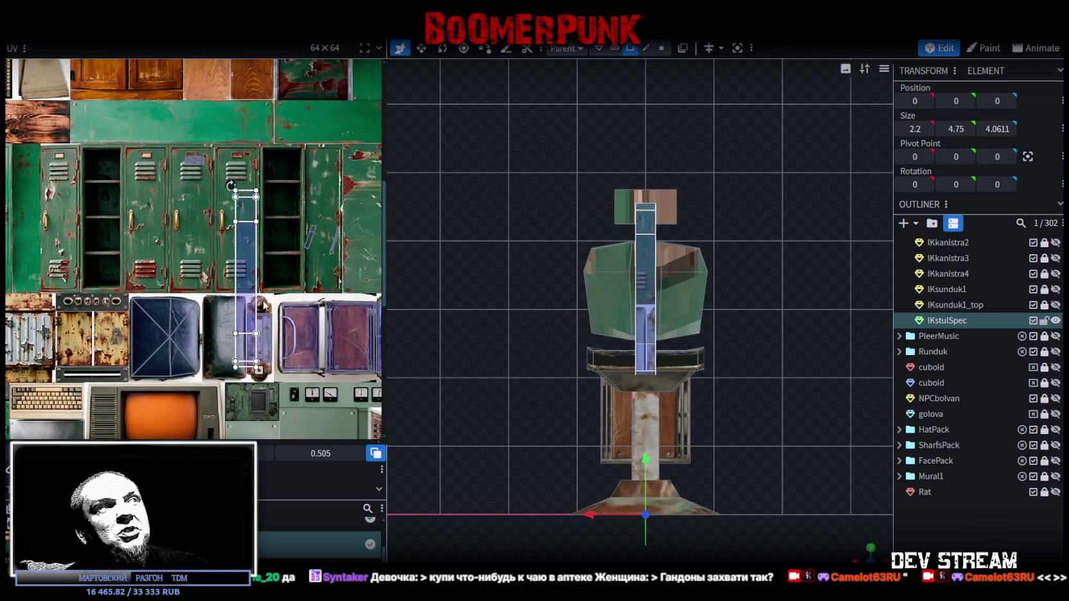
mouse_move(308, 338)
middle_down()
mouse_move(316, 275)
mouse_move(140, 221)
middle_up()
scroll(309, 257, up, 2)
scroll(226, 228, down, 1)
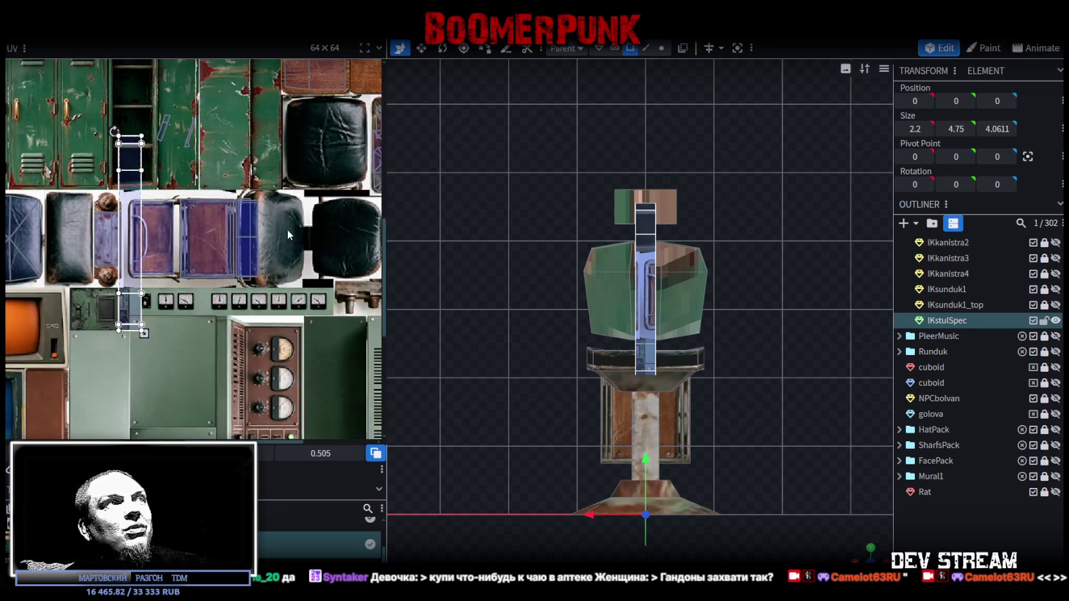
scroll(287, 230, down, 1)
scroll(292, 244, down, 1)
scroll(292, 249, up, 1)
scroll(277, 241, up, 1)
scroll(257, 231, up, 1)
scroll(238, 222, up, 1)
middle_drag(235, 221, 287, 158)
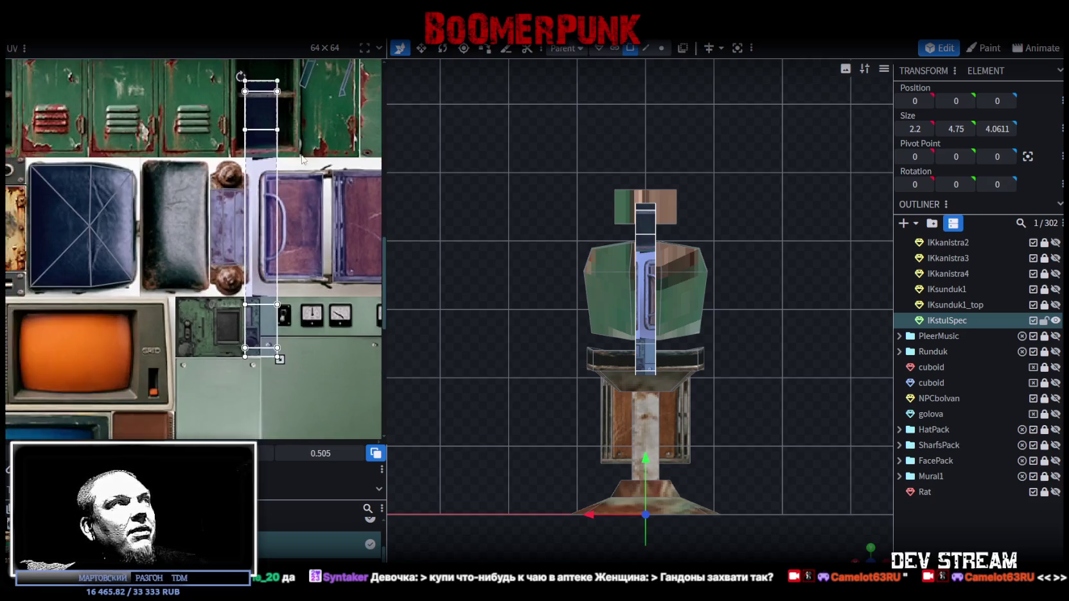
mouse_move(254, 121)
mouse_down()
mouse_move(232, 223)
mouse_move(232, 212)
mouse_up()
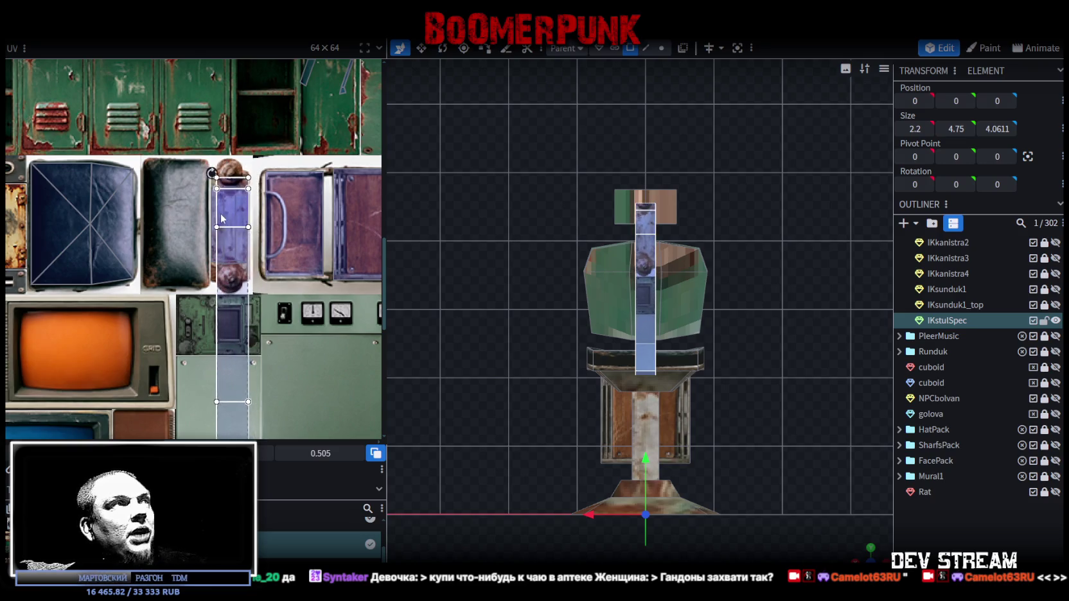
Shorten the UV box to about half height and nudge it into position
scroll(235, 212, down, 1)
scroll(283, 257, down, 2)
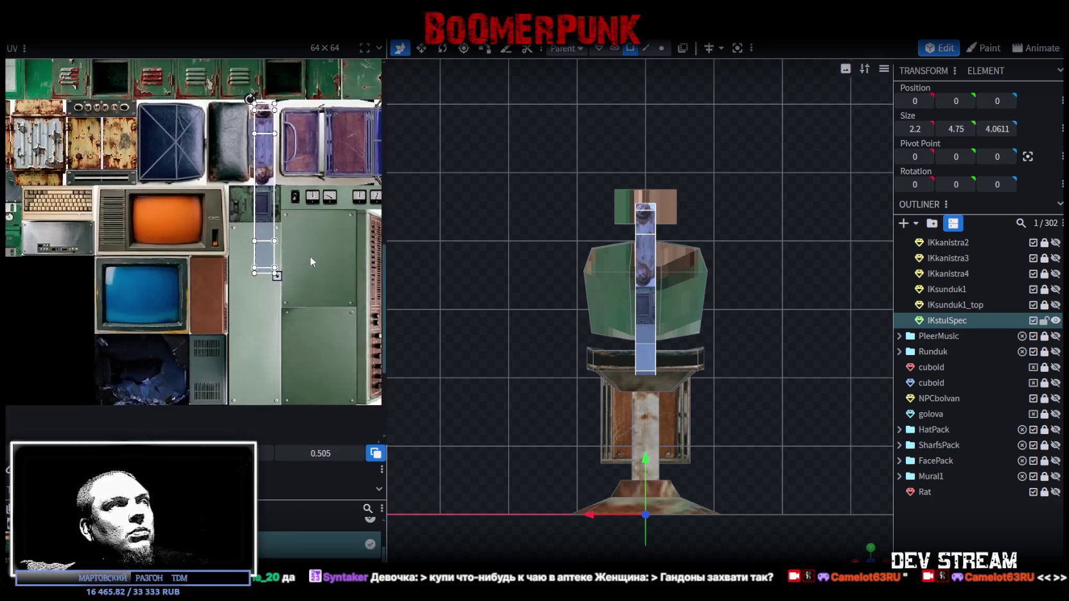
drag(275, 275, 265, 261)
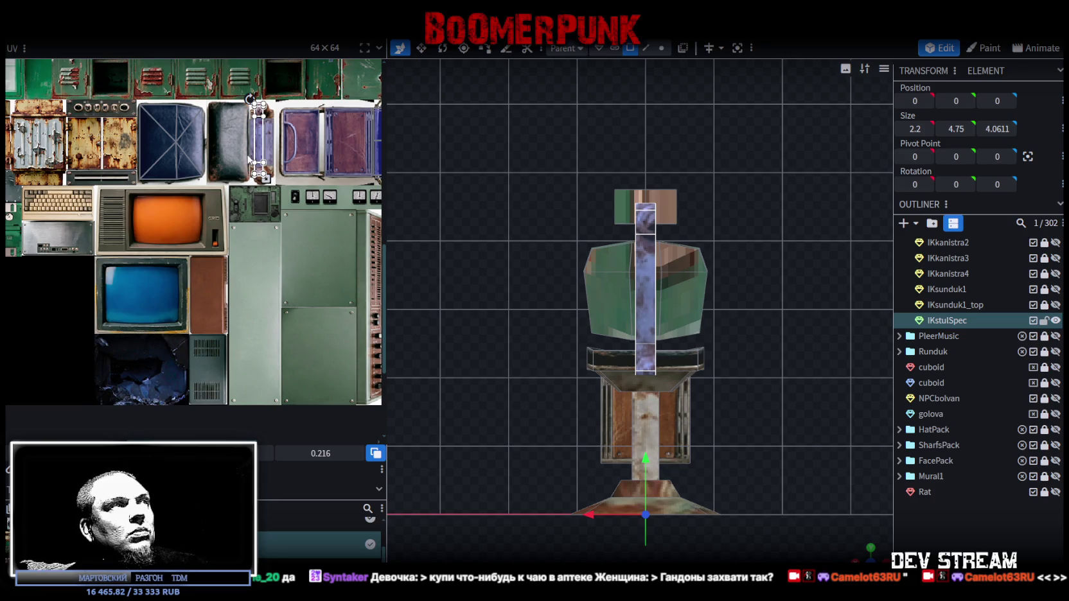
scroll(260, 192, up, 3)
drag(280, 305, 292, 329)
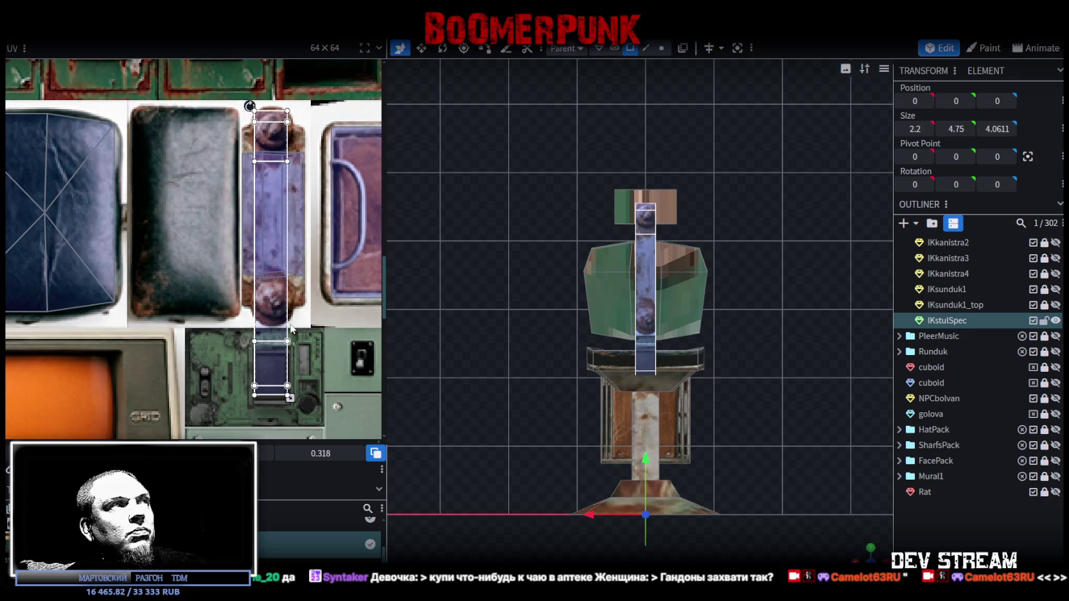
scroll(291, 329, up, 1)
drag(271, 253, 274, 252)
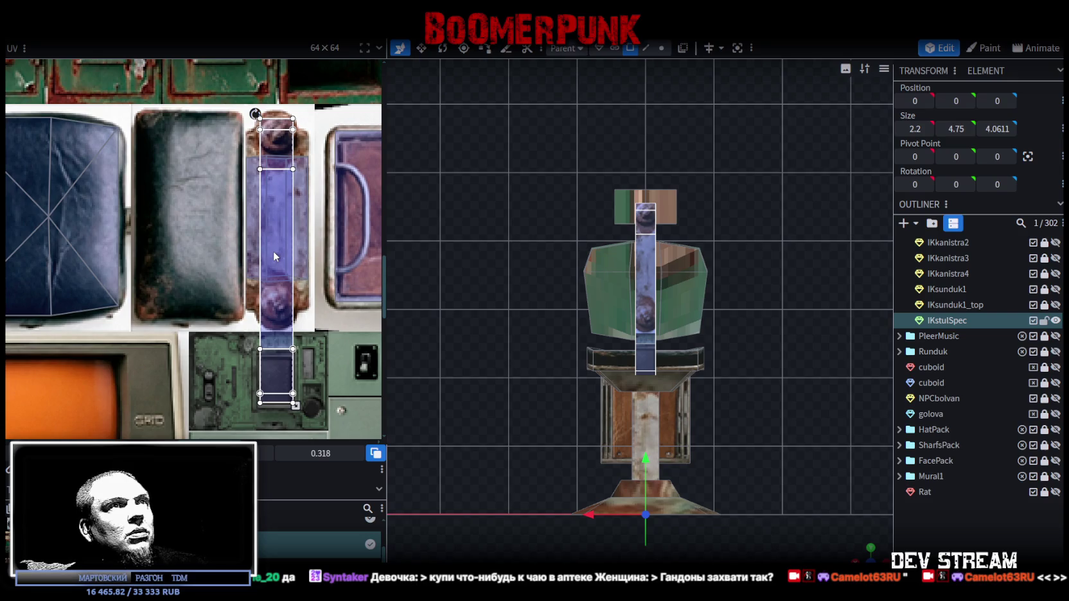
scroll(273, 251, up, 5)
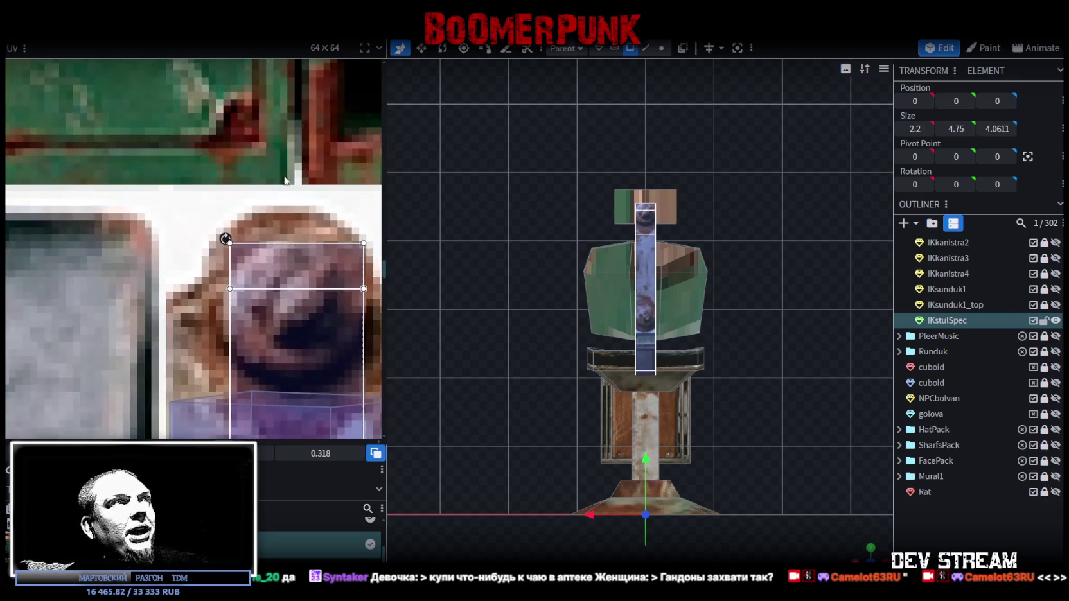
mouse_move(287, 265)
mouse_down()
mouse_move(278, 255)
mouse_move(292, 251)
mouse_up()
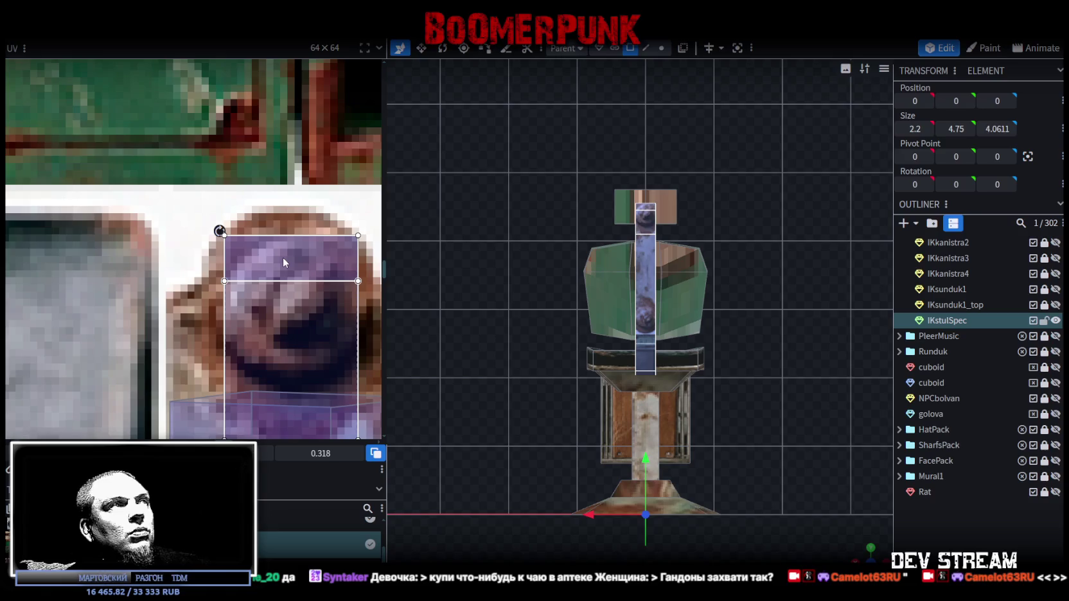
scroll(292, 251, down, 5)
scroll(292, 335, up, 2)
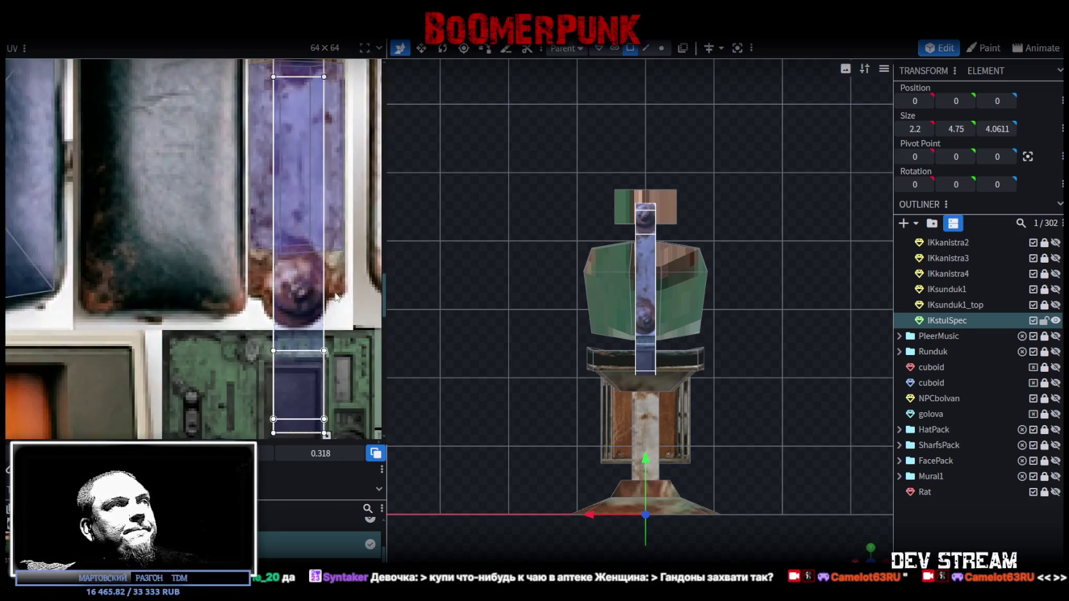
scroll(328, 314, down, 3)
Place the UV box at the top of the purple-rust strip and stretch it to 2.2401 tall
drag(318, 343, 310, 236)
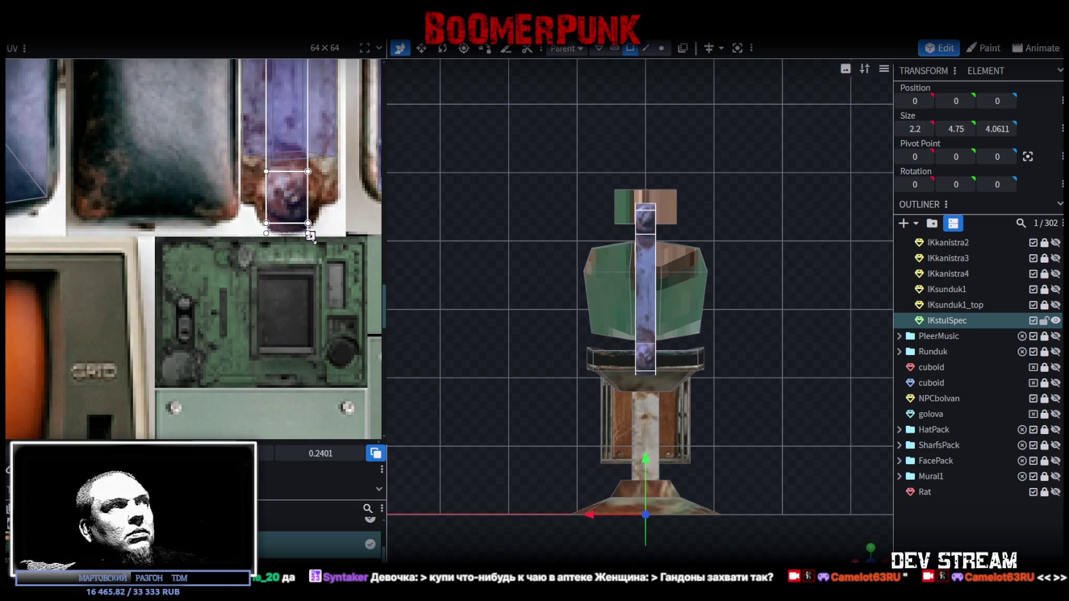
scroll(286, 241, up, 2)
scroll(282, 322, up, 2)
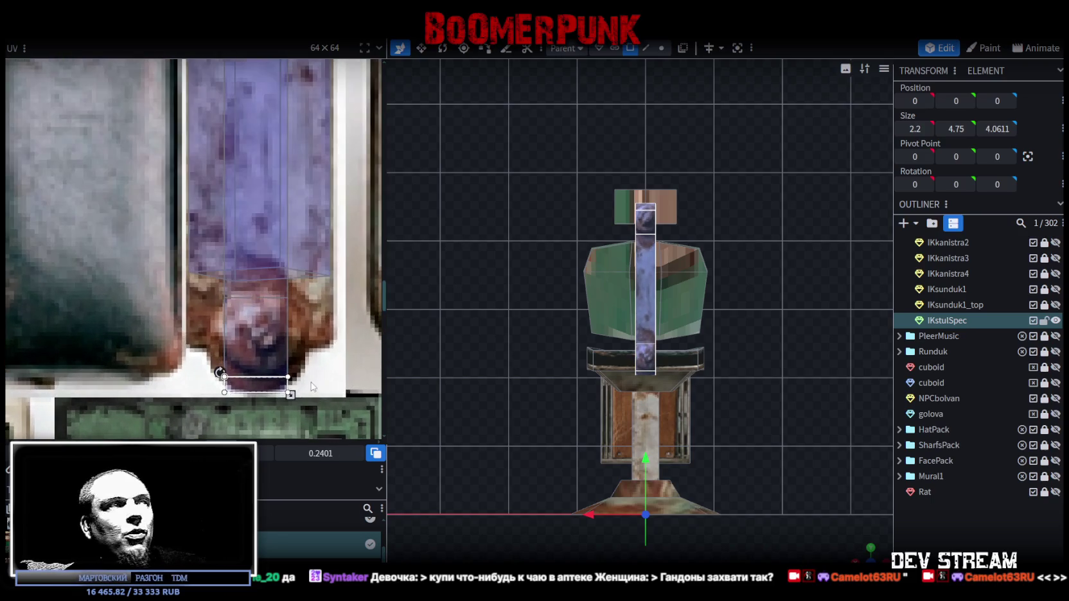
drag(281, 389, 281, 144)
scroll(306, 260, up, 5)
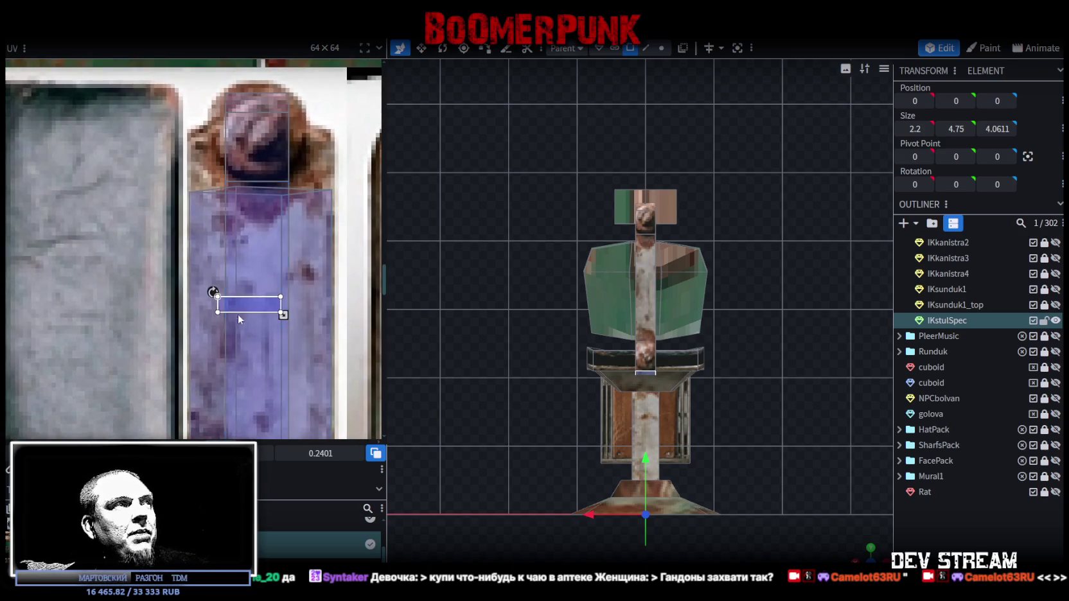
drag(251, 299, 260, 203)
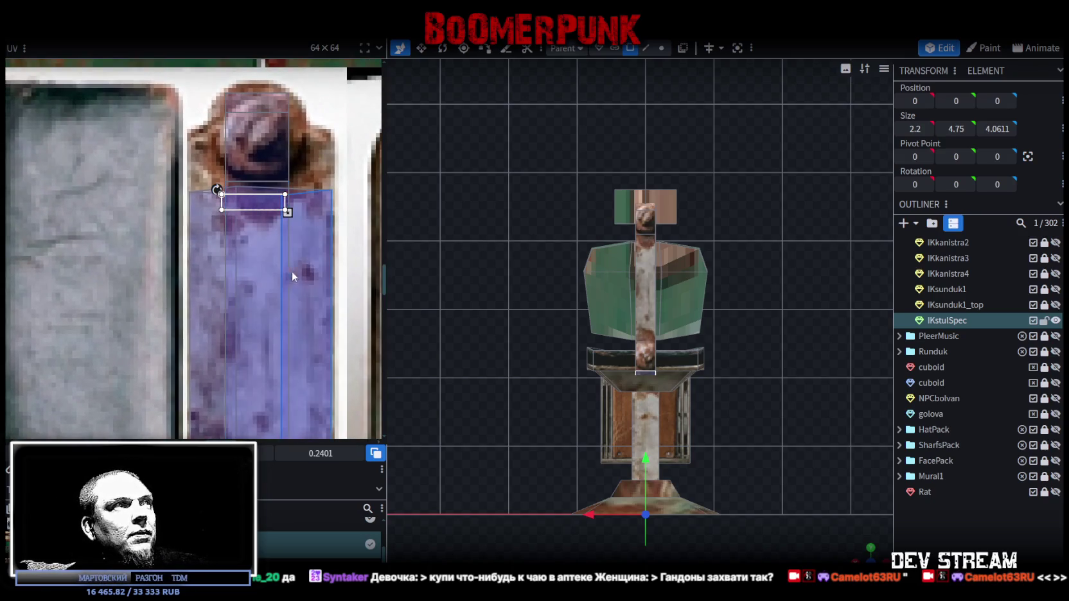
scroll(296, 161, down, 2)
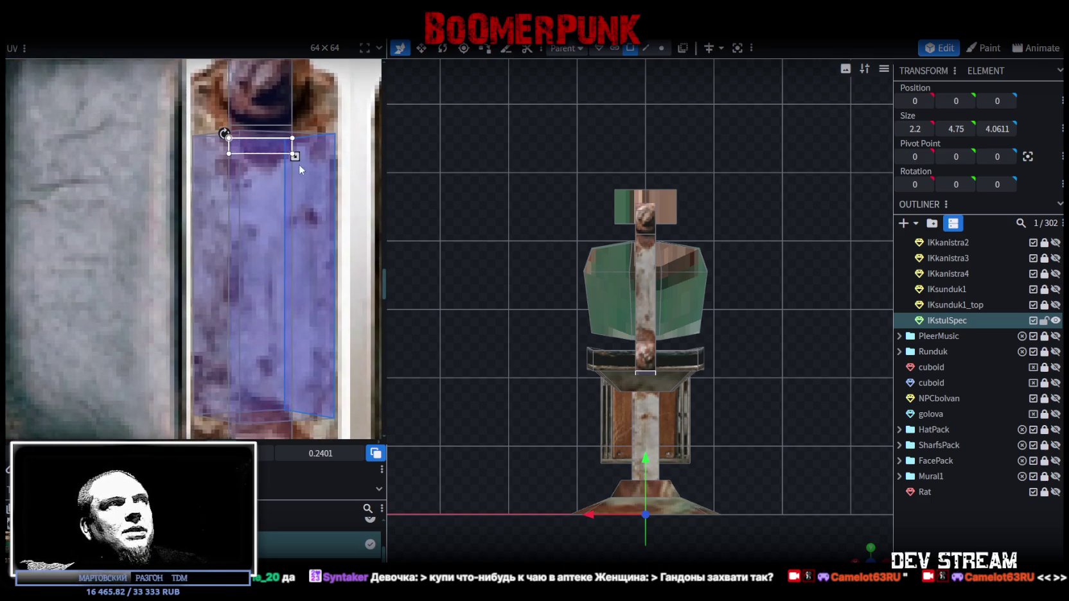
drag(295, 156, 295, 287)
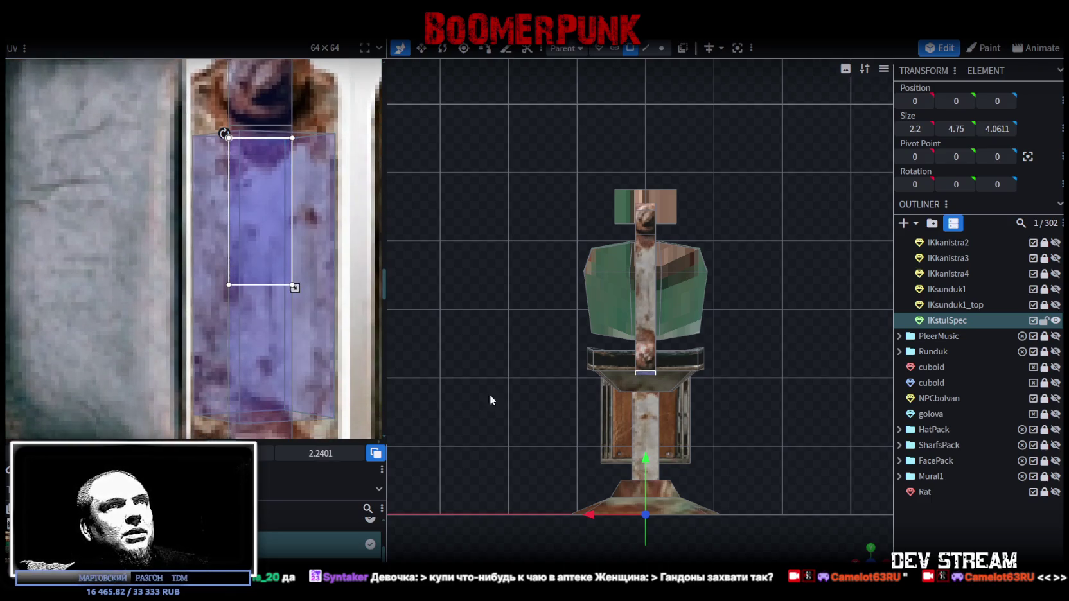
mouse_move(837, 534)
mouse_down()
mouse_move(780, 362)
mouse_move(780, 290)
mouse_move(792, 317)
mouse_move(769, 320)
mouse_move(770, 361)
mouse_up()
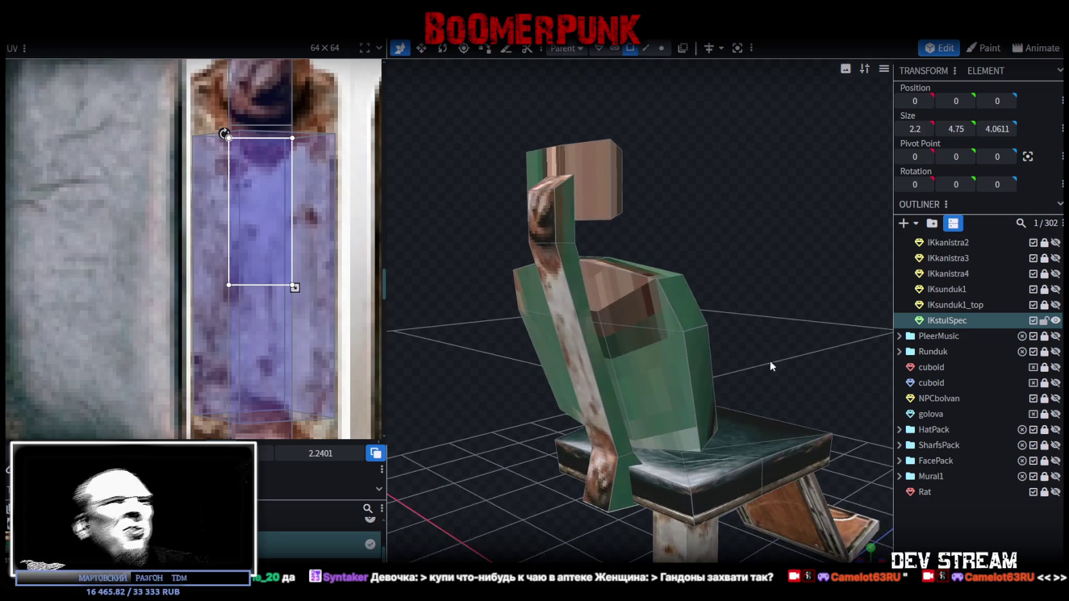
Select the backrest strip and move it down the chair back to 0, 3.29, -1.1181
click(618, 484)
click(601, 373)
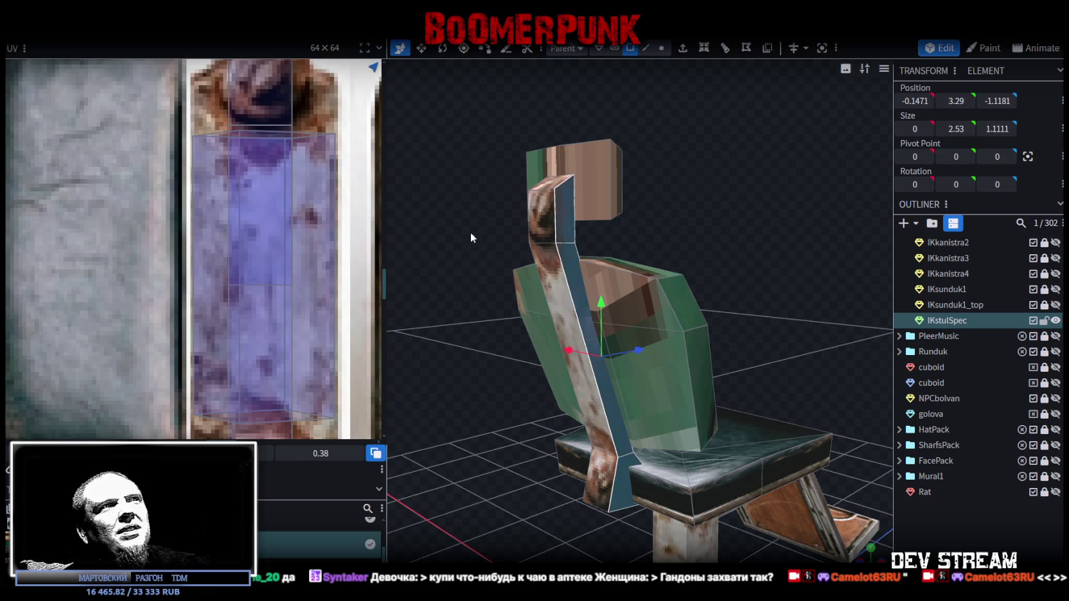
drag(470, 232, 663, 261)
click(749, 255)
drag(741, 290, 685, 483)
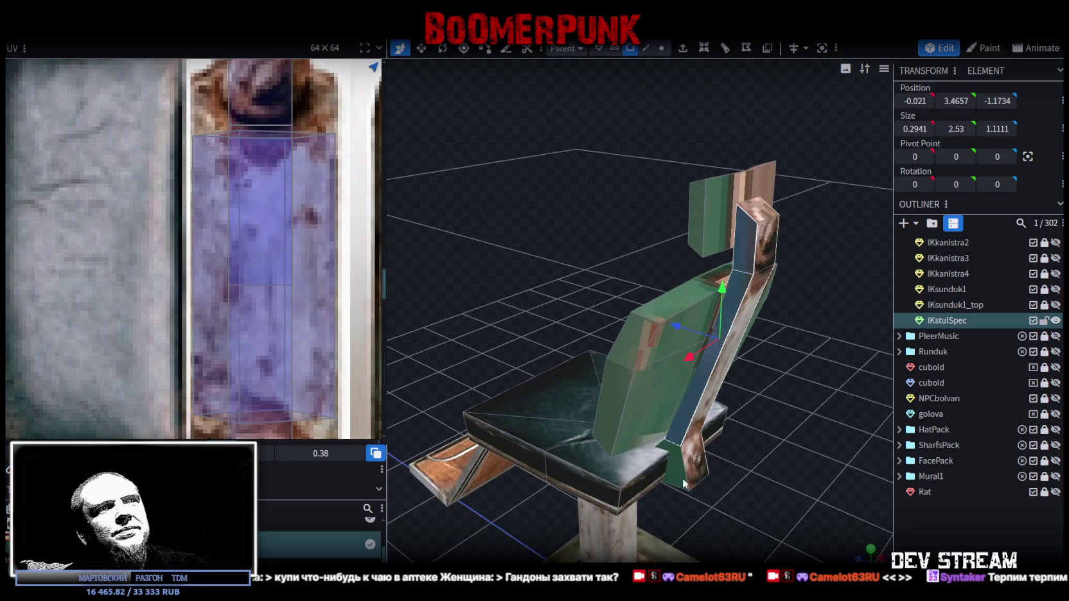
Switch to orthographic side view and reselect the backrest with its next face to remap
key(KP_3)
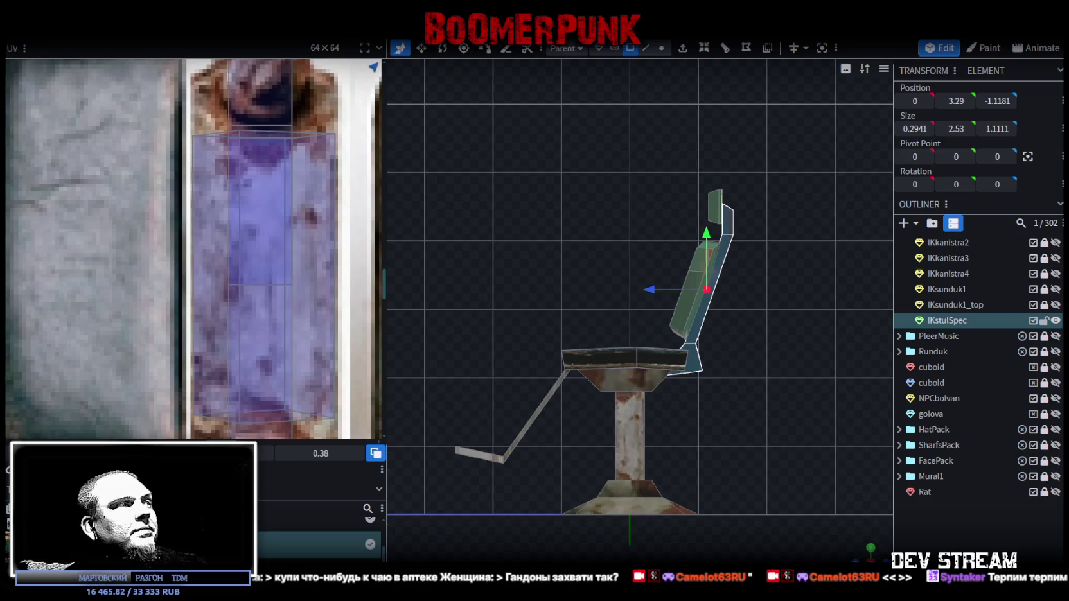
scroll(212, 333, down, 4)
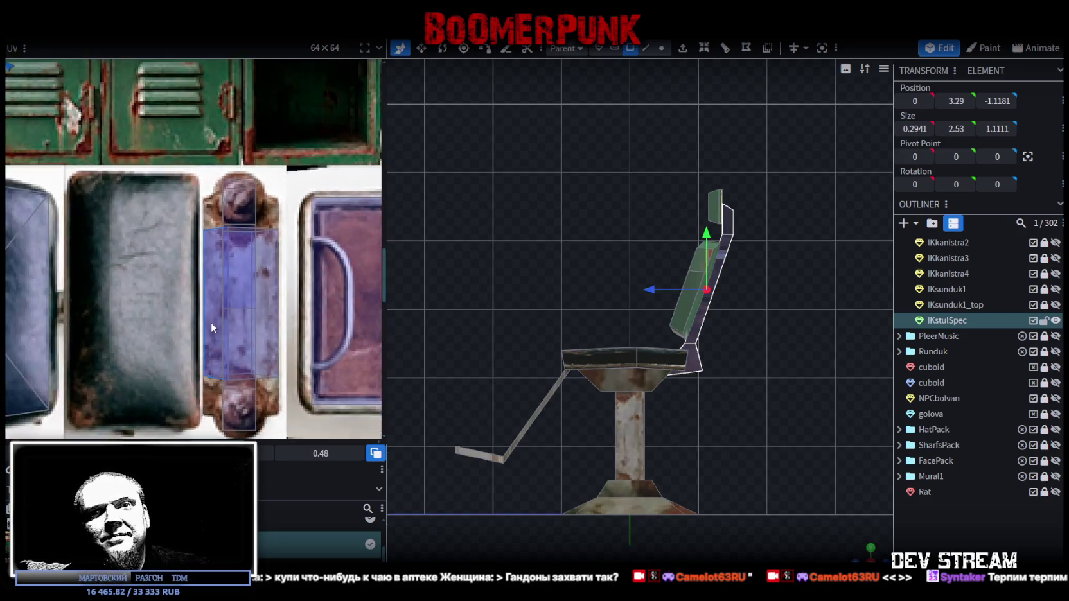
scroll(193, 296, up, 1)
scroll(183, 263, up, 1)
scroll(172, 235, up, 1)
scroll(124, 188, down, 1)
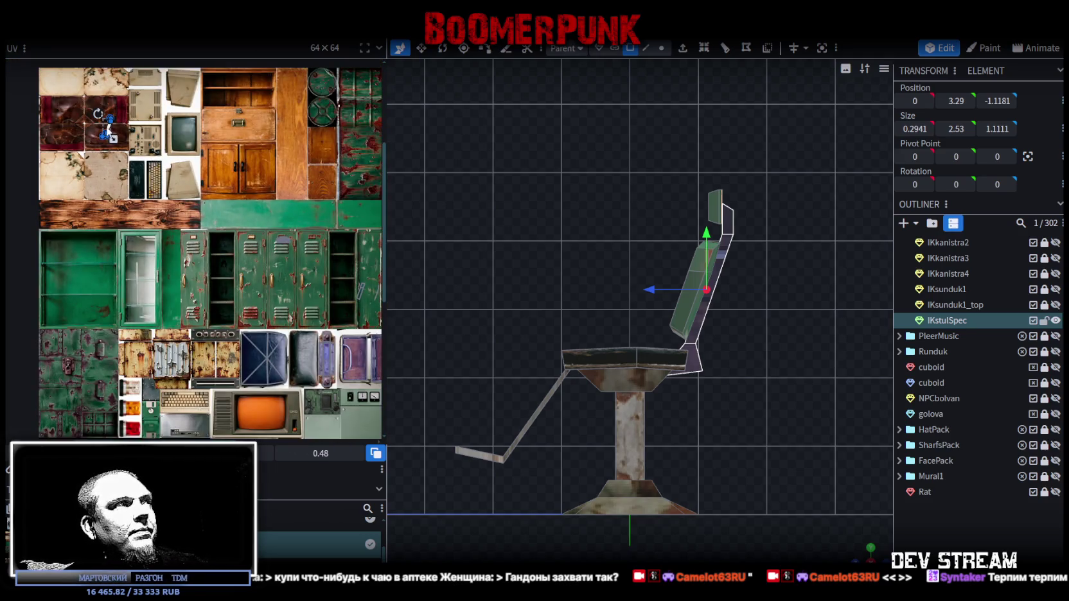
click(695, 356)
scroll(612, 304, up, 1)
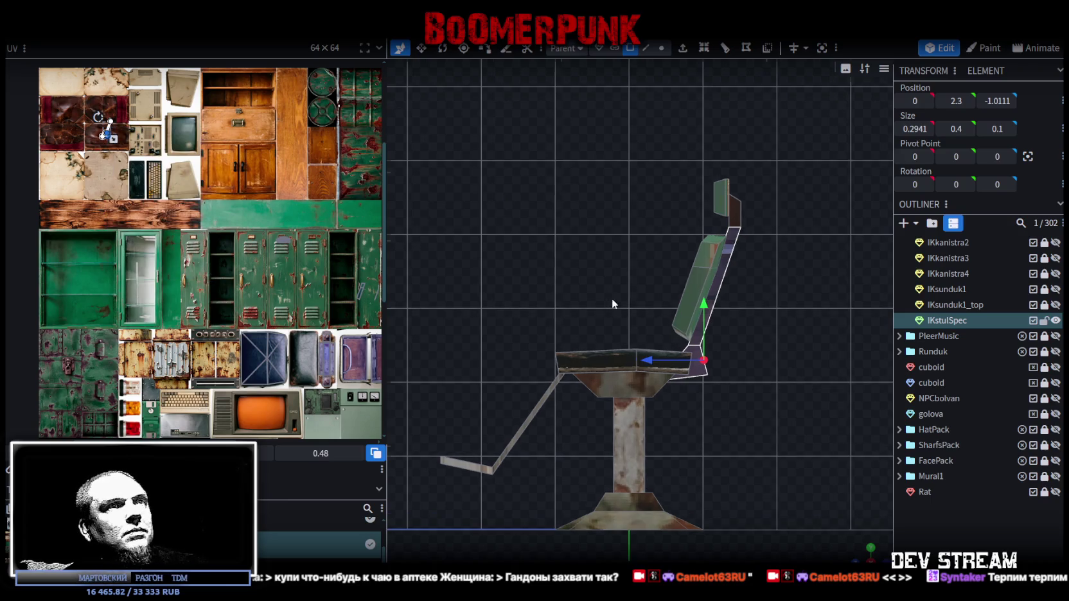
click(108, 127)
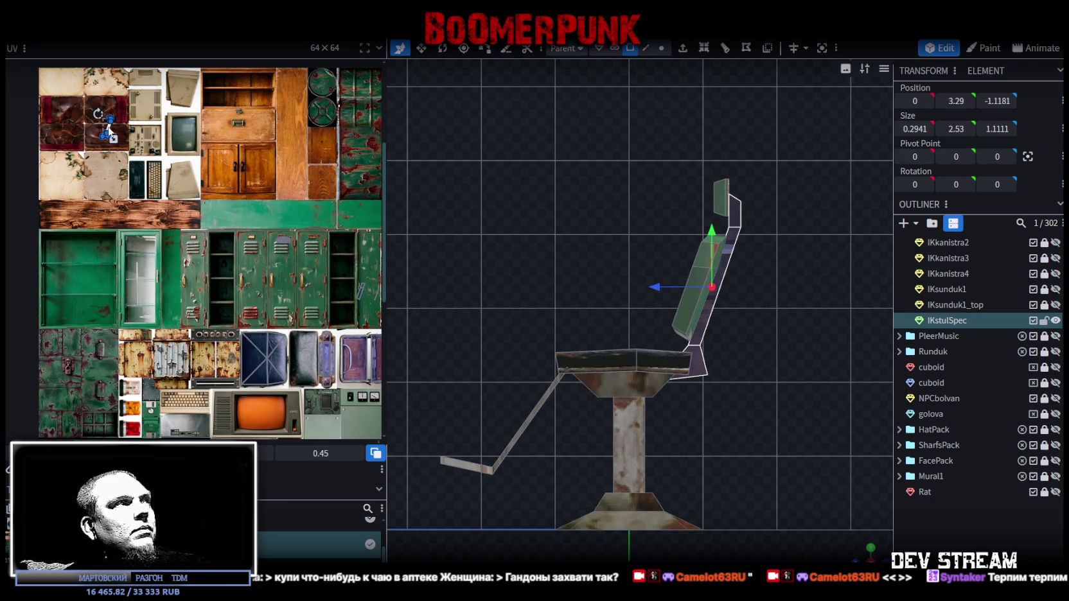
click(300, 340)
scroll(302, 321, up, 3)
scroll(298, 304, up, 2)
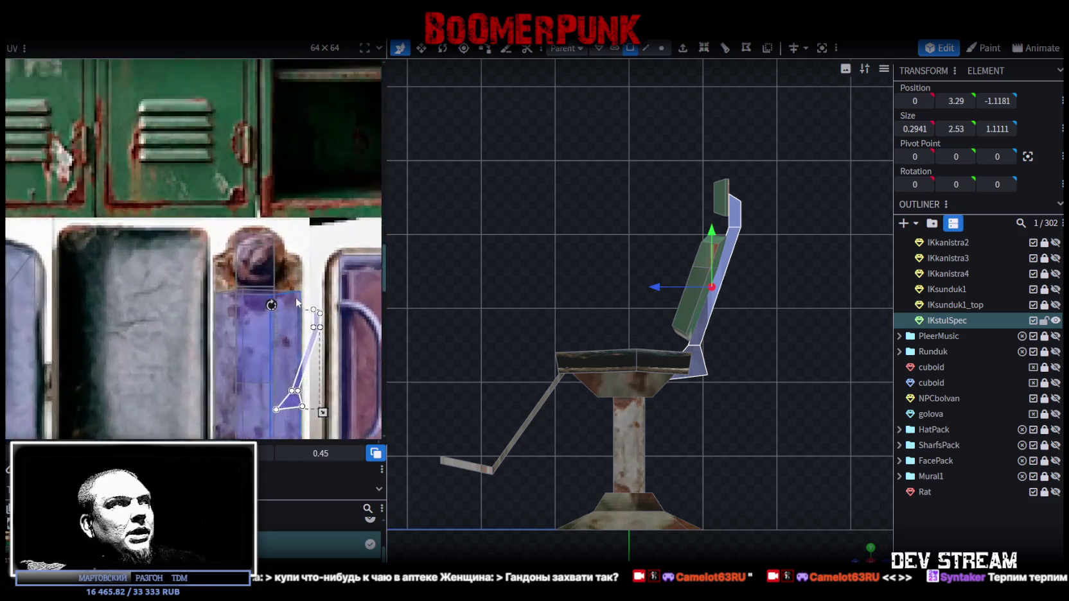
Rotate and enlarge the wedge's thin UV island and position it along the purple strip
scroll(298, 304, up, 1)
key(t)
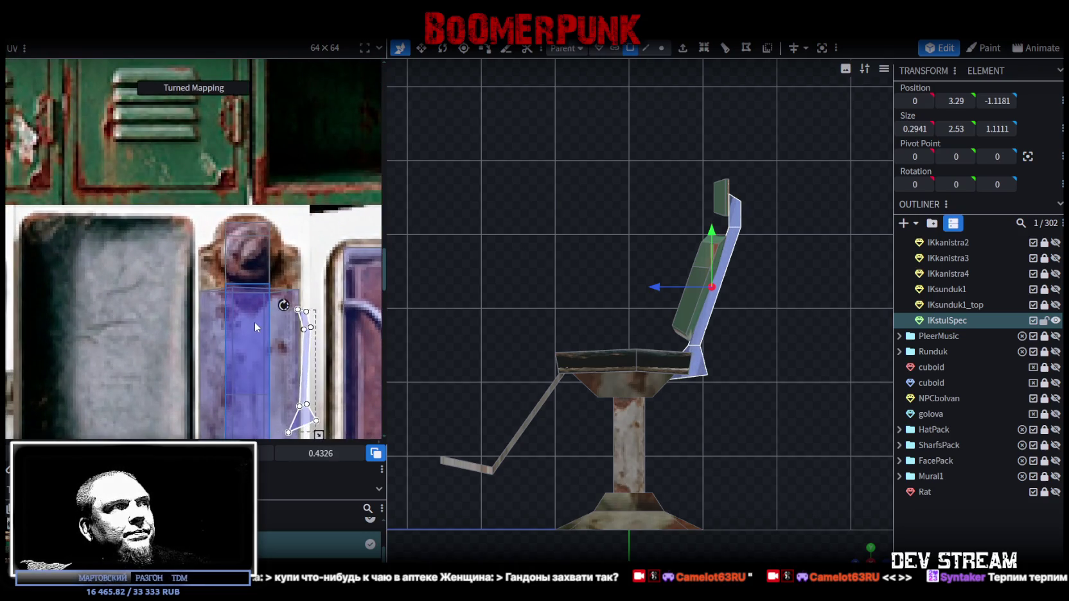
drag(306, 350, 292, 290)
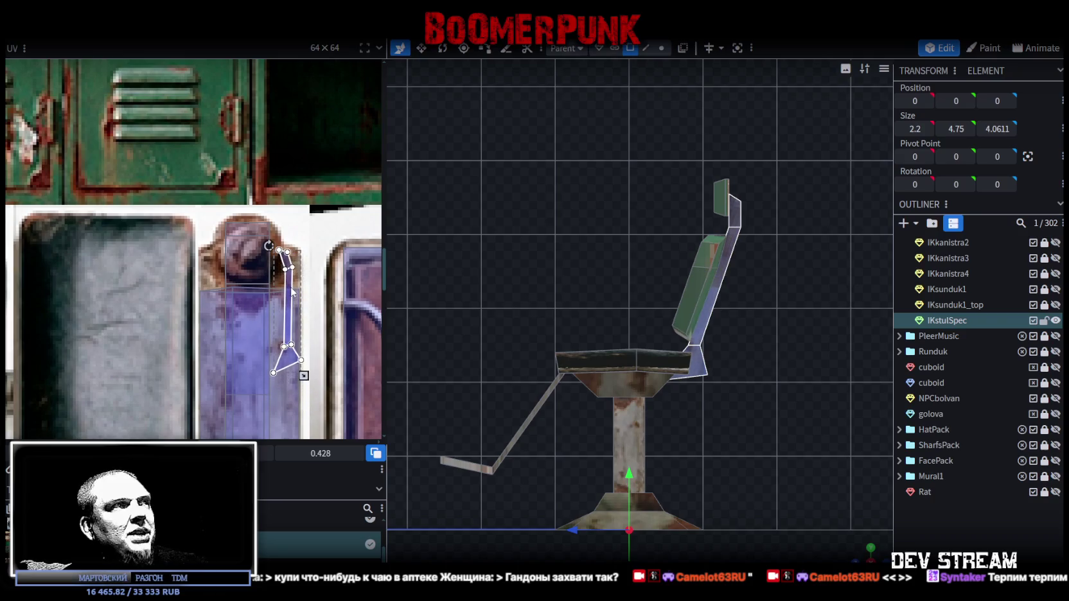
scroll(289, 282, down, 1)
scroll(285, 257, down, 2)
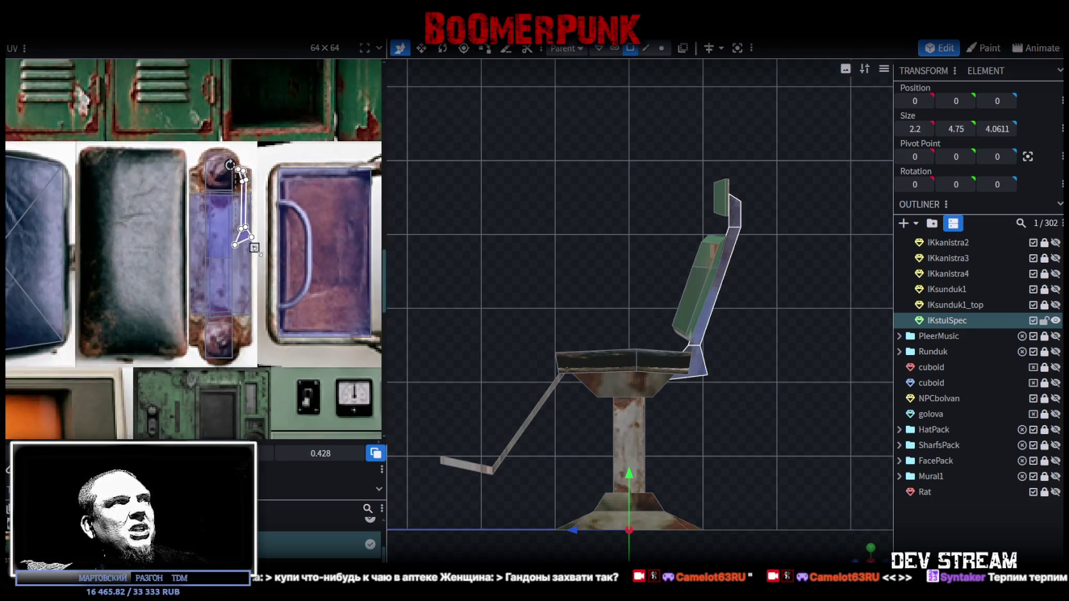
drag(254, 248, 278, 327)
scroll(256, 254, up, 1)
scroll(255, 254, up, 1)
mouse_move(254, 254)
mouse_down()
mouse_move(210, 272)
mouse_move(242, 262)
mouse_up()
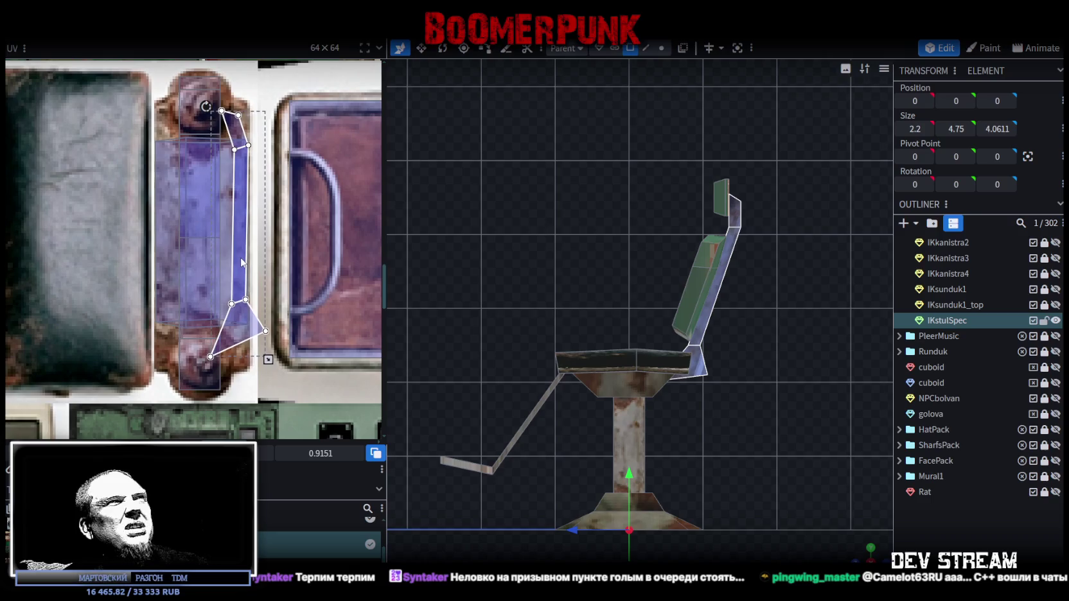
drag(206, 107, 253, 98)
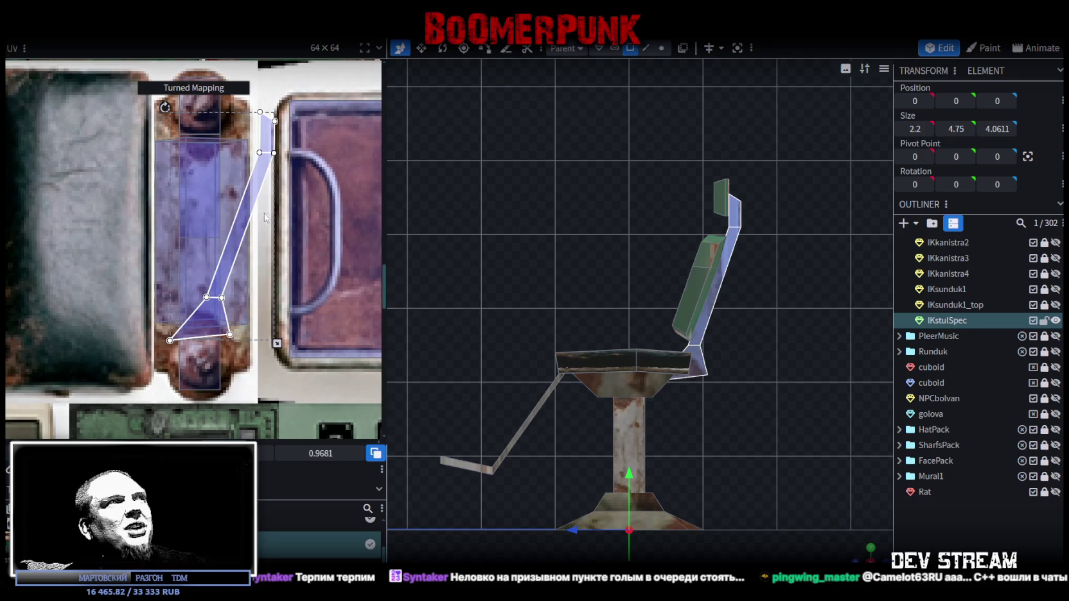
drag(264, 217, 219, 208)
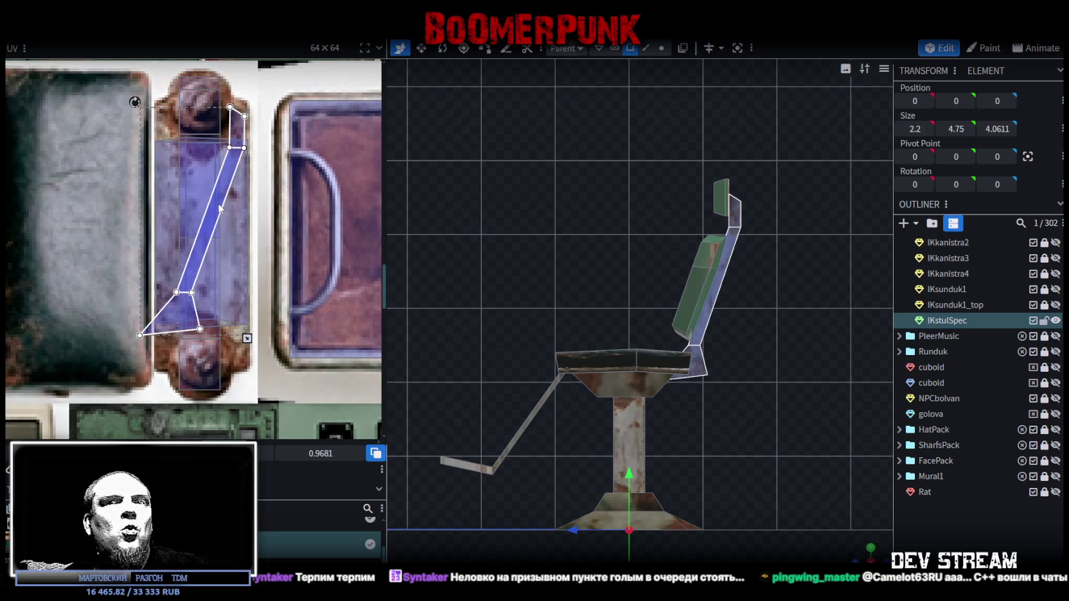
drag(219, 208, 220, 207)
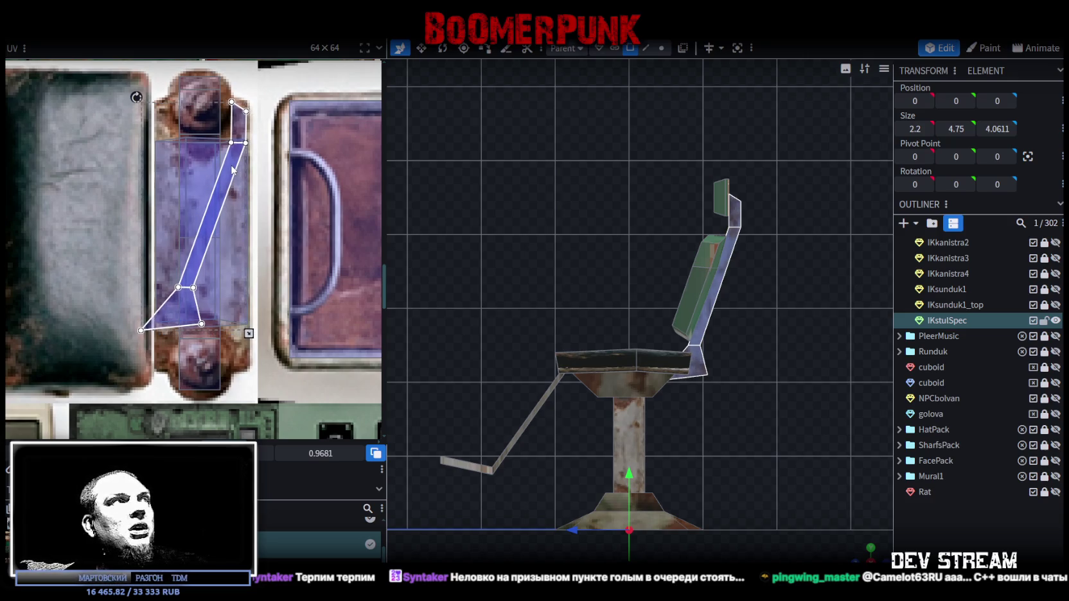
Move the wedge's lower face onto the rusty lower purple strip, UV value 1.0113
scroll(245, 105, up, 2)
scroll(245, 105, up, 1)
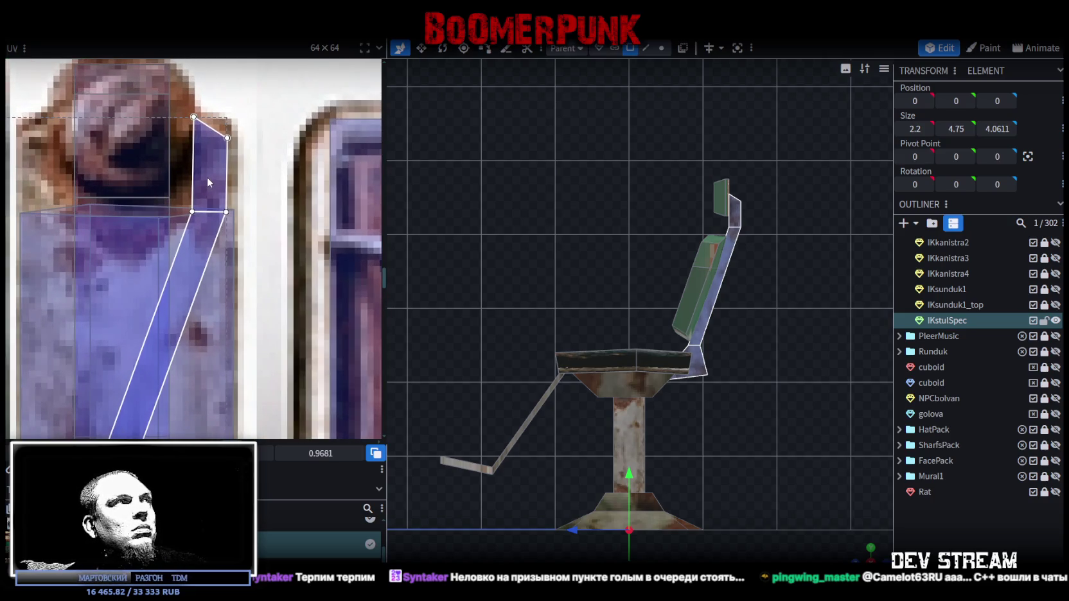
scroll(205, 178, down, 2)
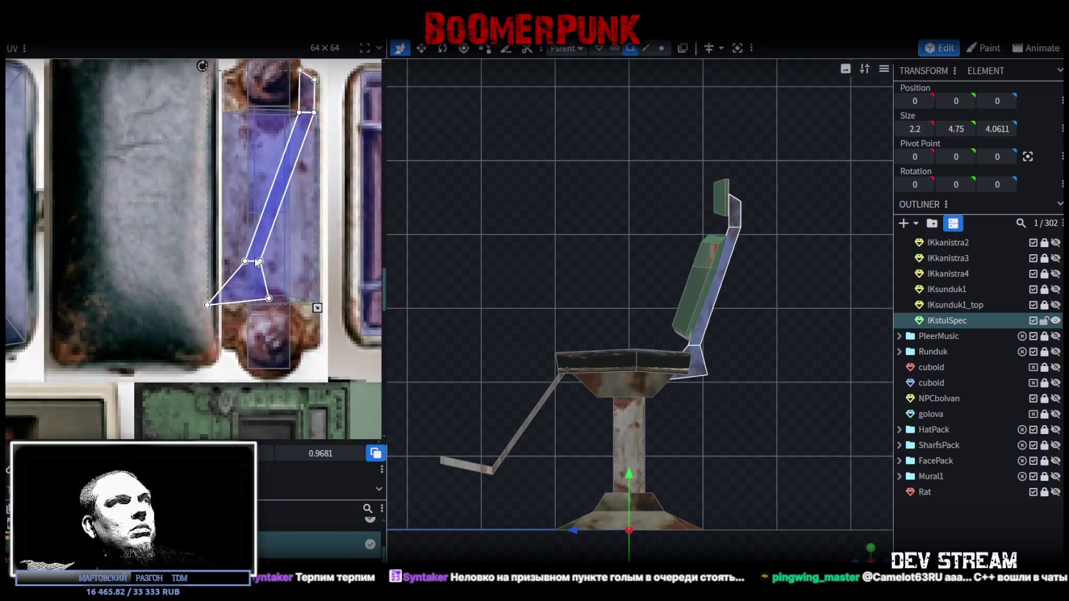
scroll(180, 333, up, 2)
click(195, 300)
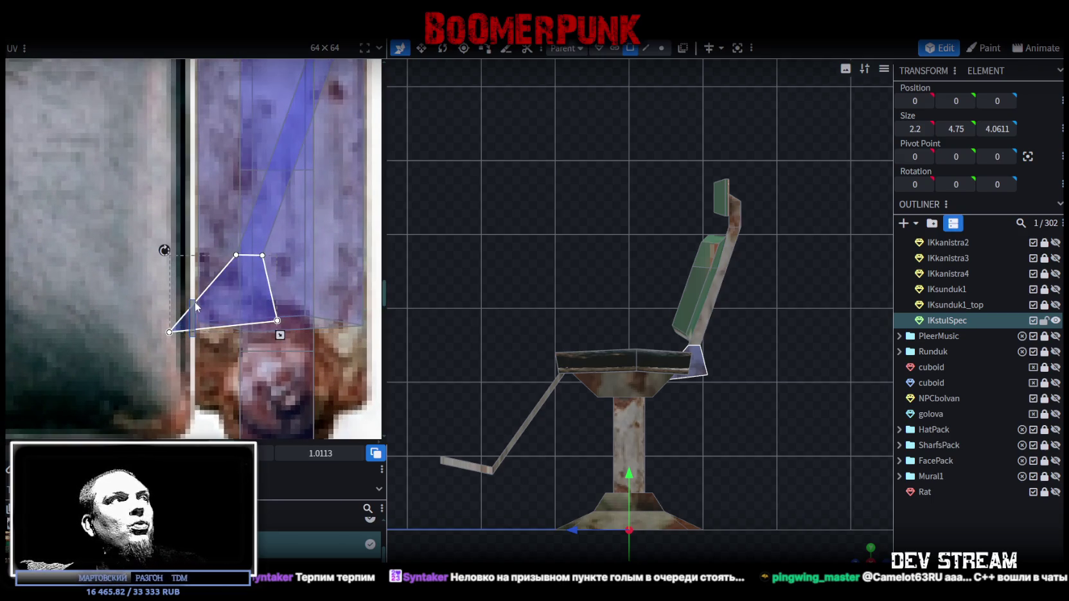
mouse_move(189, 334)
mouse_down()
mouse_move(228, 339)
mouse_move(226, 301)
mouse_move(251, 291)
mouse_up()
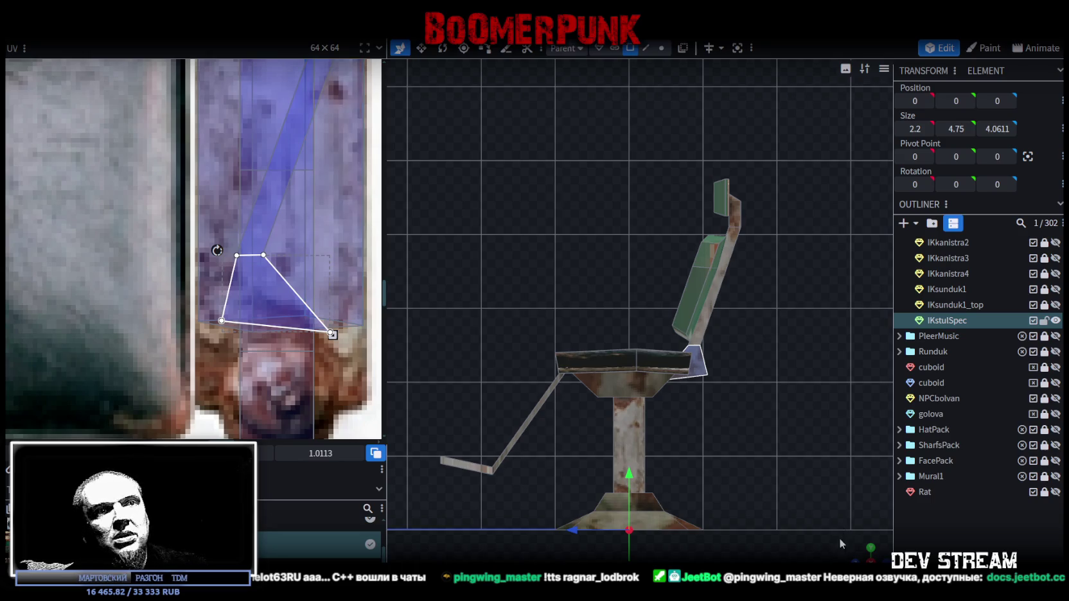
drag(842, 544, 570, 453)
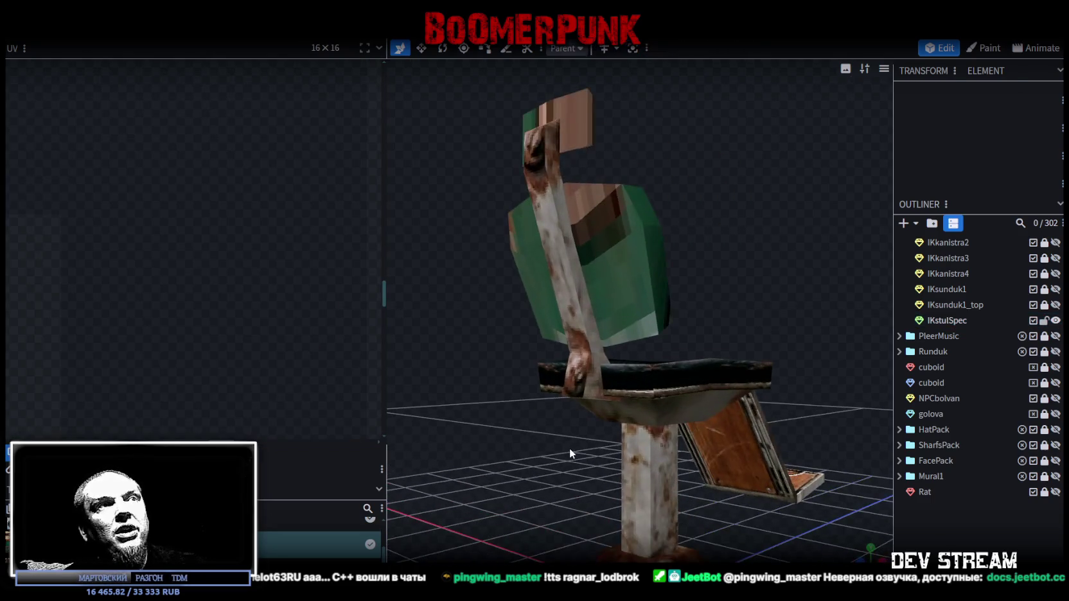
Select the back panel block, undo the stray edit, and switch to front orthographic view
click(570, 293)
mouse_move(531, 286)
mouse_down()
mouse_move(698, 219)
mouse_move(681, 226)
mouse_up()
click(631, 223)
click(651, 286)
mouse_move(652, 286)
mouse_down()
mouse_move(827, 206)
mouse_move(677, 211)
mouse_up()
key(ctrl+z)
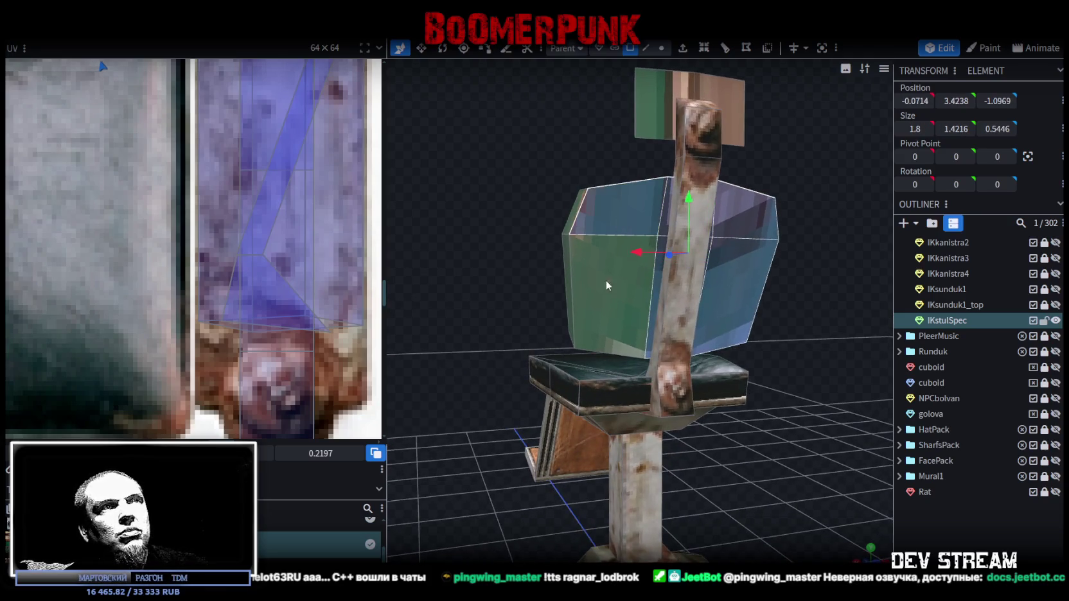
mouse_move(500, 207)
mouse_down()
mouse_move(622, 213)
mouse_move(581, 237)
mouse_move(495, 217)
mouse_move(486, 203)
mouse_move(466, 219)
mouse_up()
scroll(313, 229, down, 2)
scroll(316, 228, down, 2)
scroll(237, 318, down, 2)
scroll(223, 297, down, 2)
scroll(223, 297, up, 1)
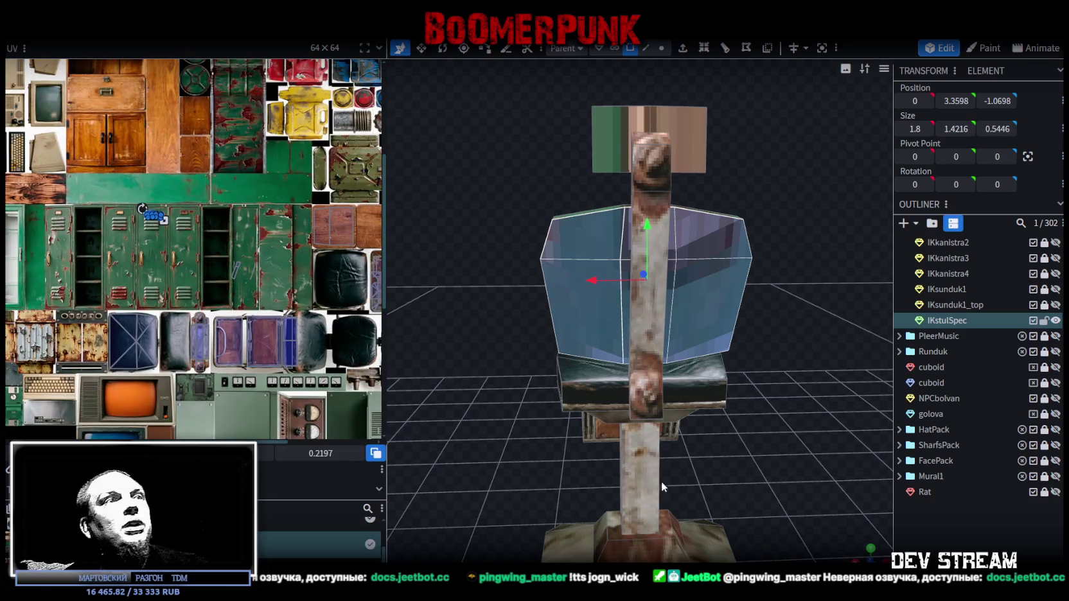
key(KP_1)
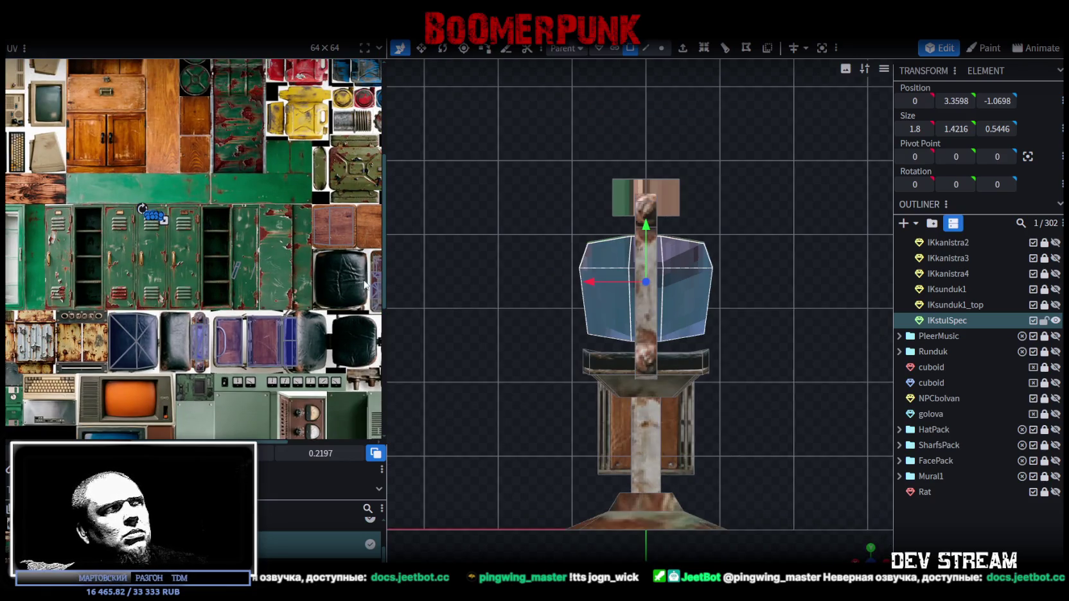
scroll(87, 200, up, 4)
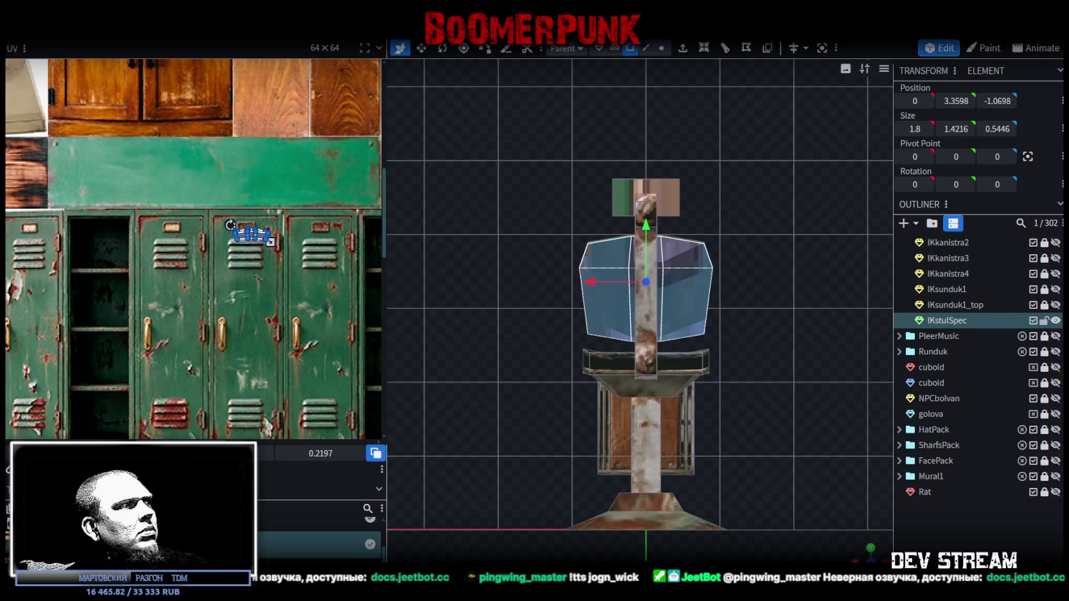
scroll(165, 273, down, 3)
scroll(165, 274, down, 2)
Drag the panel's UV box onto the wood board and stretch it to cover the plank
mouse_move(79, 198)
mouse_down()
mouse_move(303, 319)
mouse_move(304, 309)
mouse_move(289, 308)
mouse_up()
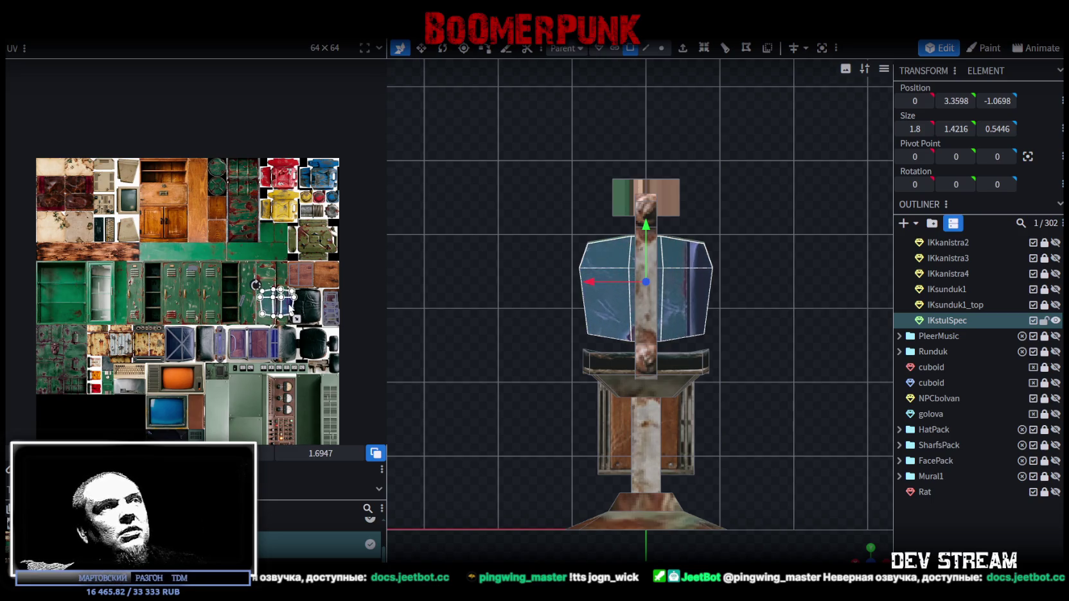
scroll(291, 306, up, 2)
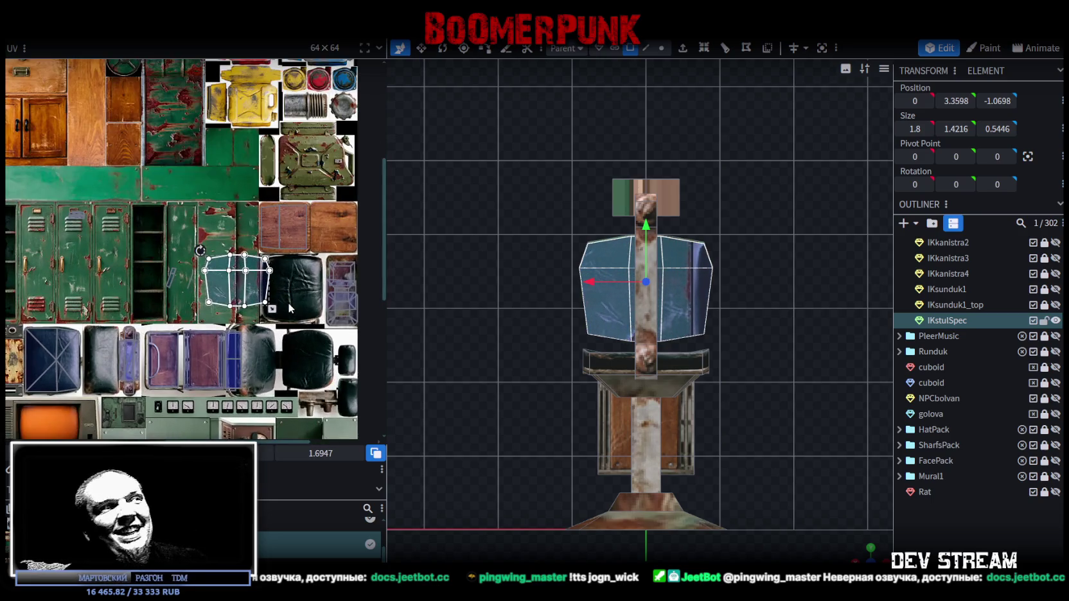
scroll(290, 307, up, 2)
drag(244, 289, 244, 270)
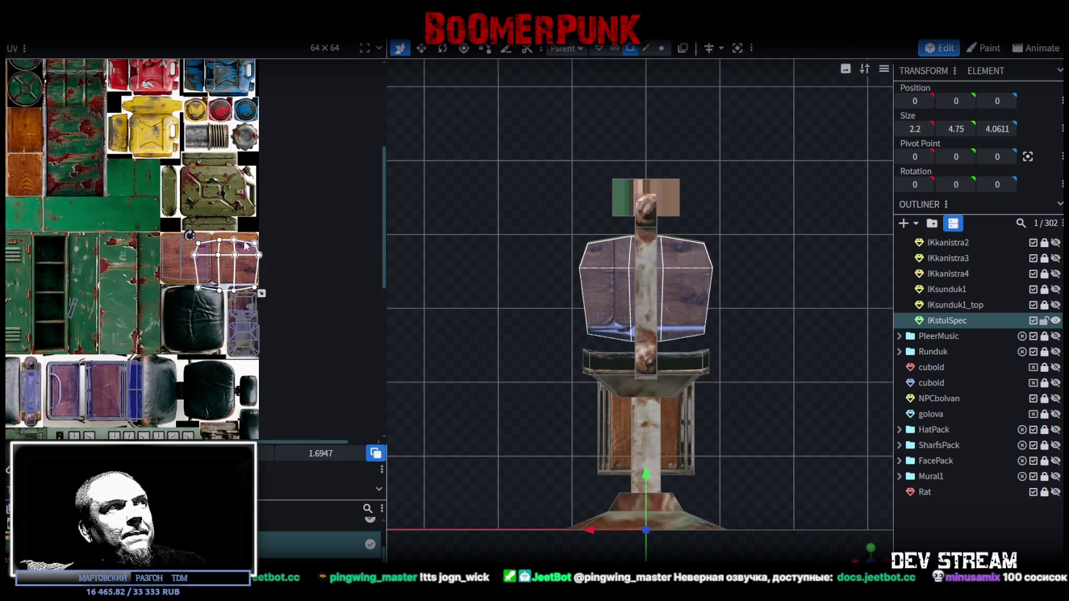
scroll(244, 270, up, 3)
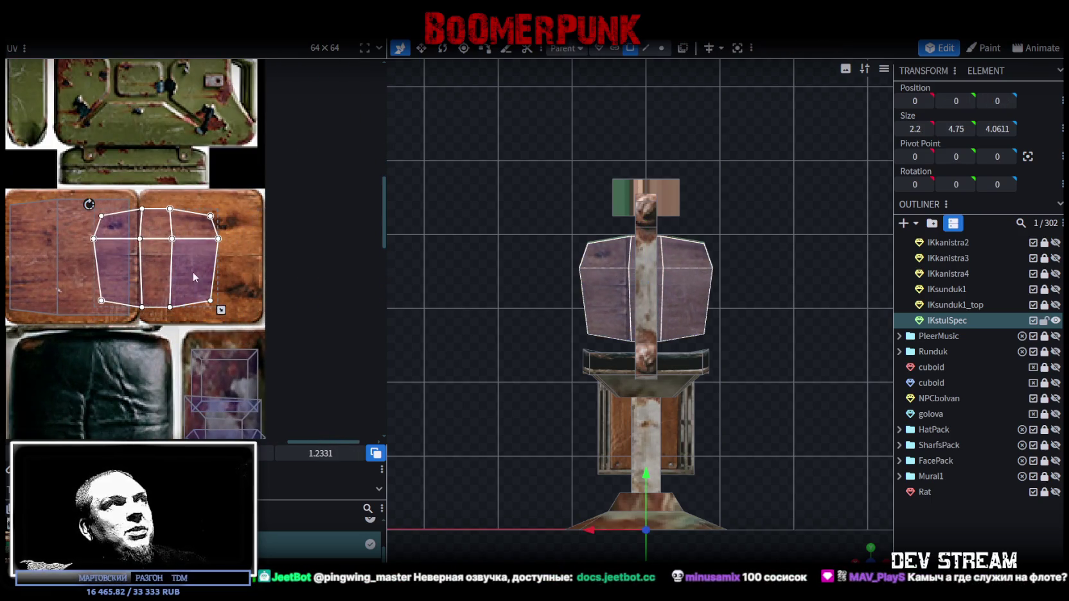
drag(193, 272, 230, 254)
scroll(205, 220, up, 2)
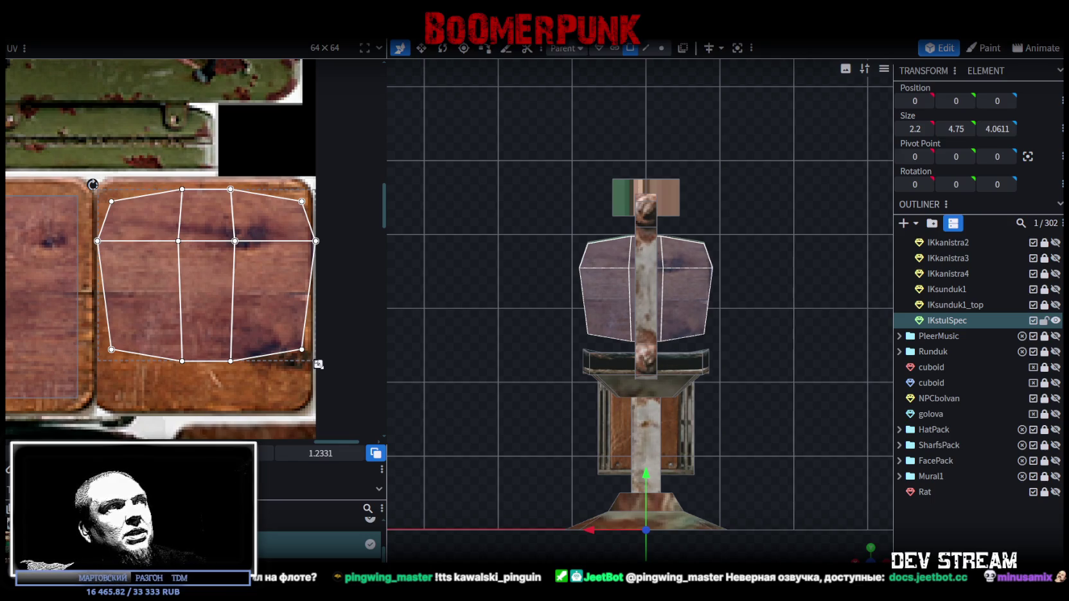
drag(318, 364, 308, 407)
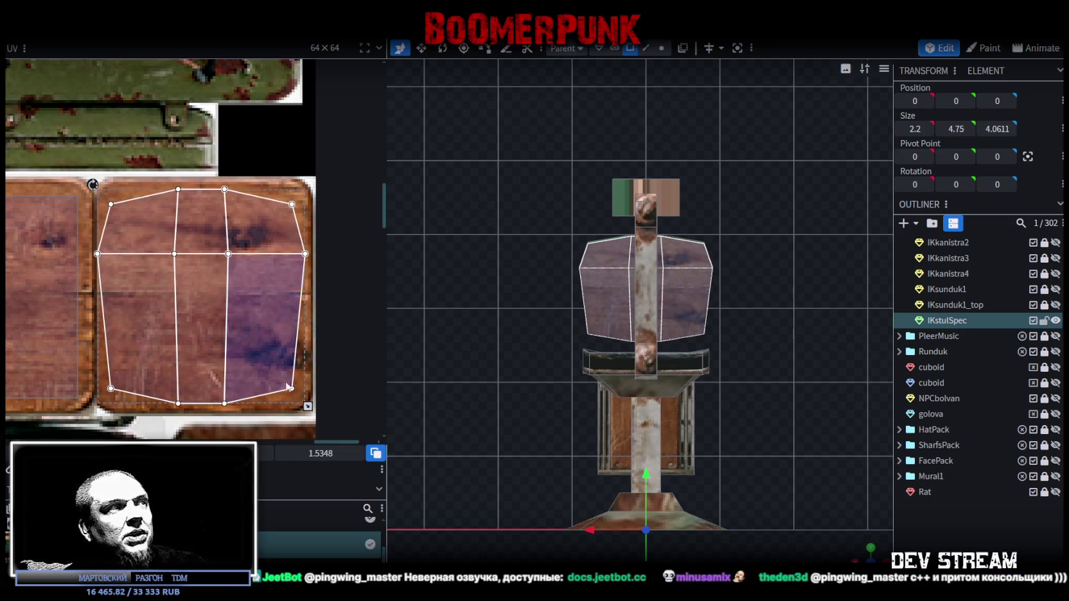
drag(253, 359, 253, 354)
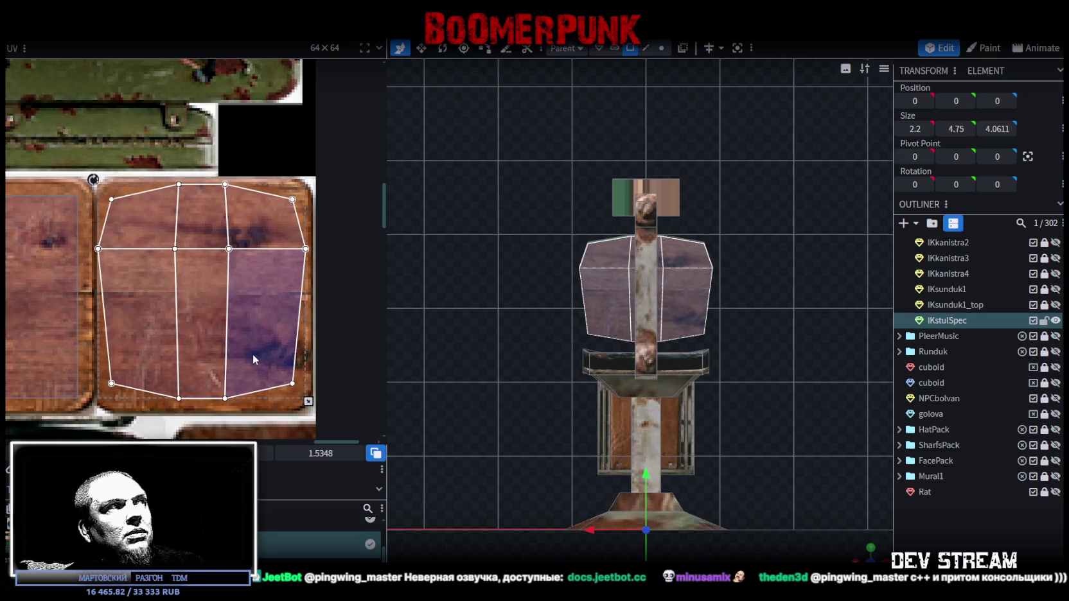
drag(252, 355, 253, 358)
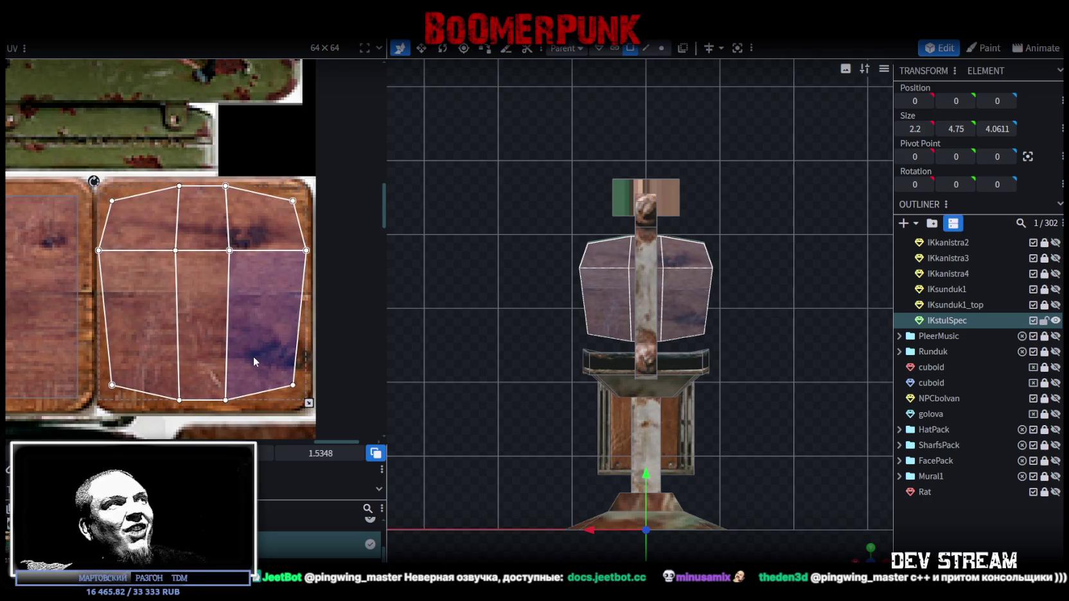
drag(308, 403, 312, 413)
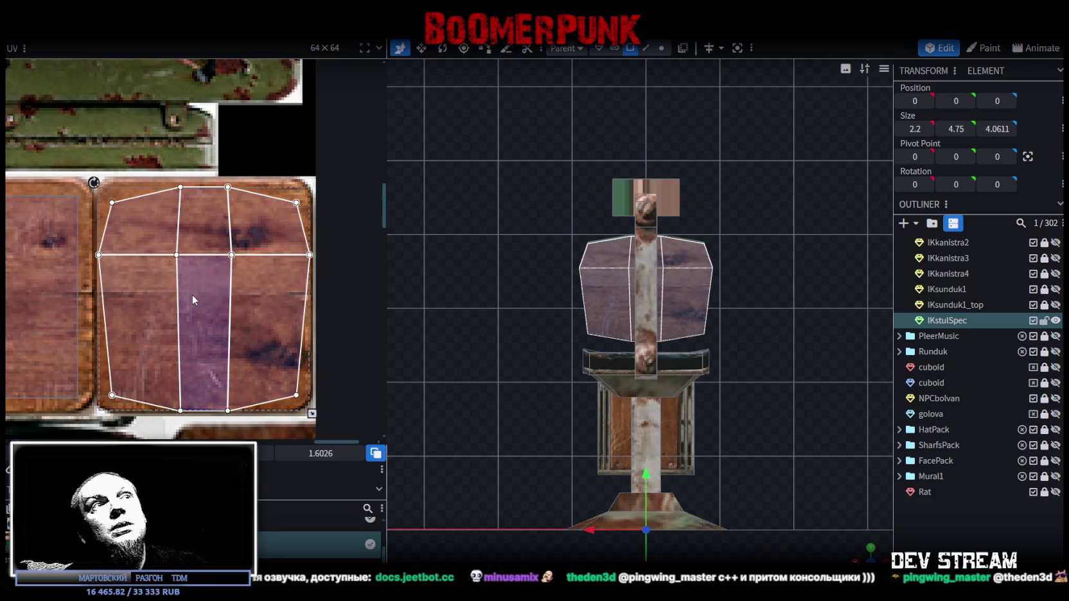
scroll(201, 396, down, 5)
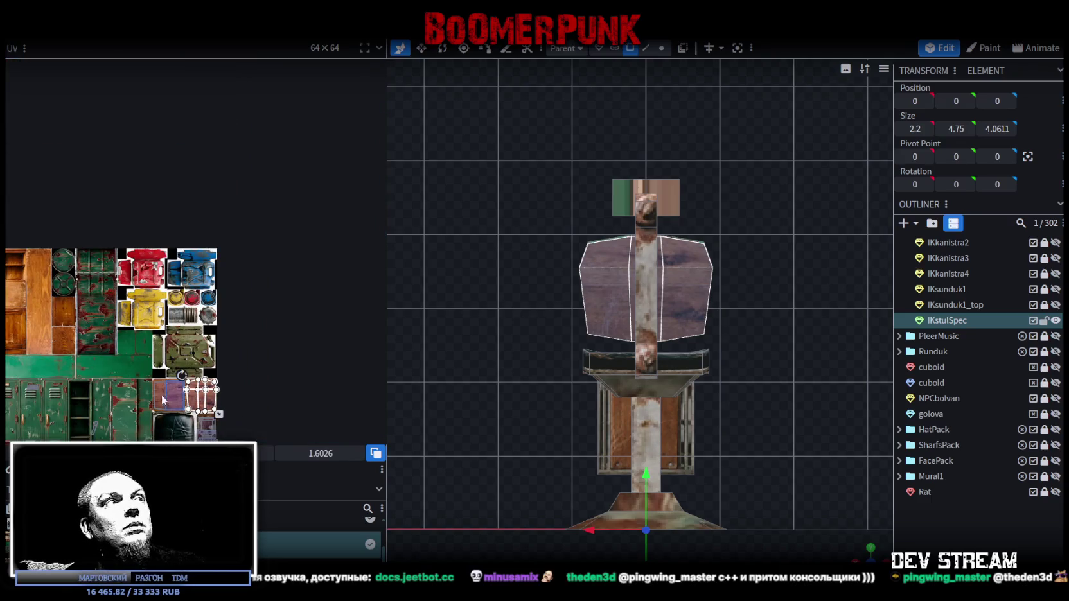
mouse_move(726, 321)
mouse_down()
mouse_move(689, 293)
mouse_move(631, 196)
mouse_up()
Select the backrest cube and pick its slanted front face, zooming in on it
click(565, 259)
mouse_move(477, 317)
mouse_down()
mouse_move(833, 325)
mouse_move(785, 329)
mouse_up()
click(712, 307)
scroll(219, 307, up, 2)
scroll(178, 294, up, 3)
scroll(178, 295, up, 2)
mouse_move(689, 248)
mouse_down()
mouse_move(652, 266)
mouse_move(841, 279)
mouse_move(826, 257)
mouse_move(745, 259)
mouse_move(655, 236)
mouse_up()
scroll(651, 267, up, 3)
In orthographic side view, stretch the backrest face's UV box downward on the atlas
key(KP_3)
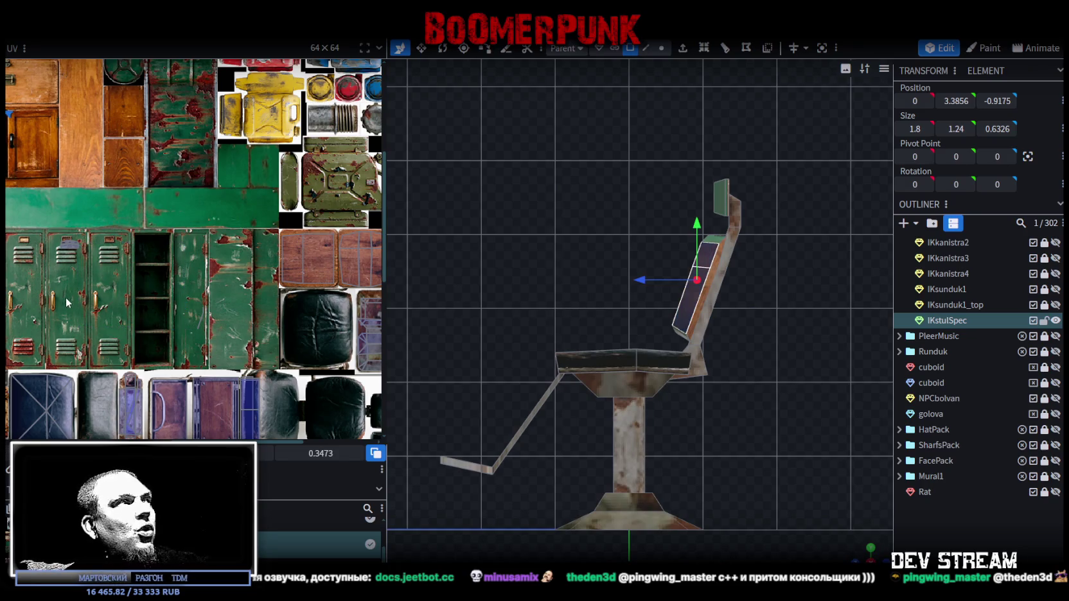
scroll(104, 235, down, 4)
drag(72, 219, 271, 345)
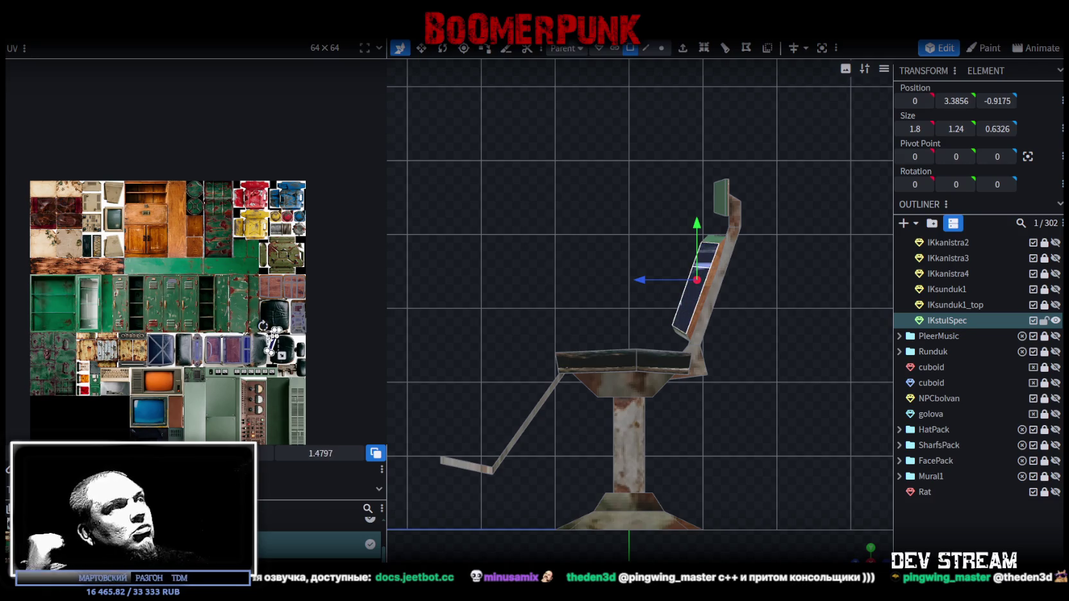
scroll(280, 344, up, 4)
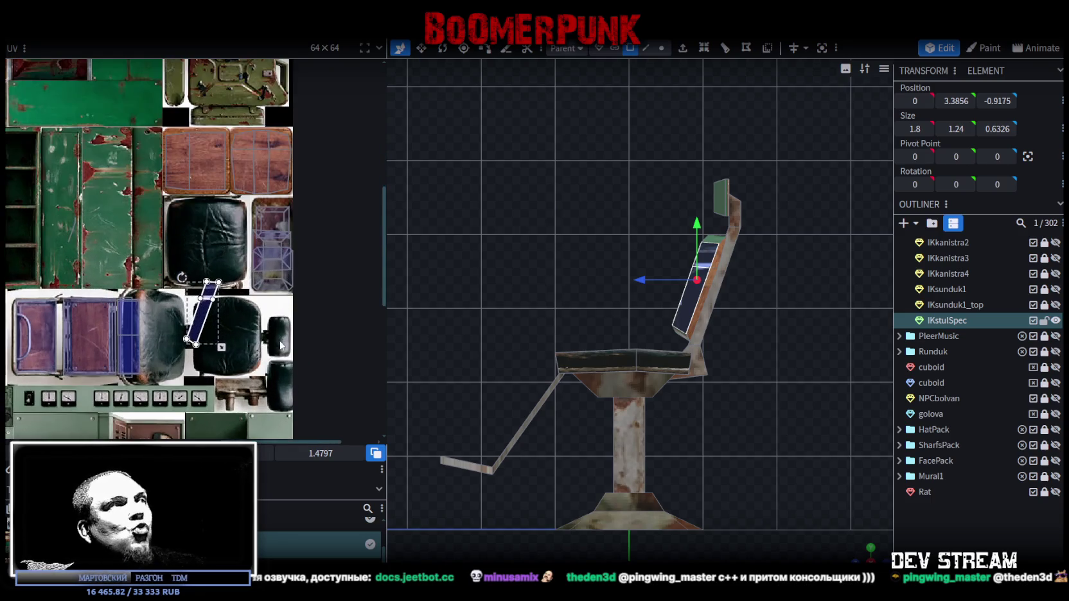
scroll(206, 320, up, 1)
scroll(235, 341, up, 1)
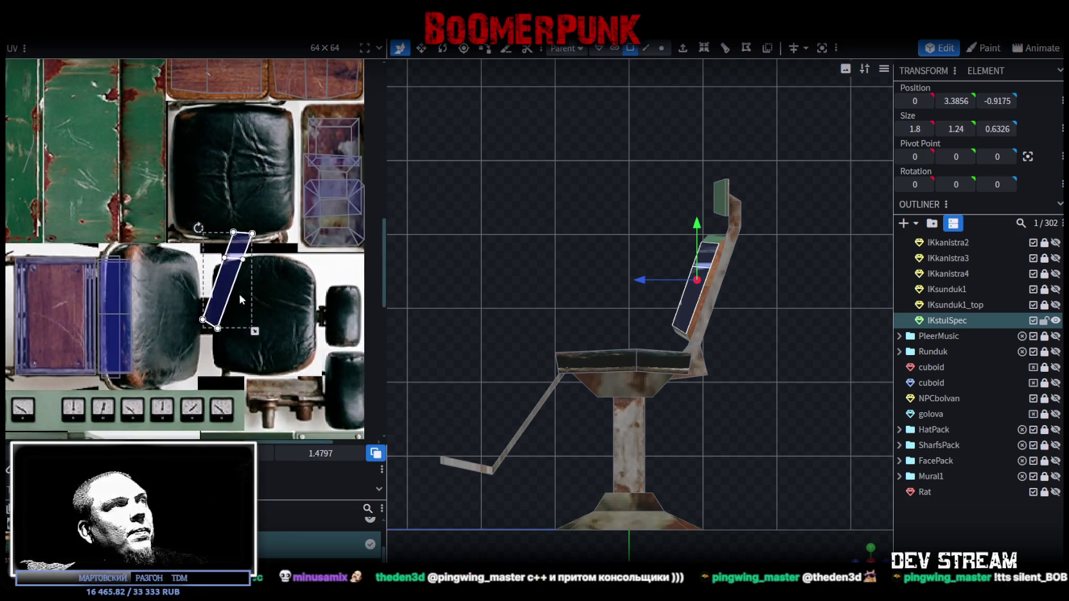
Rotate the face's UV upright onto the blue cushion strip, then select the block atop the back
drag(240, 295, 197, 327)
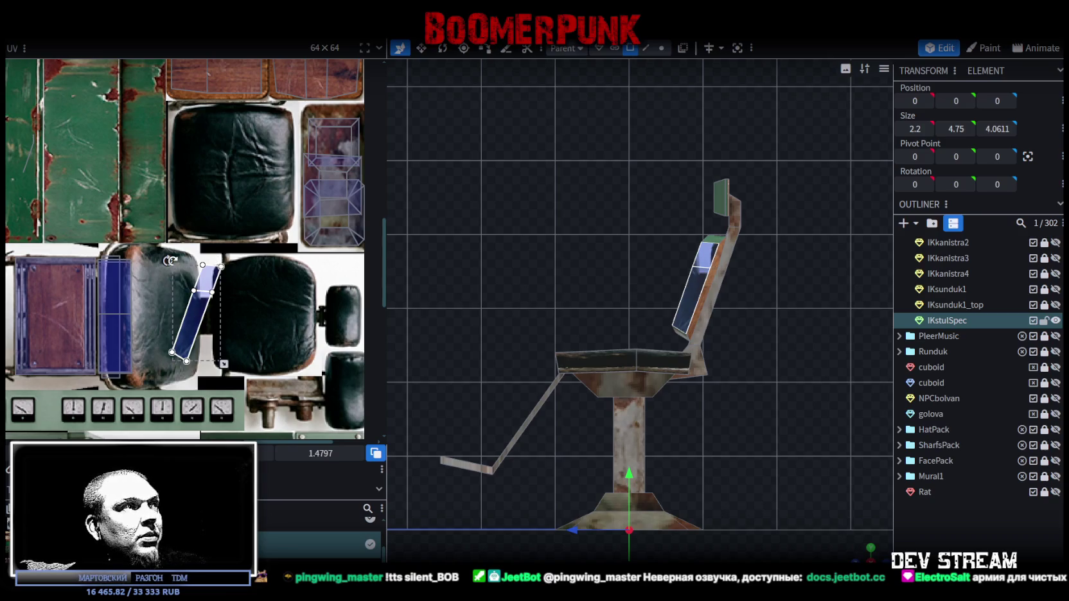
drag(170, 260, 149, 269)
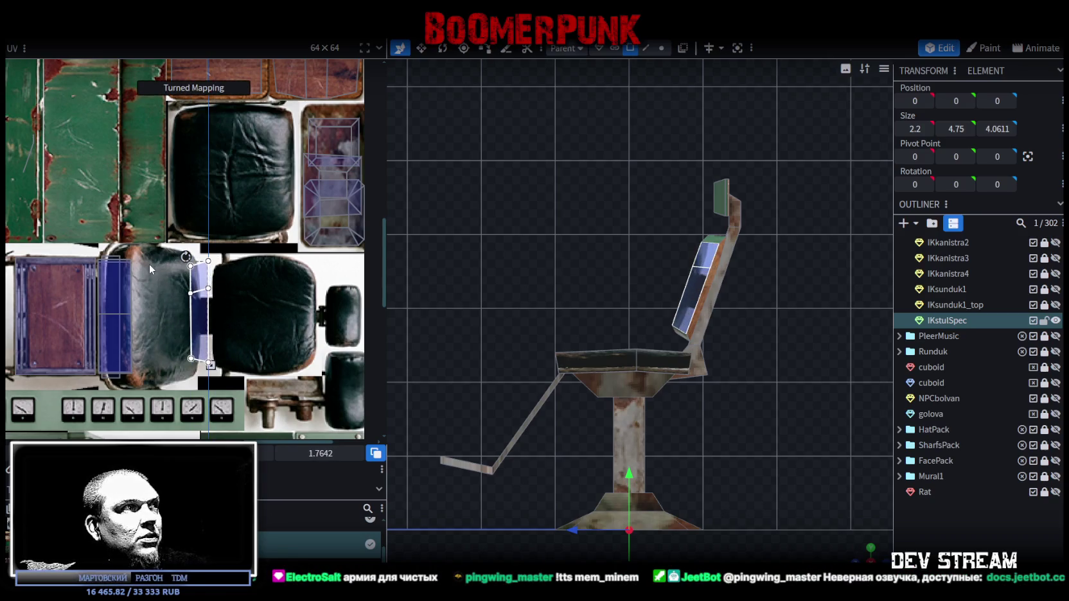
drag(202, 318, 147, 318)
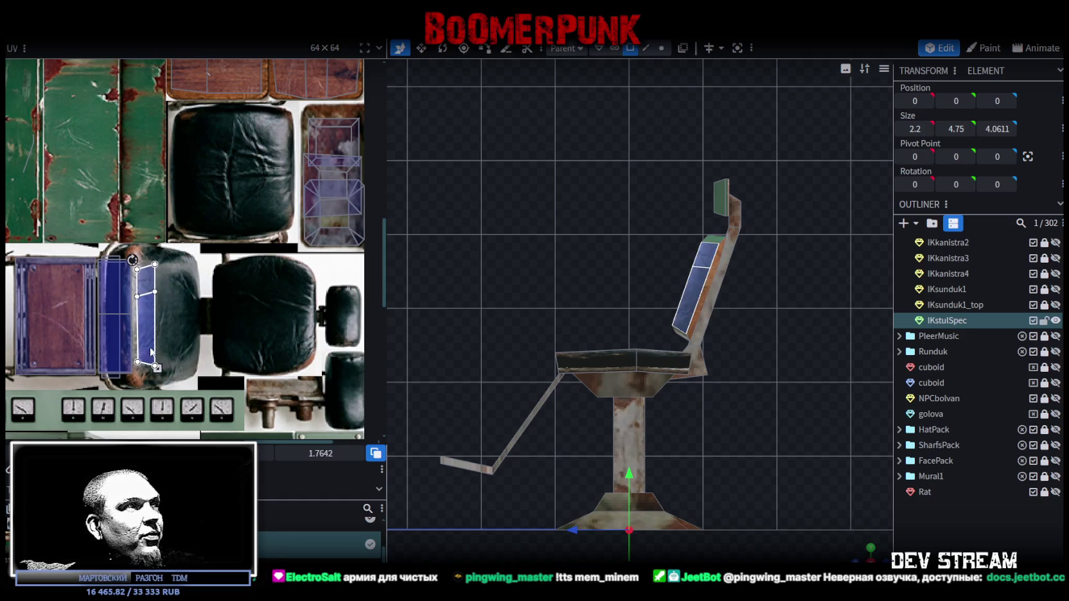
drag(154, 316, 148, 322)
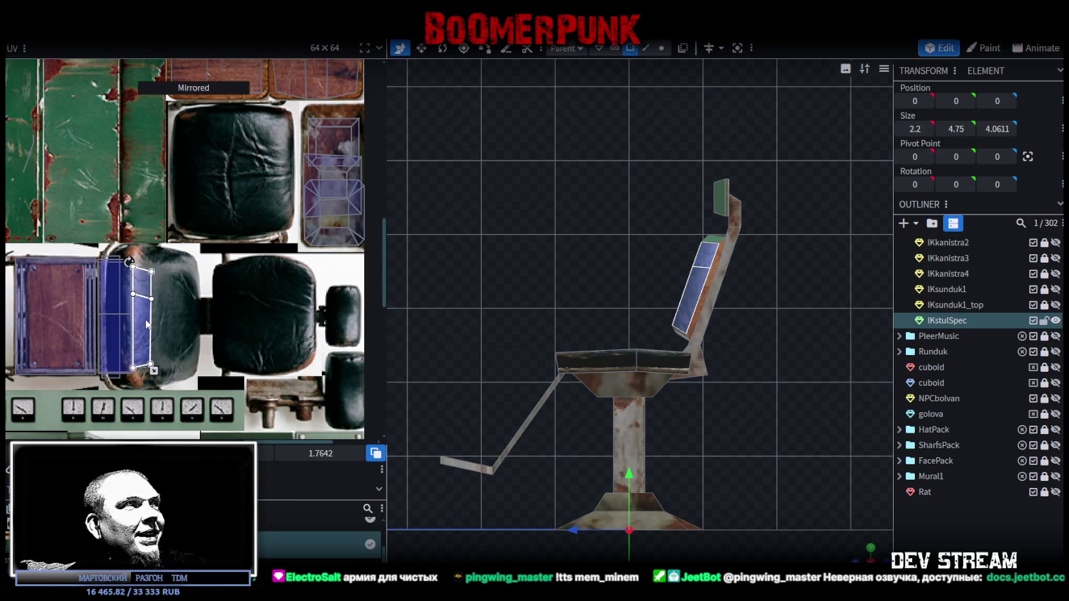
mouse_move(791, 455)
mouse_down()
mouse_move(694, 484)
mouse_move(721, 281)
mouse_up()
click(721, 281)
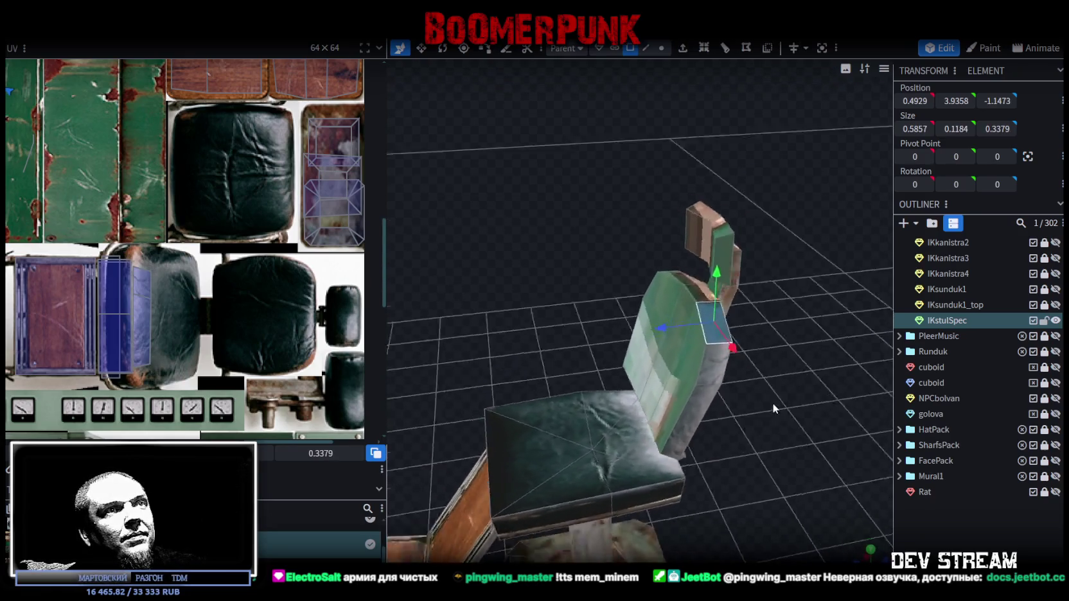